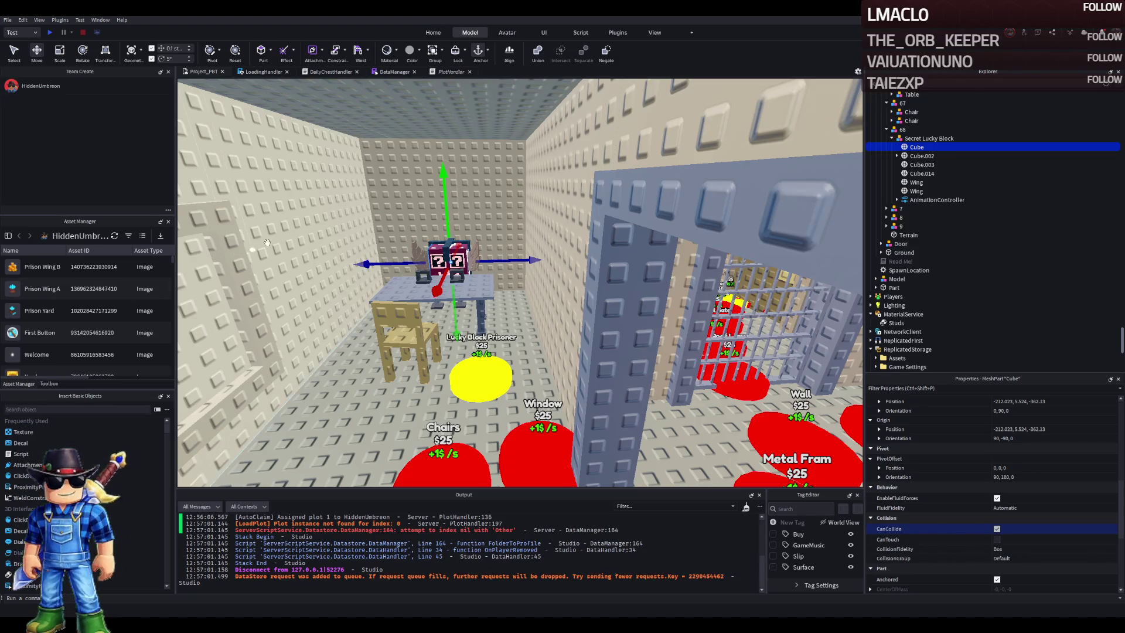
Fly the view over the cages, red pads and the table and chairs
{"action": "key", "text": "d"}
{"action": "key", "text": "d"}
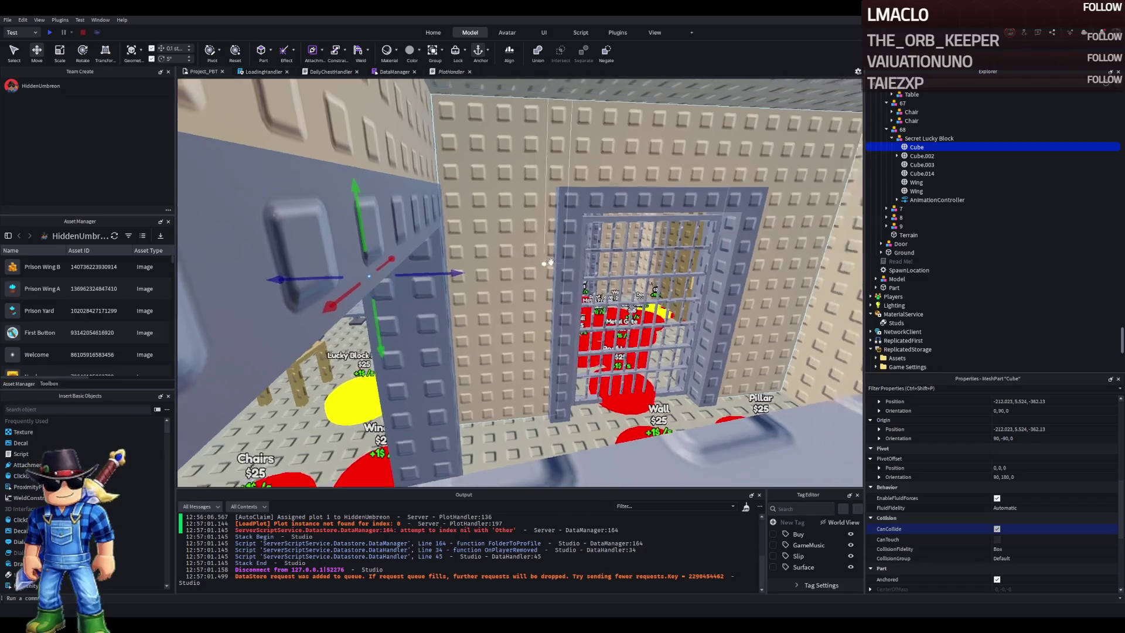
{"action": "key", "text": "w"}
{"action": "key", "text": "w"}
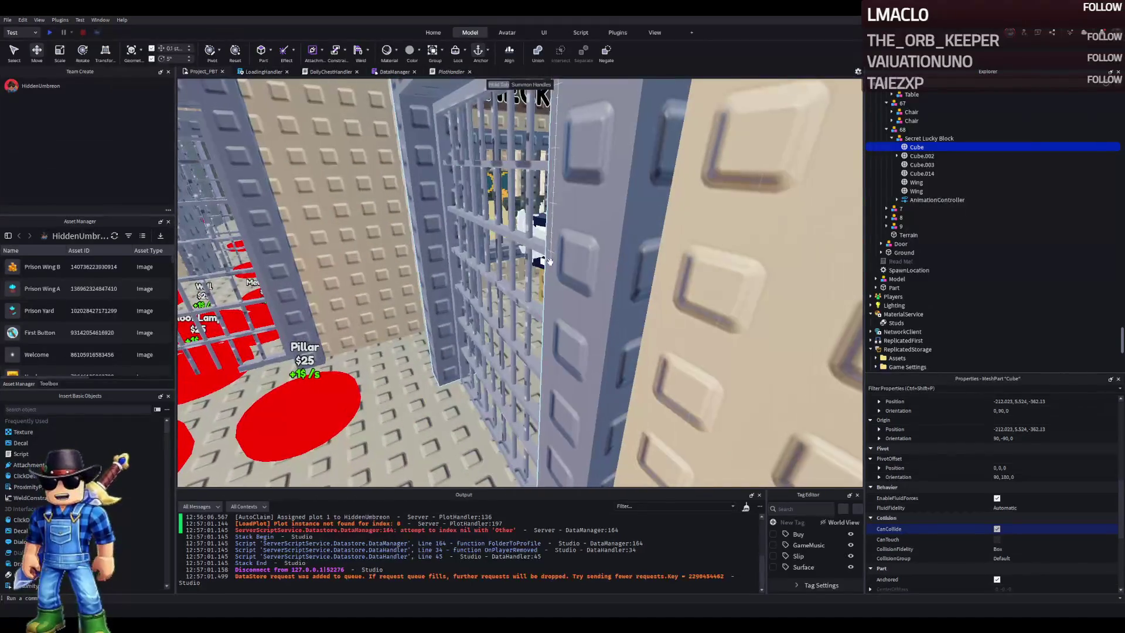
{"action": "key", "text": "a"}
{"action": "key", "text": "s"}
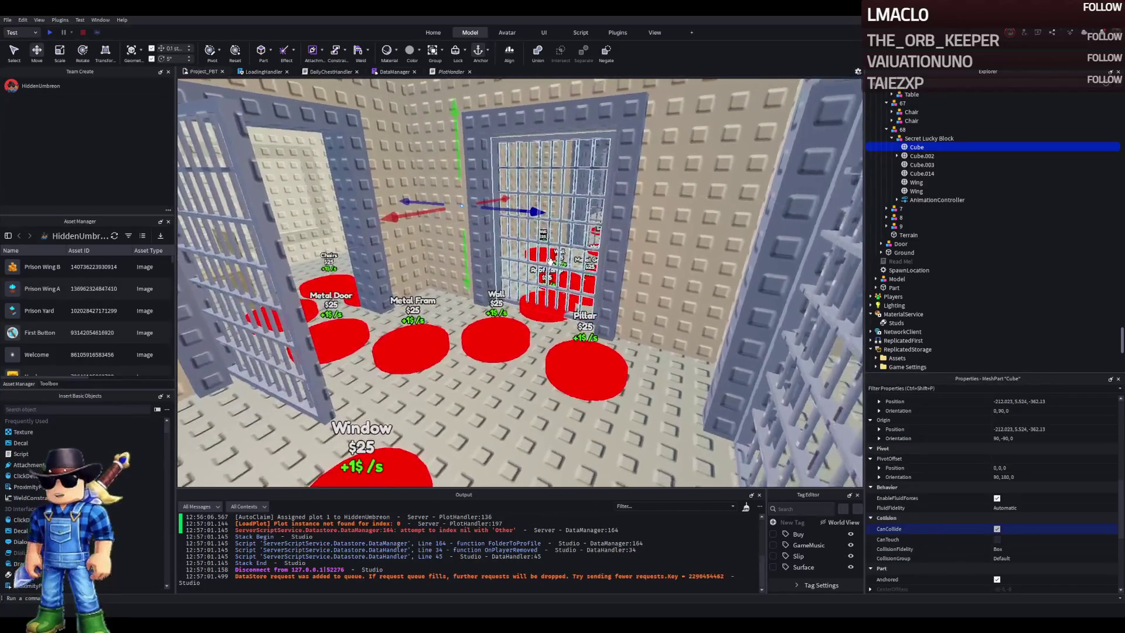
{"action": "key", "text": "d"}
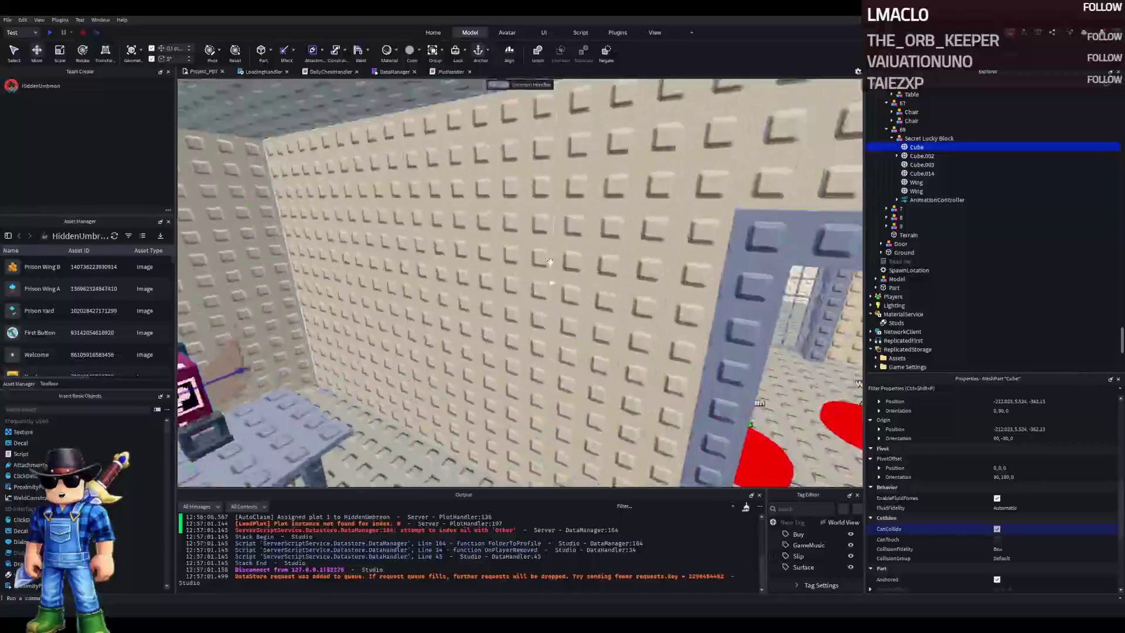
{"action": "key", "text": "e"}
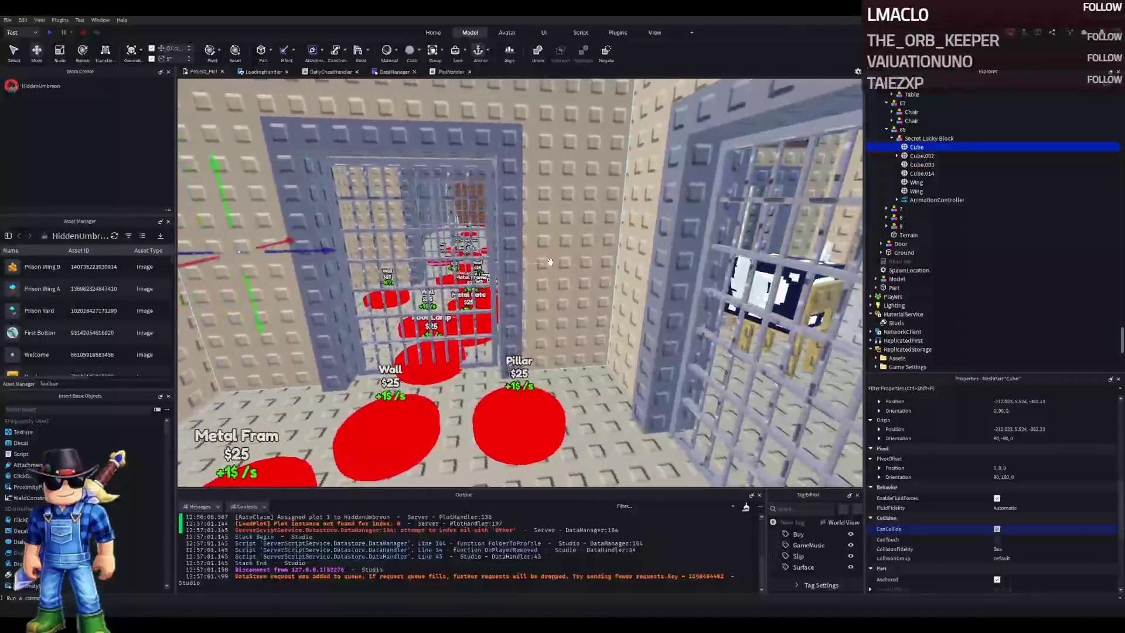
{"action": "key", "text": "q"}
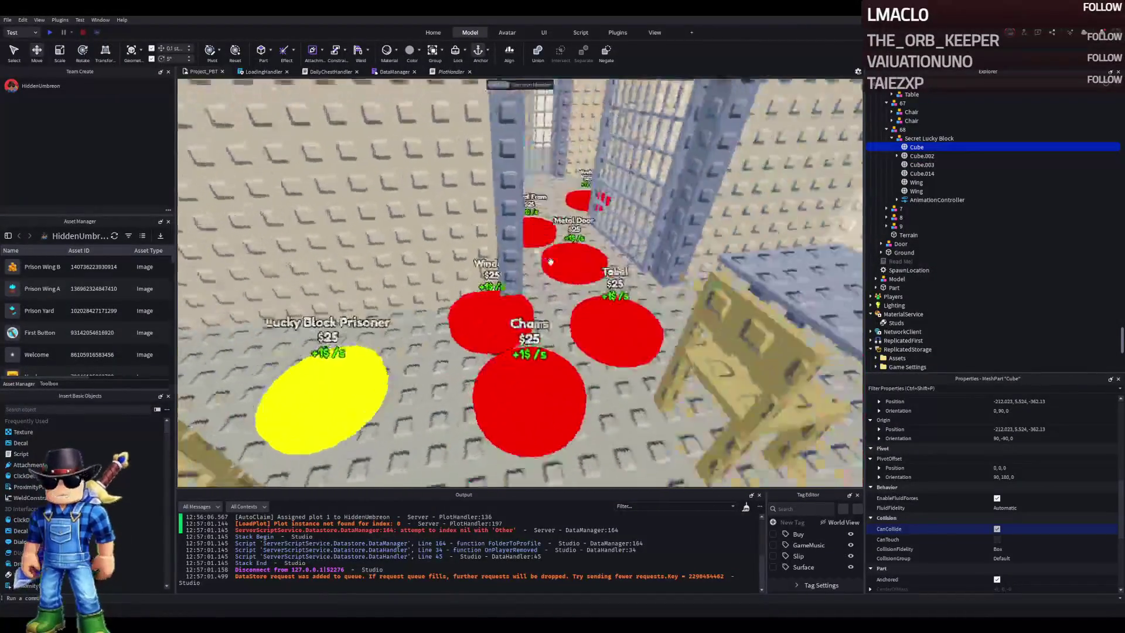
{"action": "key", "text": "s"}
{"action": "key", "text": "w"}
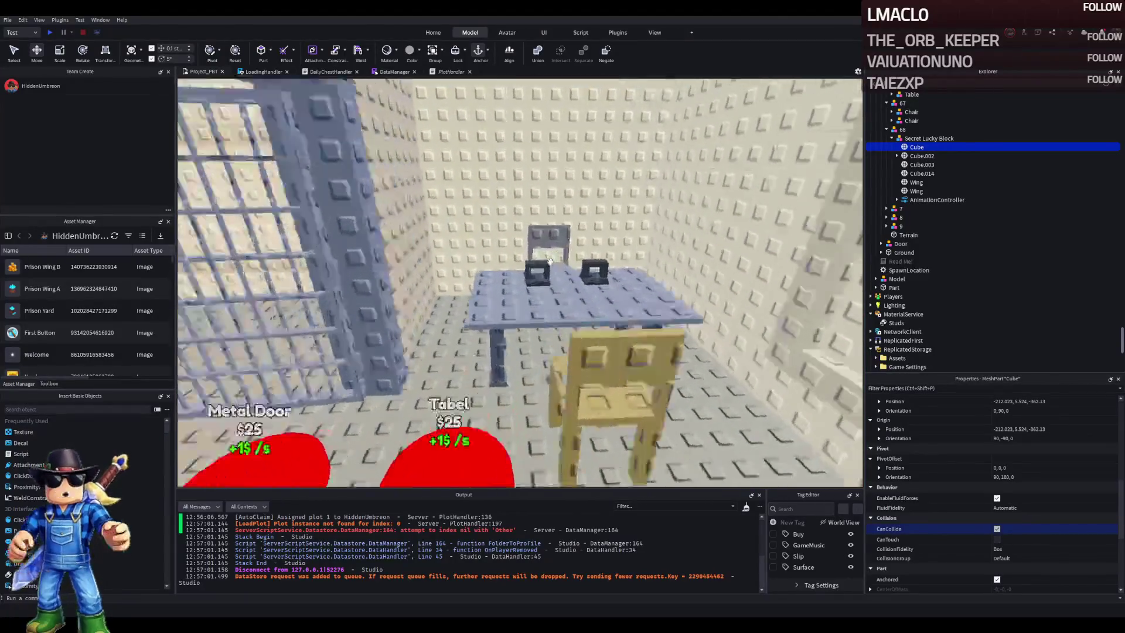
{"action": "key", "text": "w"}
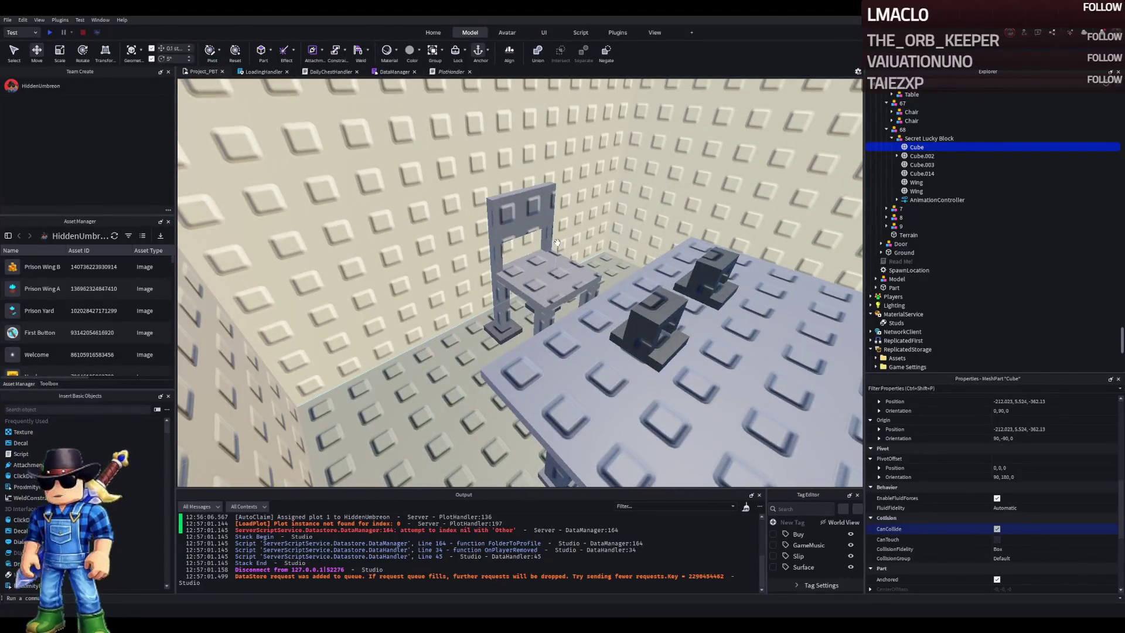
{"action": "key", "text": "s"}
{"action": "key", "text": "w"}
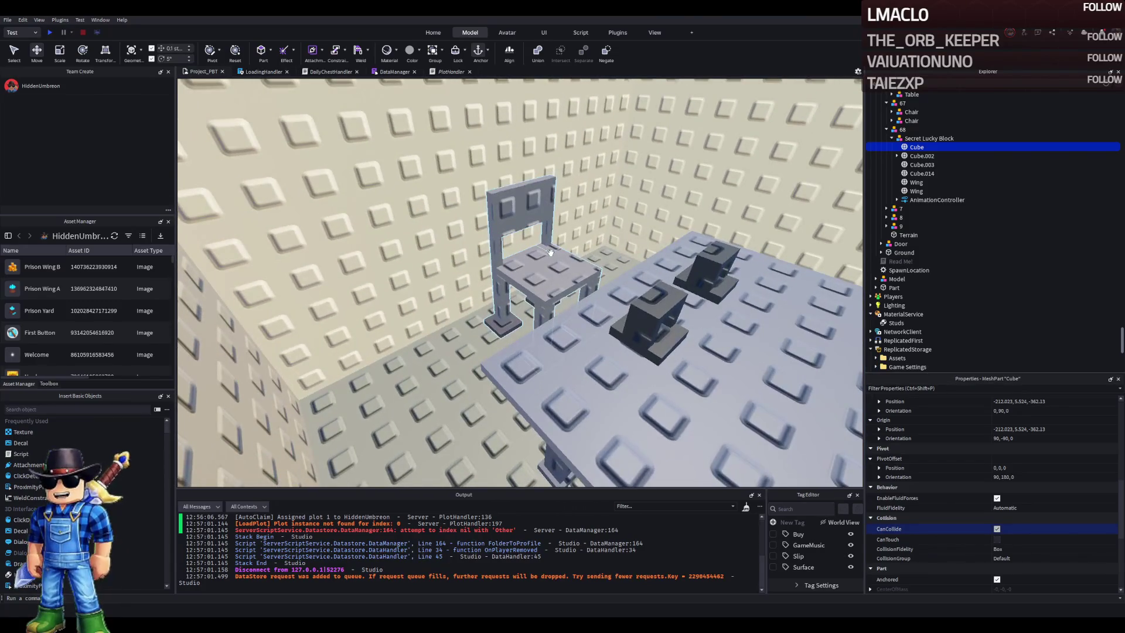
{"action": "key", "text": "d"}
{"action": "key", "text": "d"}
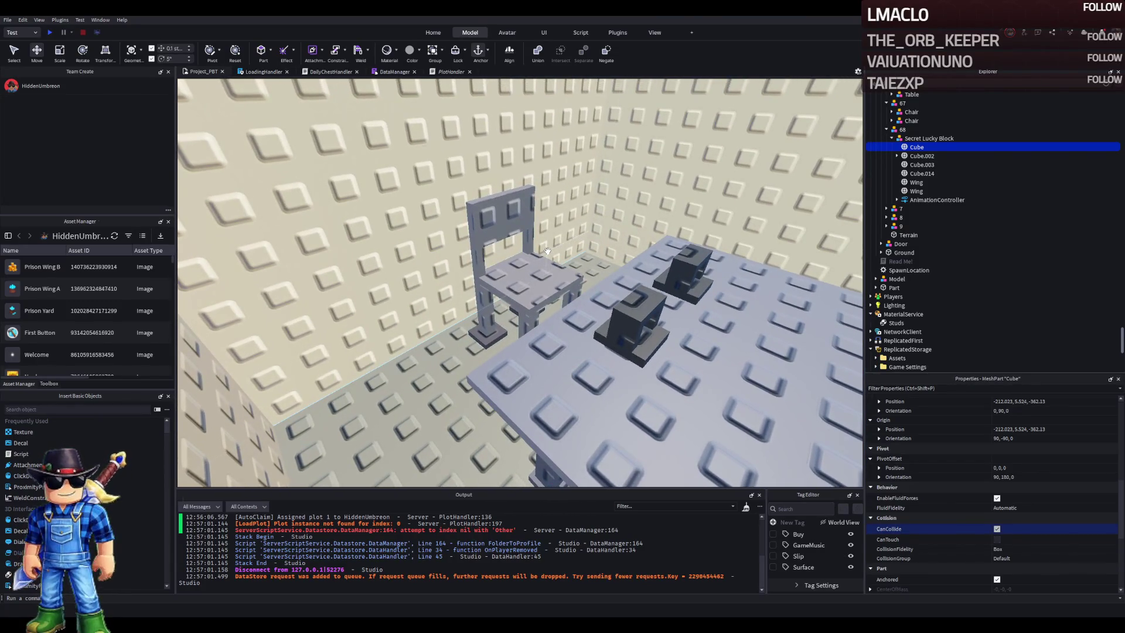
Fly back out over the water, past the avatars, to the base's grey brick wall
{"action": "key", "text": "s"}
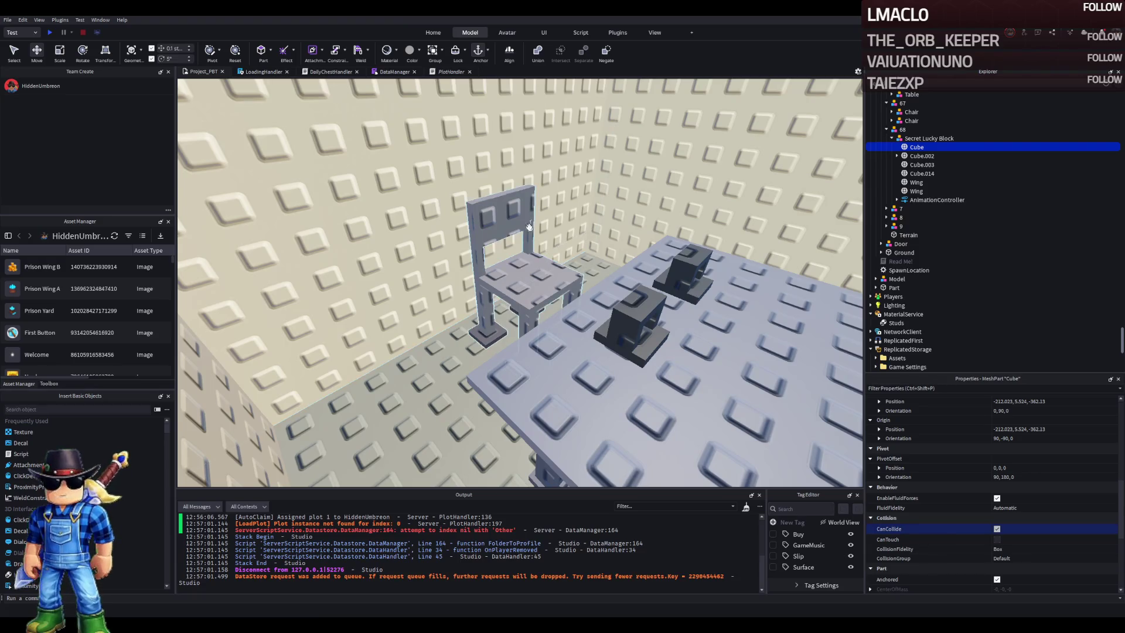
{"action": "key", "text": "w"}
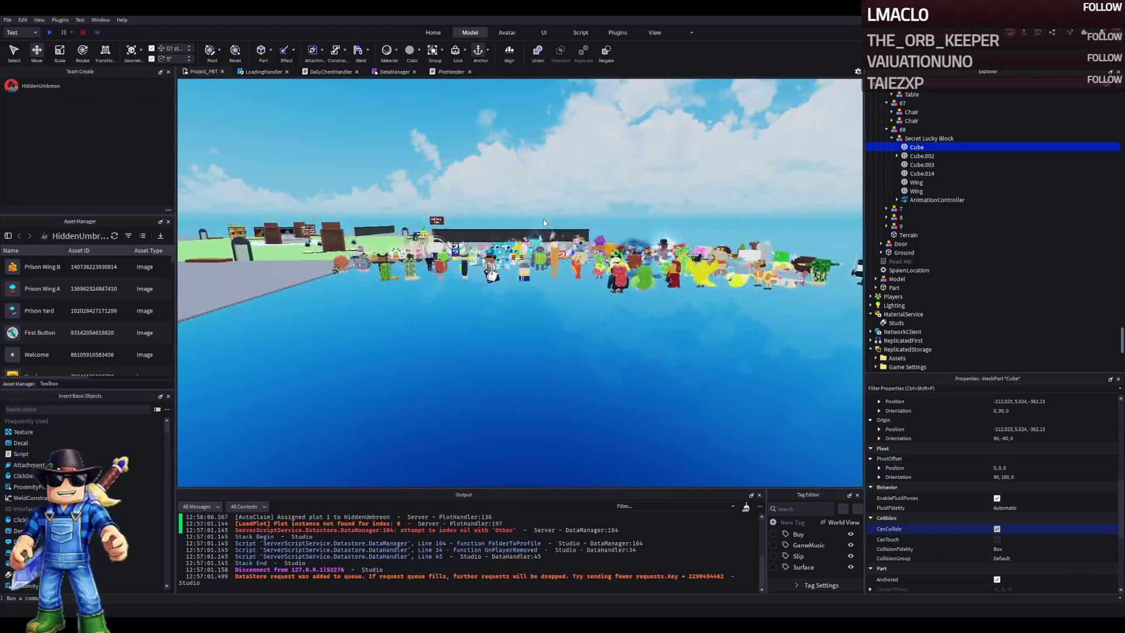
{"action": "key", "text": "w"}
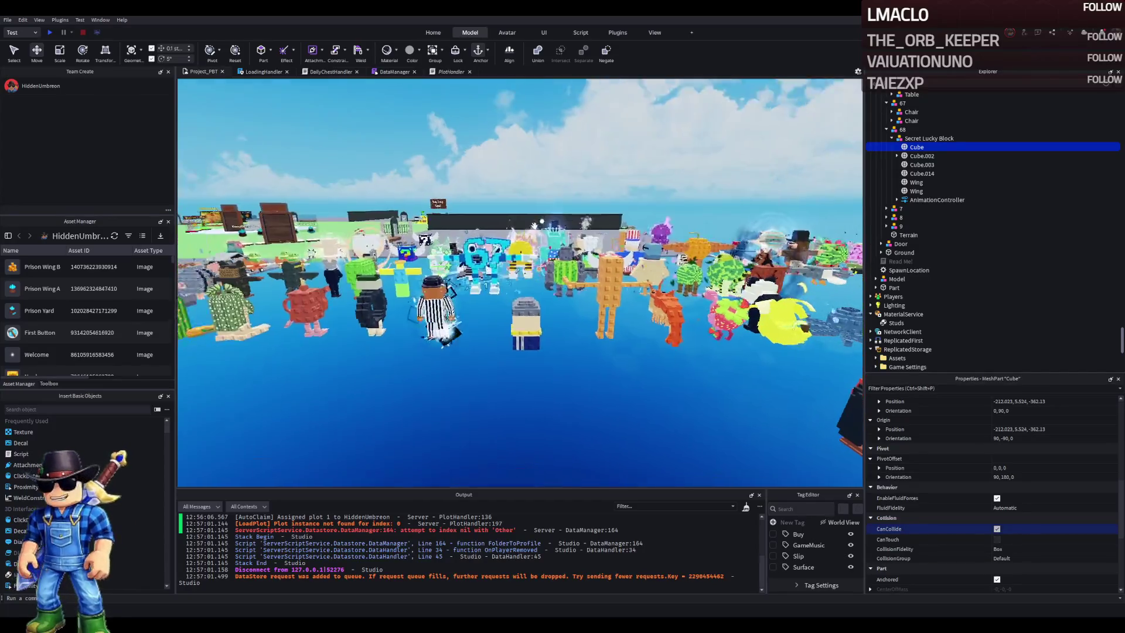
{"action": "key", "text": "w"}
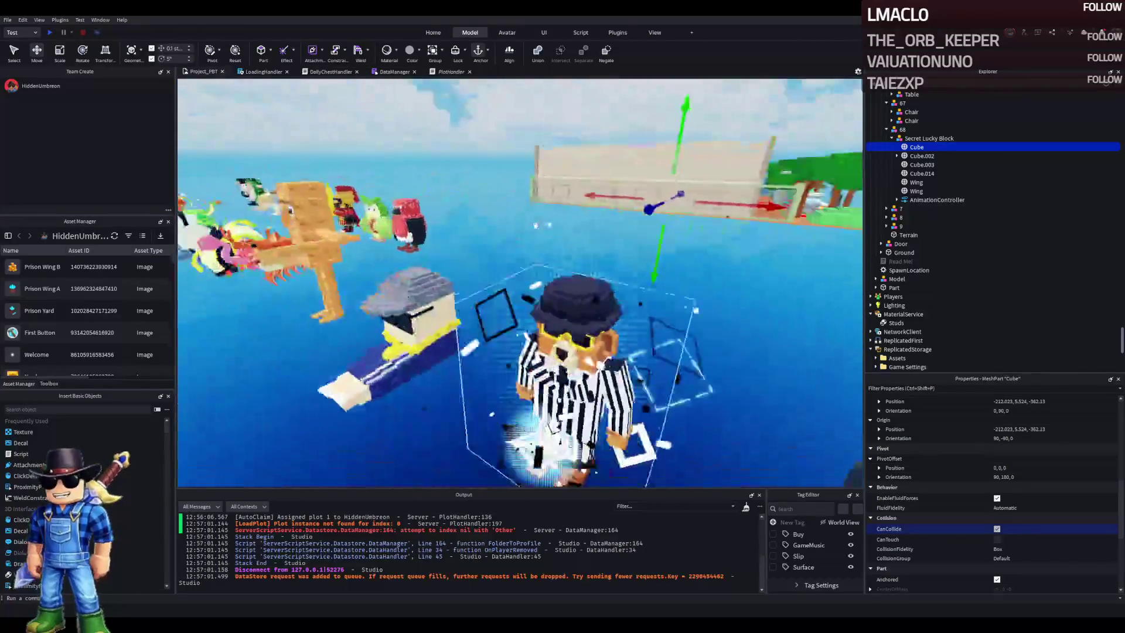
{"action": "key", "text": "w"}
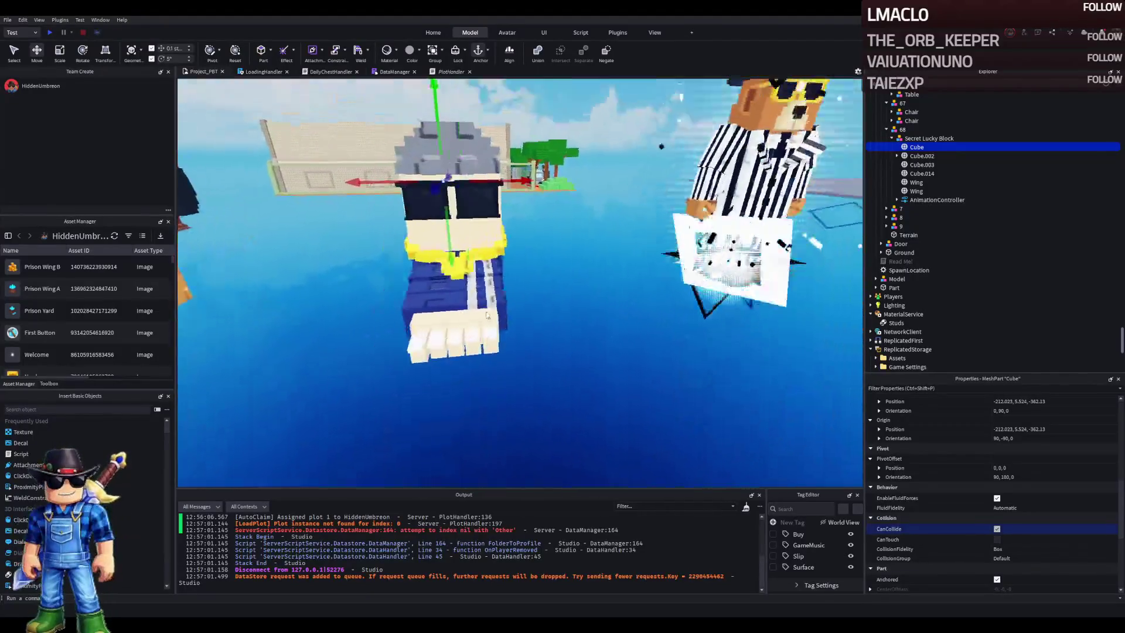
{"action": "key", "text": "w"}
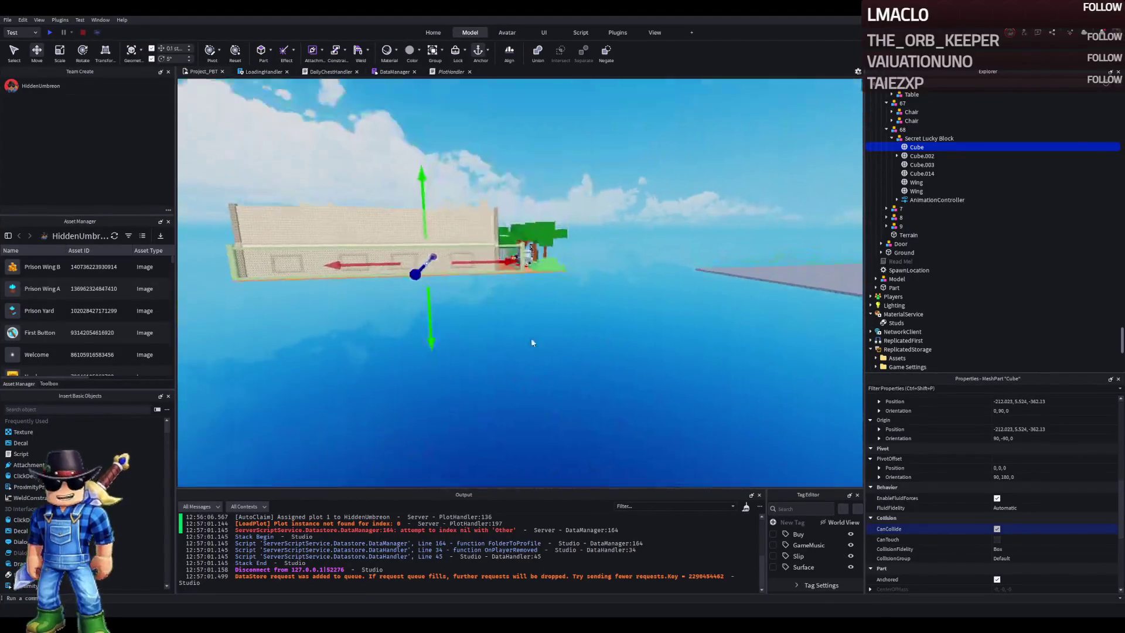
{"action": "key", "text": "w"}
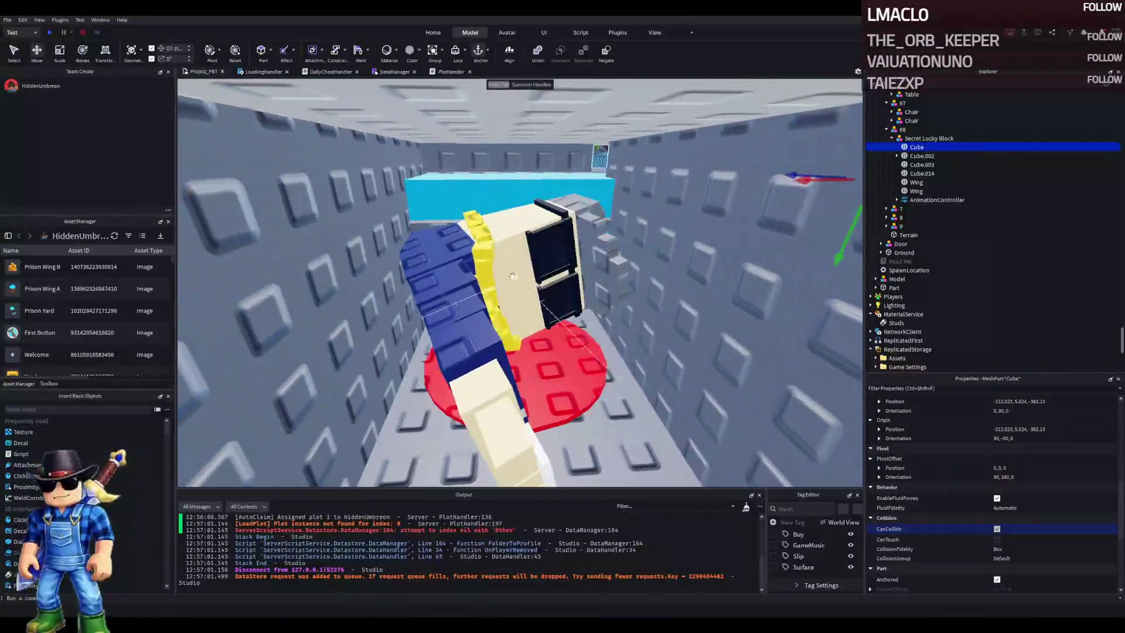
Select the whole Gangster_Footera model and duplicate it with Ctrl+D
{"action": "left_click", "coordinate": [528, 277]}
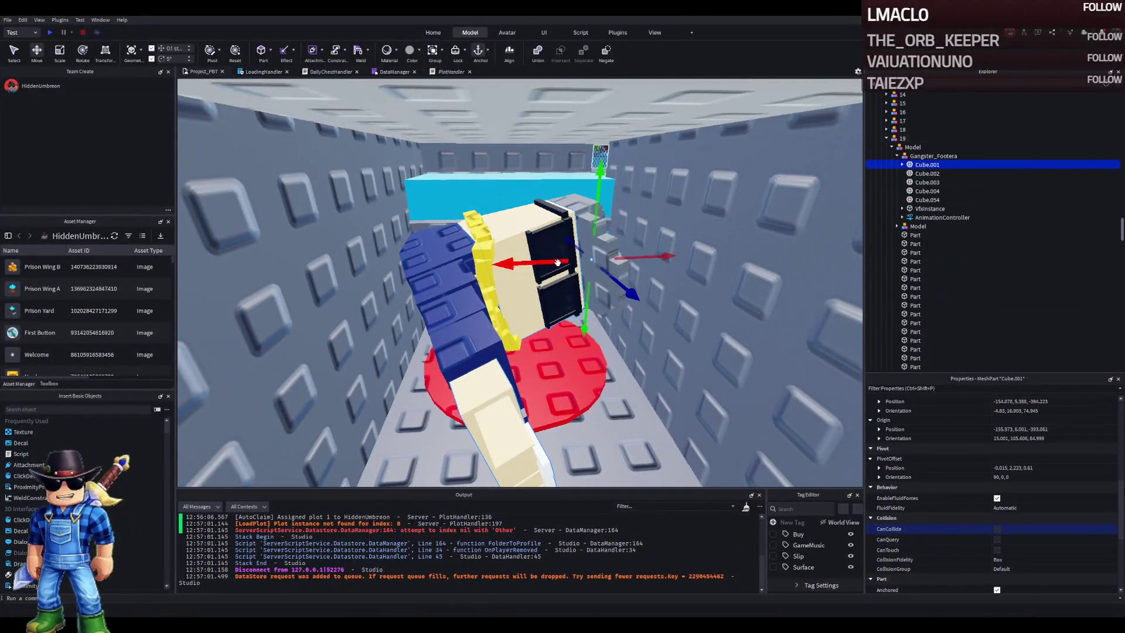
{"action": "left_click", "coordinate": [916, 156]}
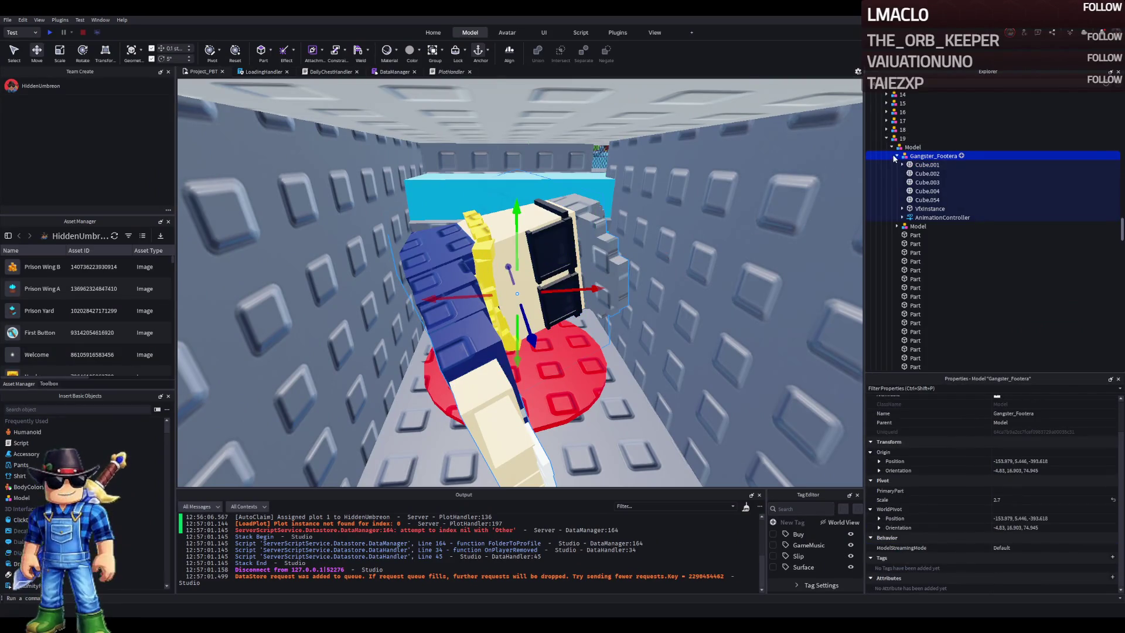
{"action": "left_click", "coordinate": [899, 155]}
{"action": "key", "text": "ctrl+d"}
{"action": "left_click_drag", "start_coordinate": [573, 287], "coordinate": [598, 234]}
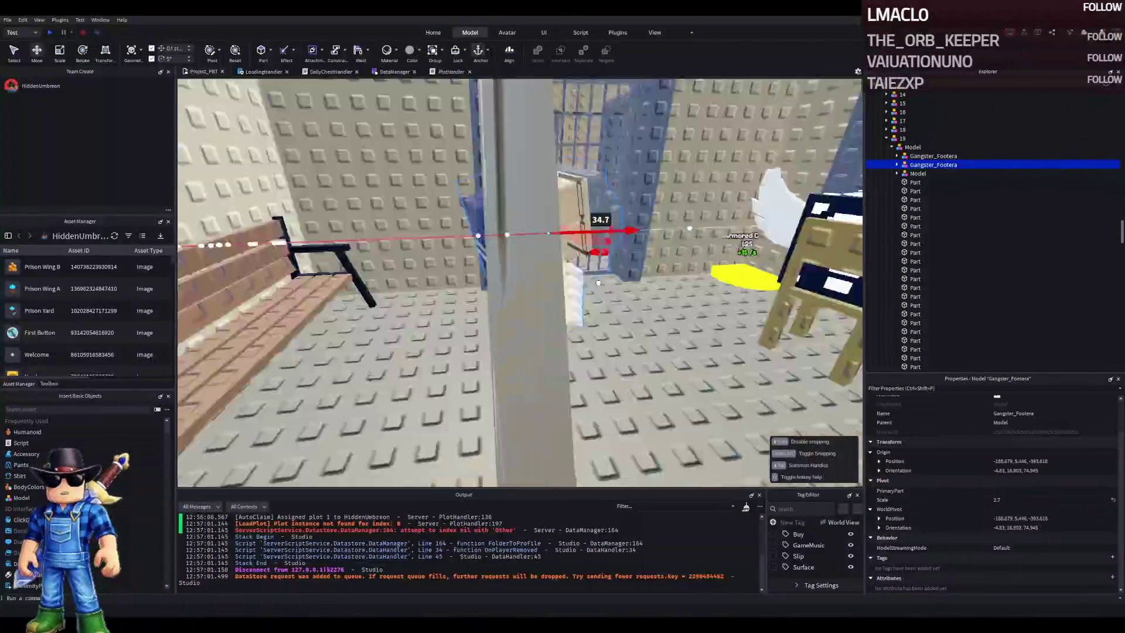
Move the Gangster_Footera copy into Upgrades and drop it into the prison room
{"action": "left_click_drag", "start_coordinate": [918, 165], "coordinate": [885, 139]}
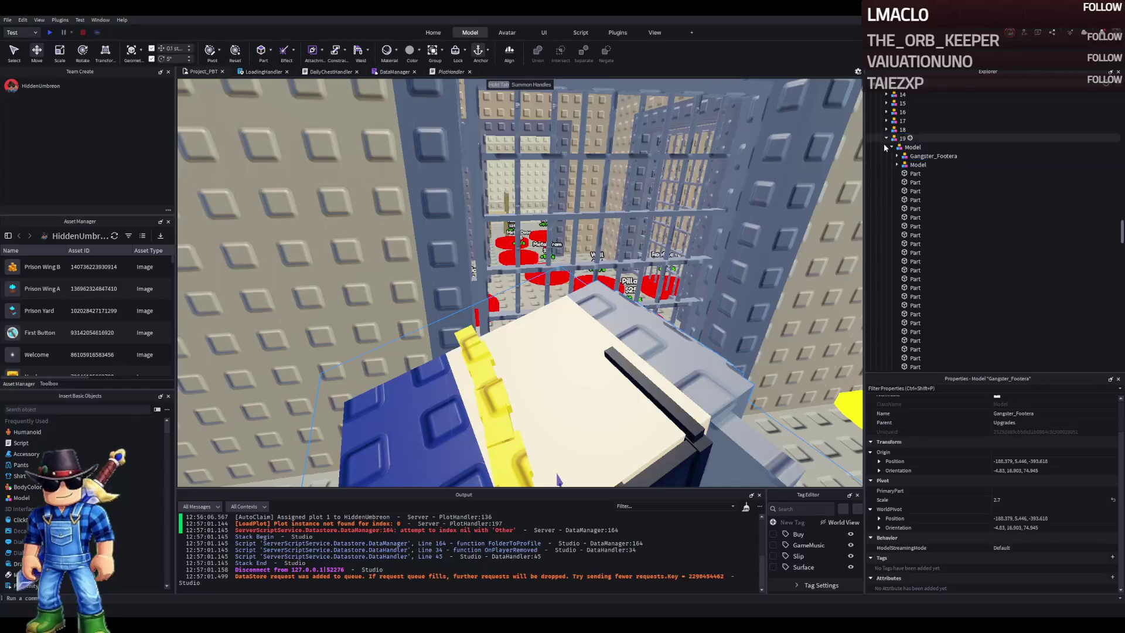
{"action": "left_click", "coordinate": [885, 139]}
{"action": "mouse_move", "coordinate": [586, 363]}
{"action": "left_mouse_down"}
{"action": "mouse_move", "coordinate": [674, 410]}
{"action": "mouse_move", "coordinate": [604, 398]}
{"action": "mouse_move", "coordinate": [579, 451]}
{"action": "left_mouse_up"}
{"action": "scroll", "coordinate": [578, 452], "scroll_direction": "down", "scroll_amount": 5}
{"action": "key", "text": "ctrl+r"}
{"action": "key", "text": "ctrl+r"}
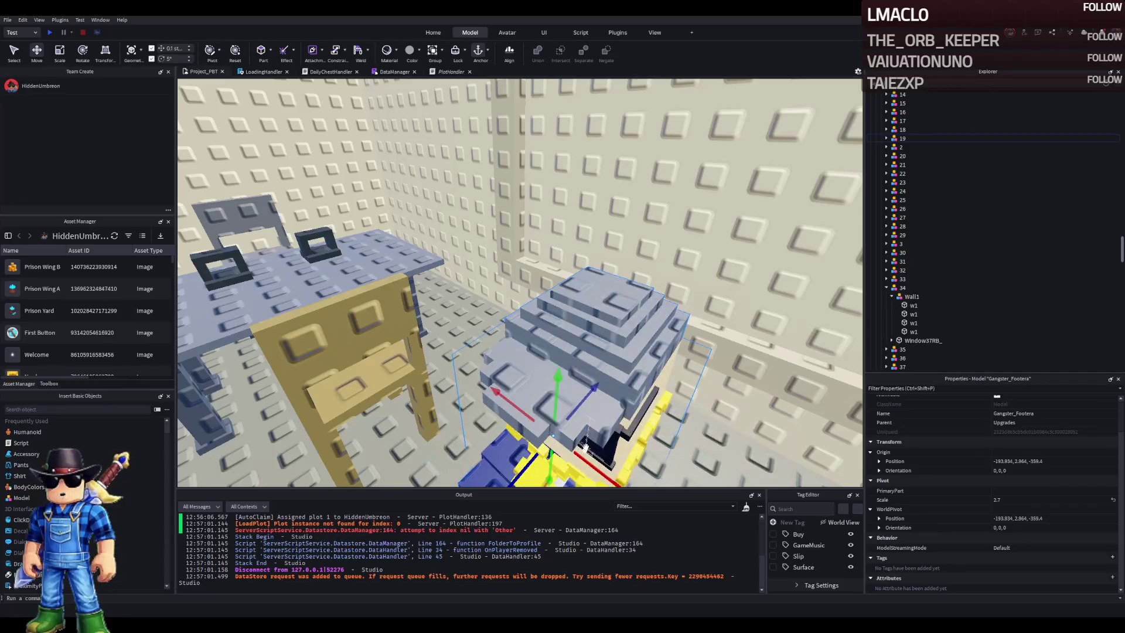
Place the figure beside the table and raise it about 4.2 studs
{"action": "scroll", "coordinate": [540, 427], "scroll_direction": "down", "scroll_amount": 3}
{"action": "key", "text": "a"}
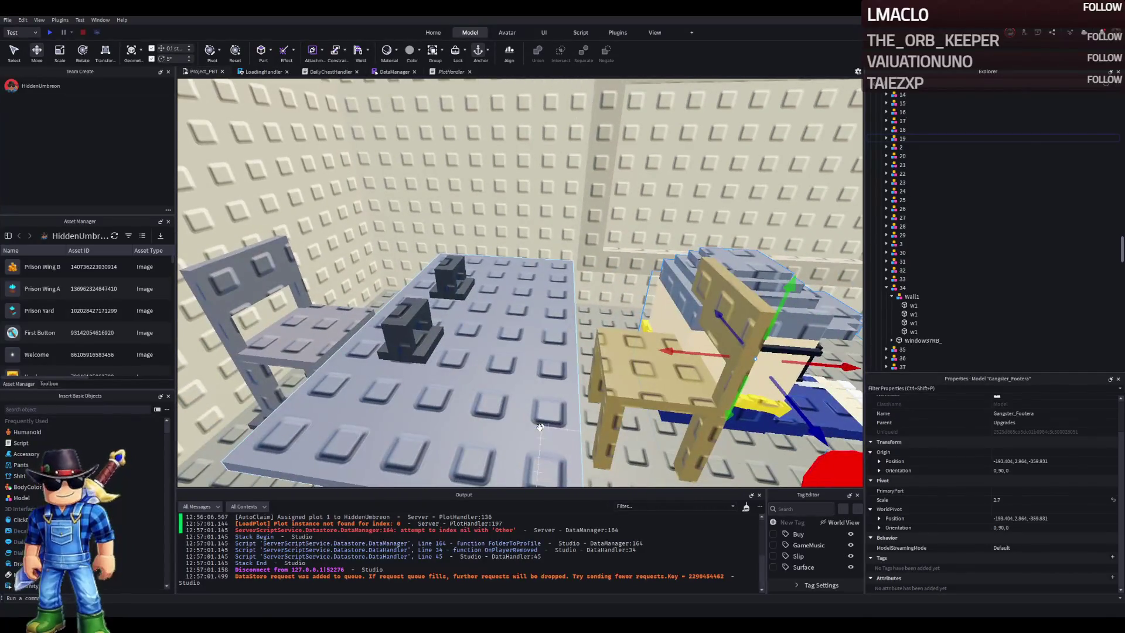
{"action": "key", "text": "d"}
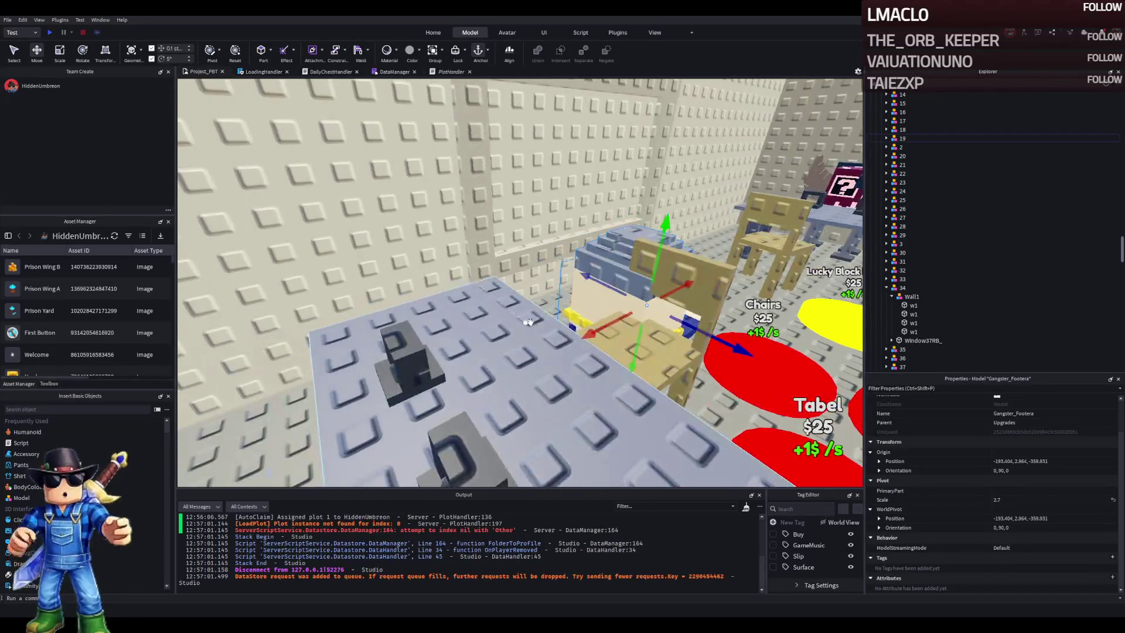
{"action": "mouse_move", "coordinate": [562, 363]}
{"action": "left_mouse_down"}
{"action": "mouse_move", "coordinate": [553, 329]}
{"action": "mouse_move", "coordinate": [515, 351]}
{"action": "mouse_move", "coordinate": [469, 340]}
{"action": "mouse_move", "coordinate": [488, 358]}
{"action": "left_mouse_up"}
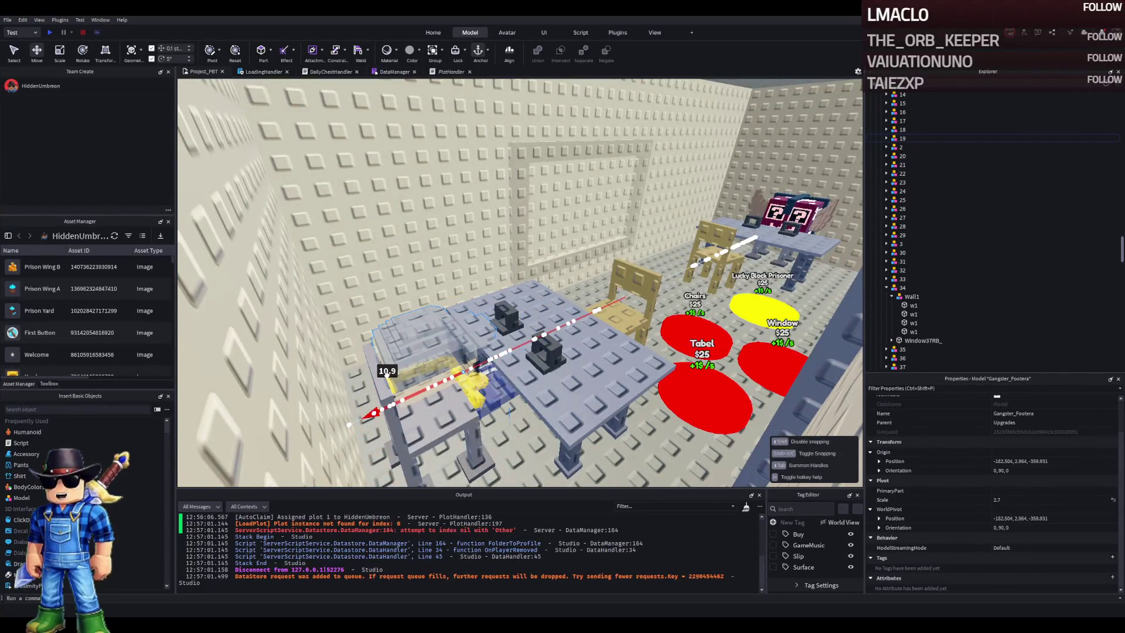
{"action": "left_click_drag", "start_coordinate": [386, 375], "coordinate": [389, 439]}
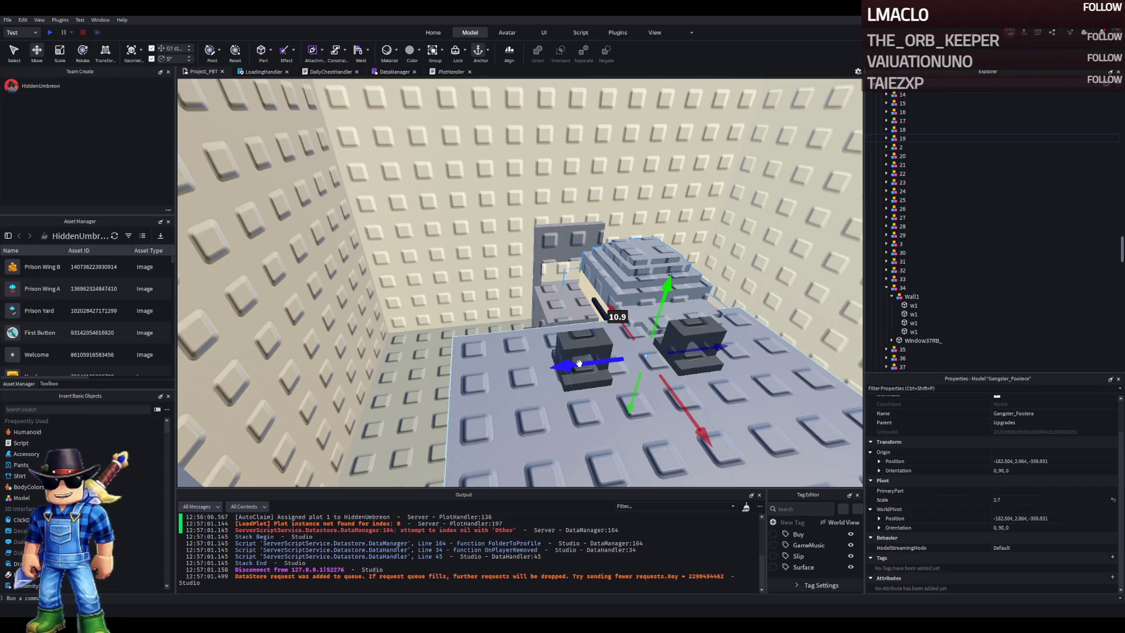
{"action": "left_click_drag", "start_coordinate": [579, 363], "coordinate": [560, 367]}
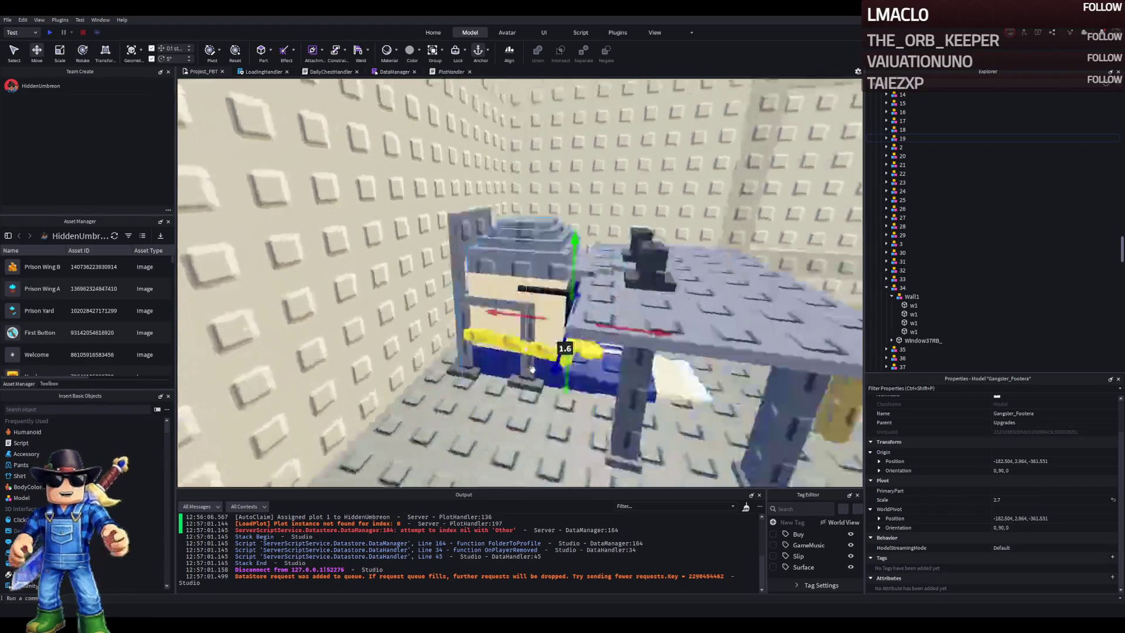
{"action": "scroll", "coordinate": [532, 369], "scroll_direction": "up", "scroll_amount": 3}
{"action": "left_click_drag", "start_coordinate": [555, 321], "coordinate": [553, 333]}
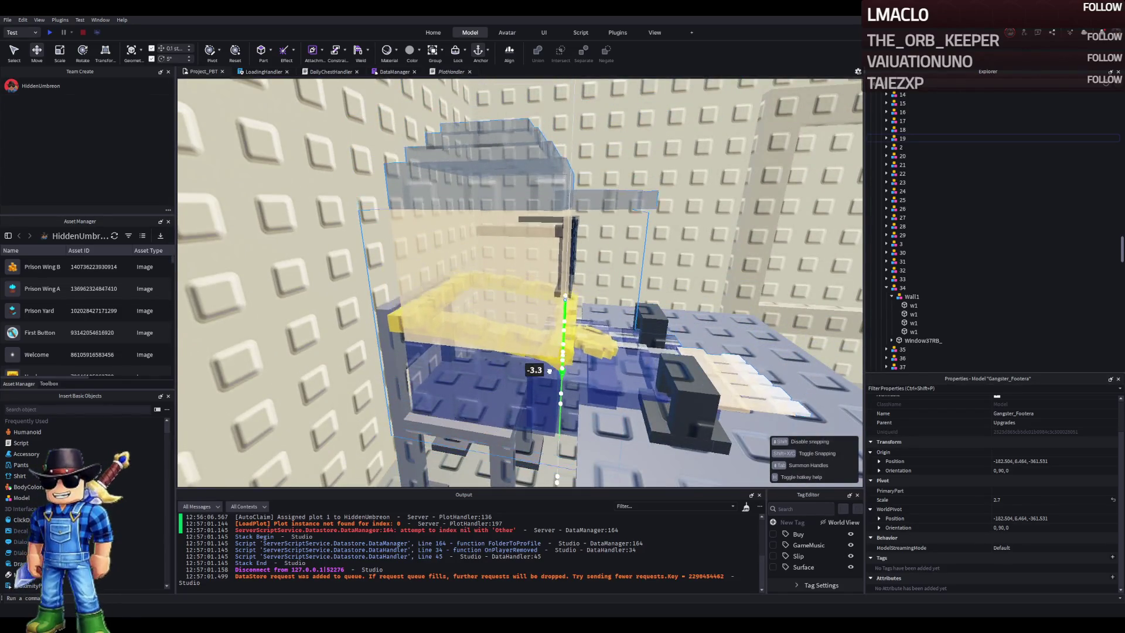
Tilt Gangster_Footera 5° (orientation 5,90,0) and lift it slightly to Y 6.36
{"action": "scroll", "coordinate": [545, 370], "scroll_direction": "up", "scroll_amount": 5}
{"action": "key", "text": "f"}
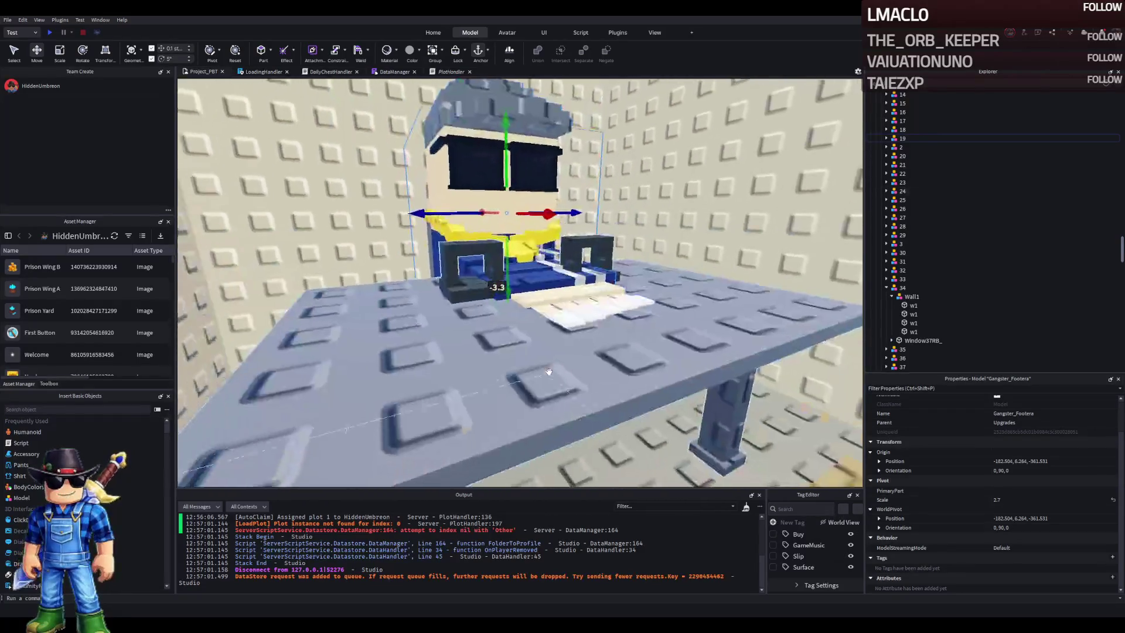
{"action": "scroll", "coordinate": [549, 371], "scroll_direction": "up", "scroll_amount": 10}
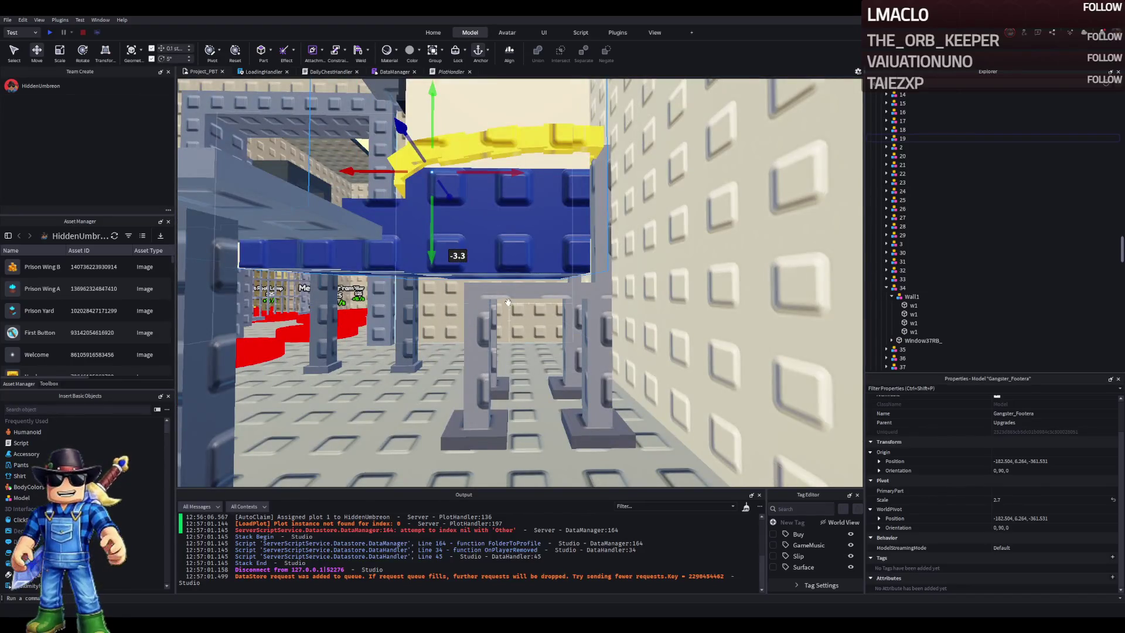
{"action": "key", "text": "a"}
{"action": "key", "text": "ctrl+4"}
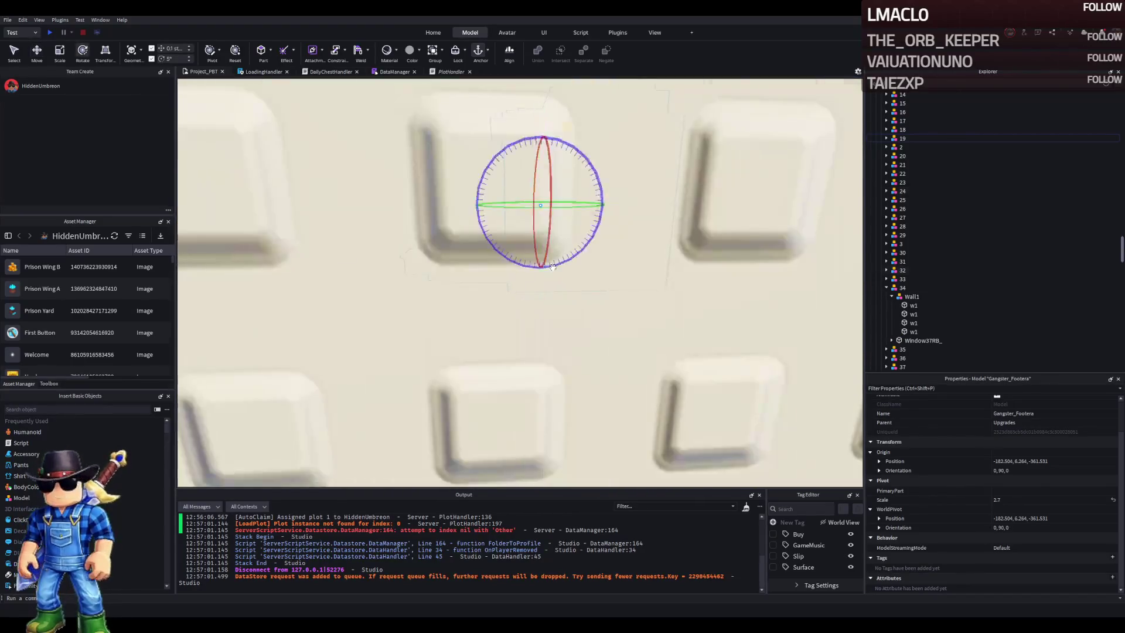
{"action": "left_click_drag", "start_coordinate": [517, 170], "coordinate": [510, 94]}
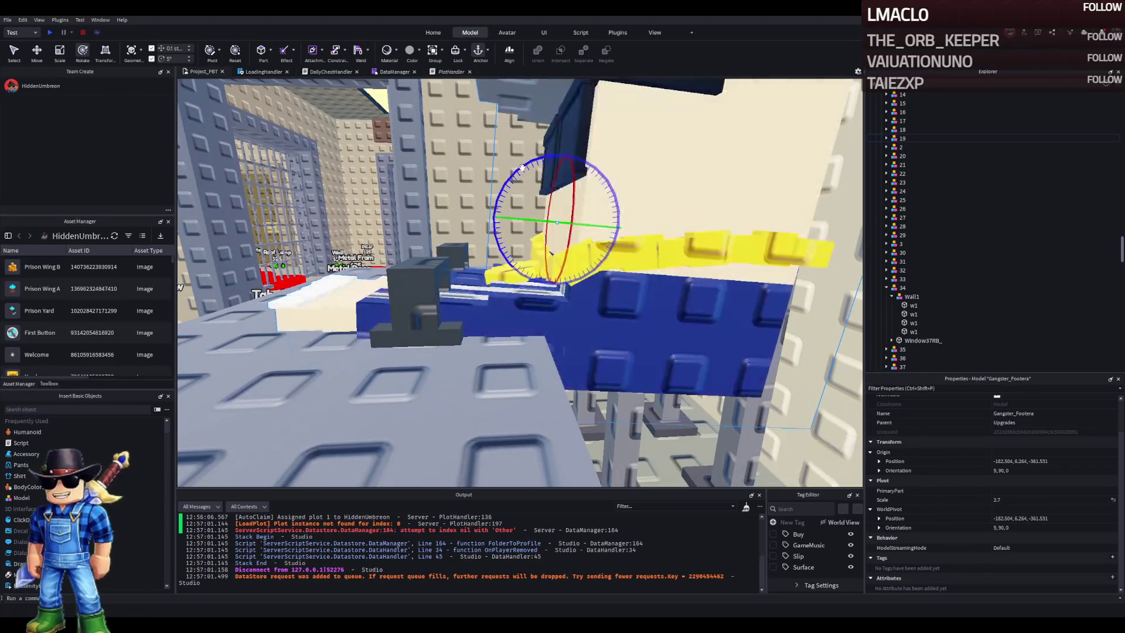
{"action": "key", "text": "ctrl+2"}
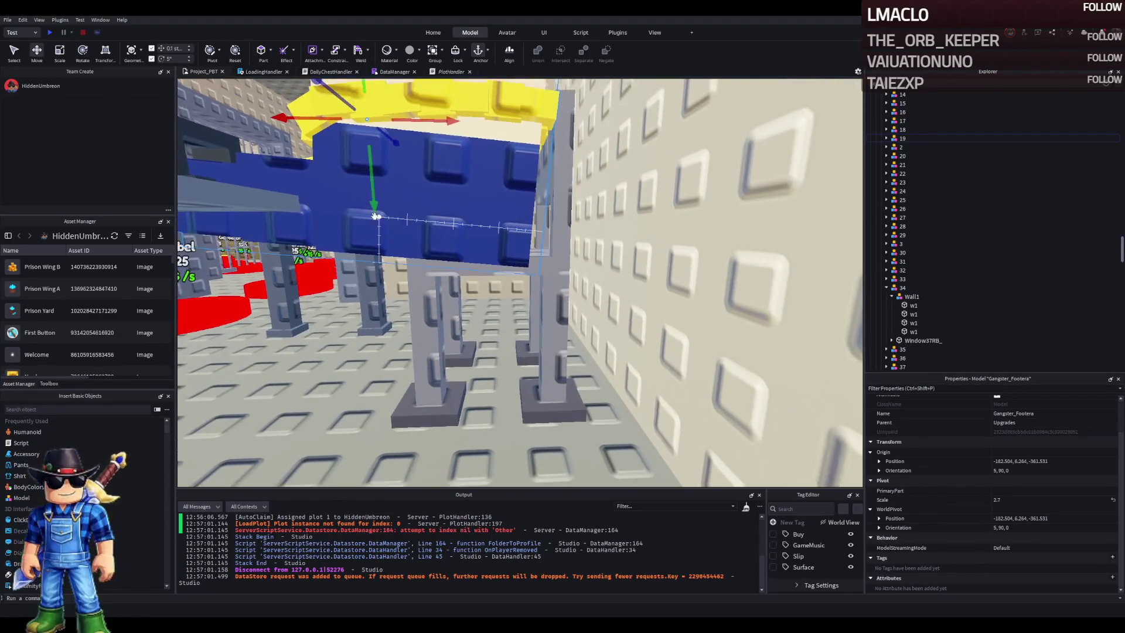
{"action": "left_click_drag", "start_coordinate": [375, 203], "coordinate": [377, 199]}
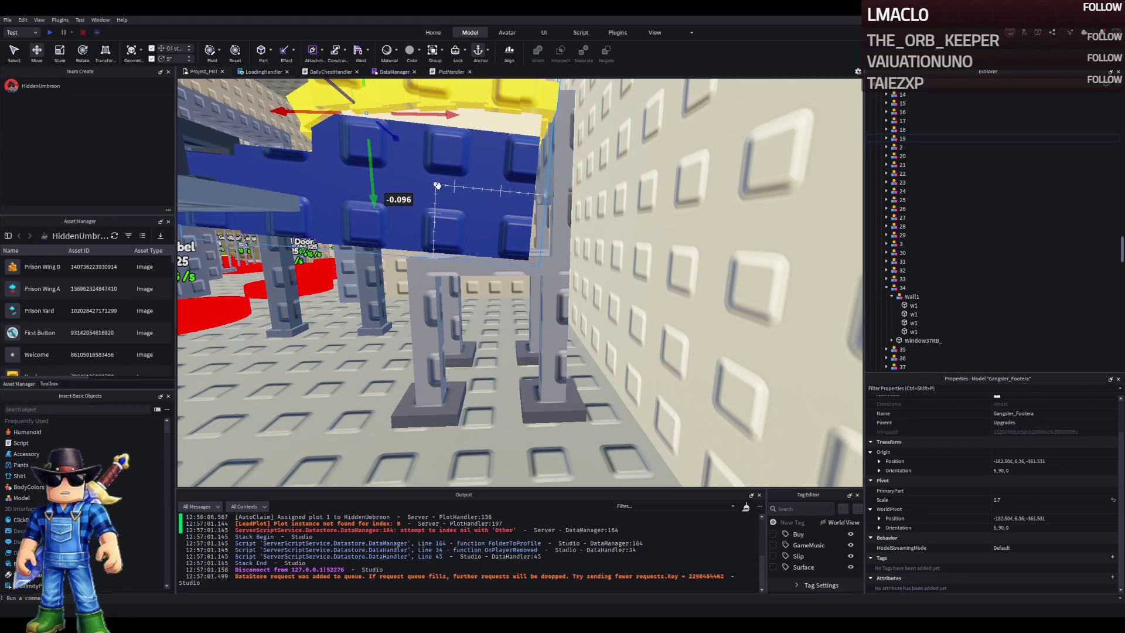
Look down at the seated figure and select its chair
{"action": "key", "text": "s"}
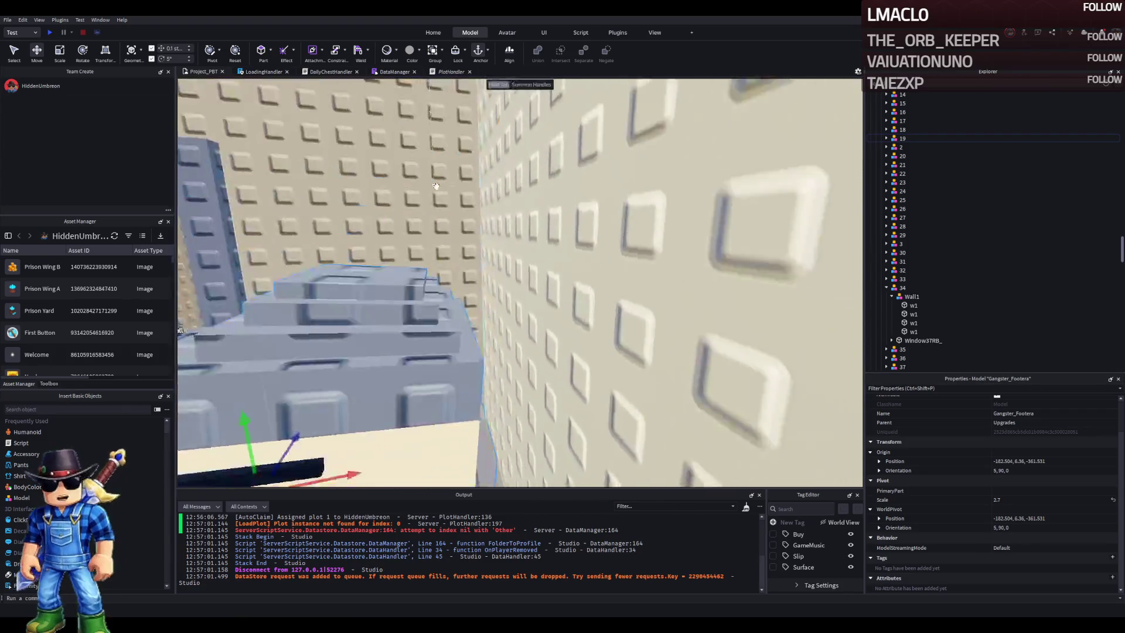
{"action": "key", "text": "w"}
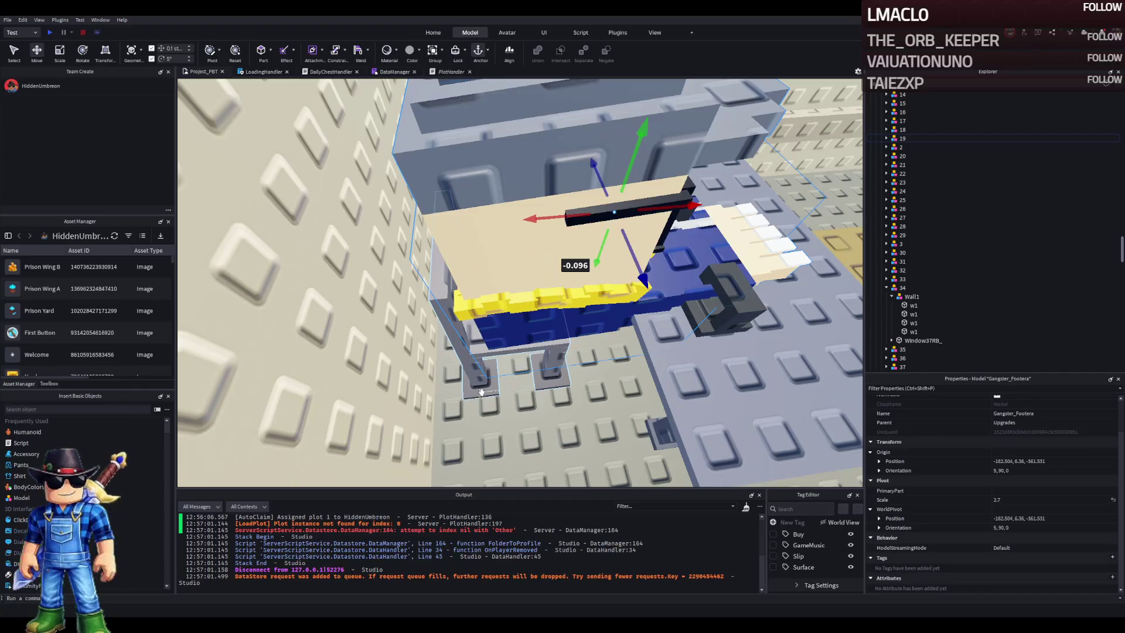
{"action": "left_click", "coordinate": [481, 391], "text": "ctrl"}
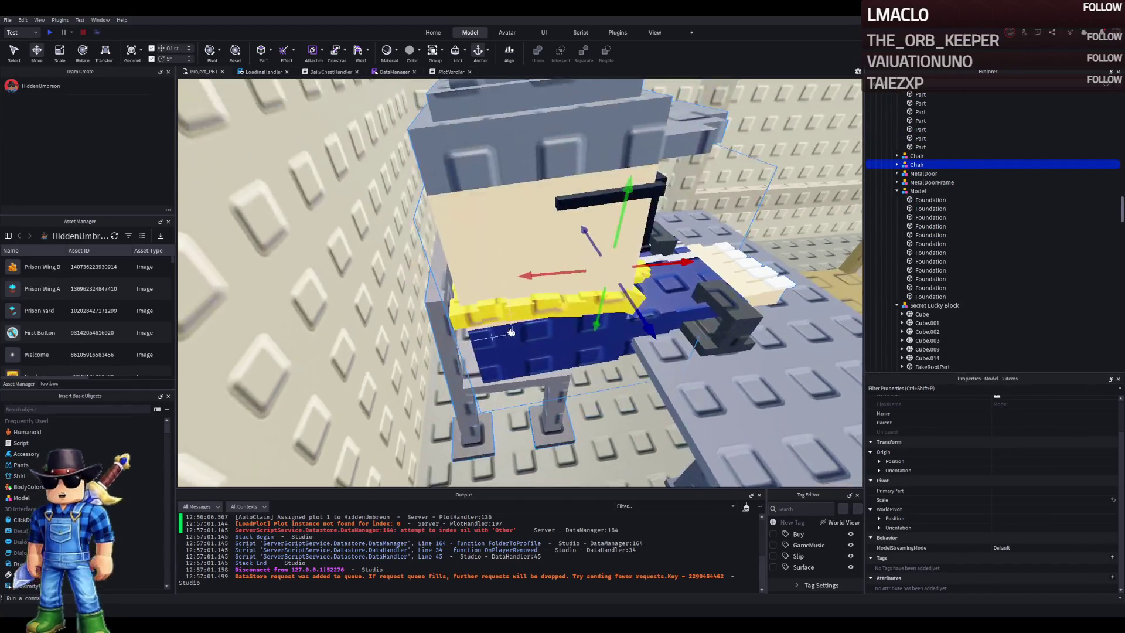
Slide the chair 0.9 studs sideways, then inspect the table around the character
{"action": "key", "text": "f"}
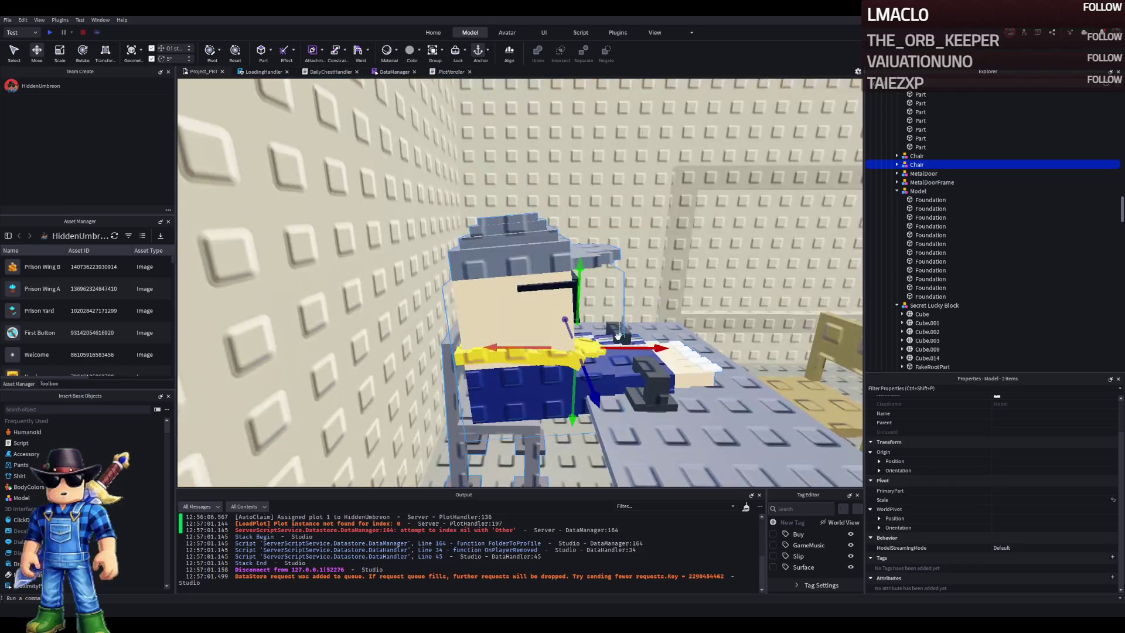
{"action": "left_click_drag", "start_coordinate": [617, 349], "coordinate": [586, 358]}
{"action": "key", "text": "f"}
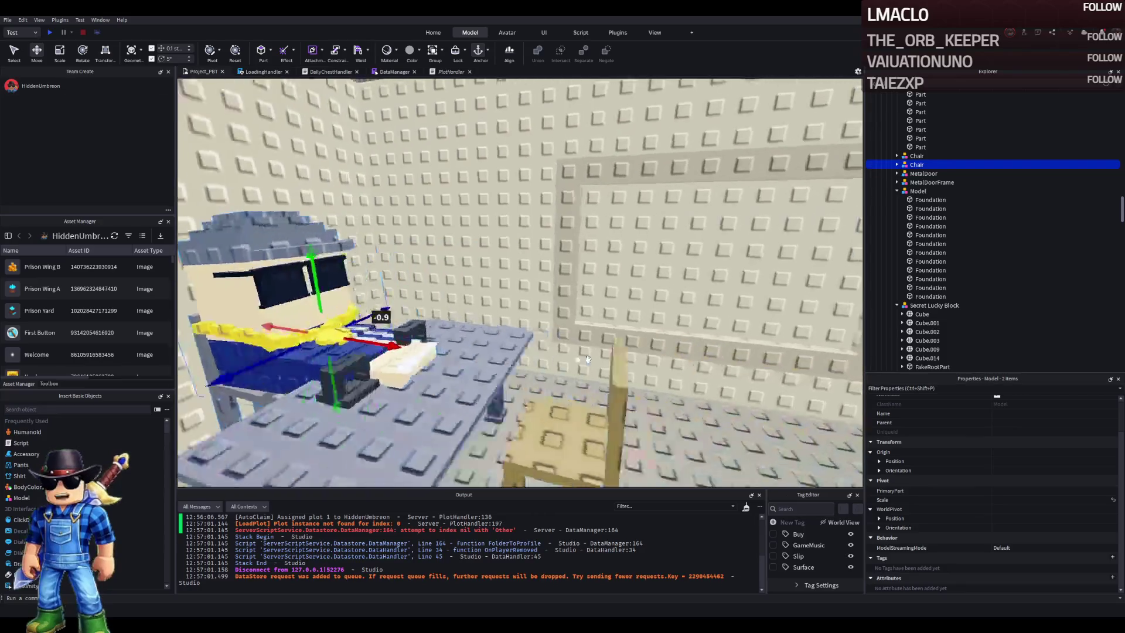
{"action": "left_click", "coordinate": [551, 326]}
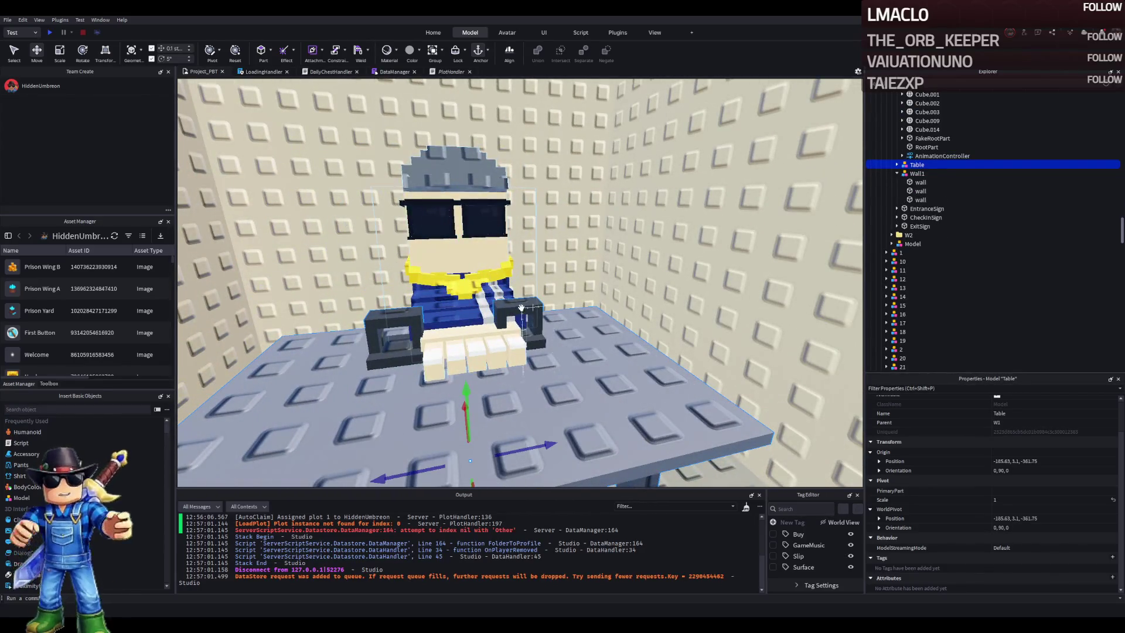
{"action": "scroll", "coordinate": [533, 305], "scroll_direction": "up", "scroll_amount": 5}
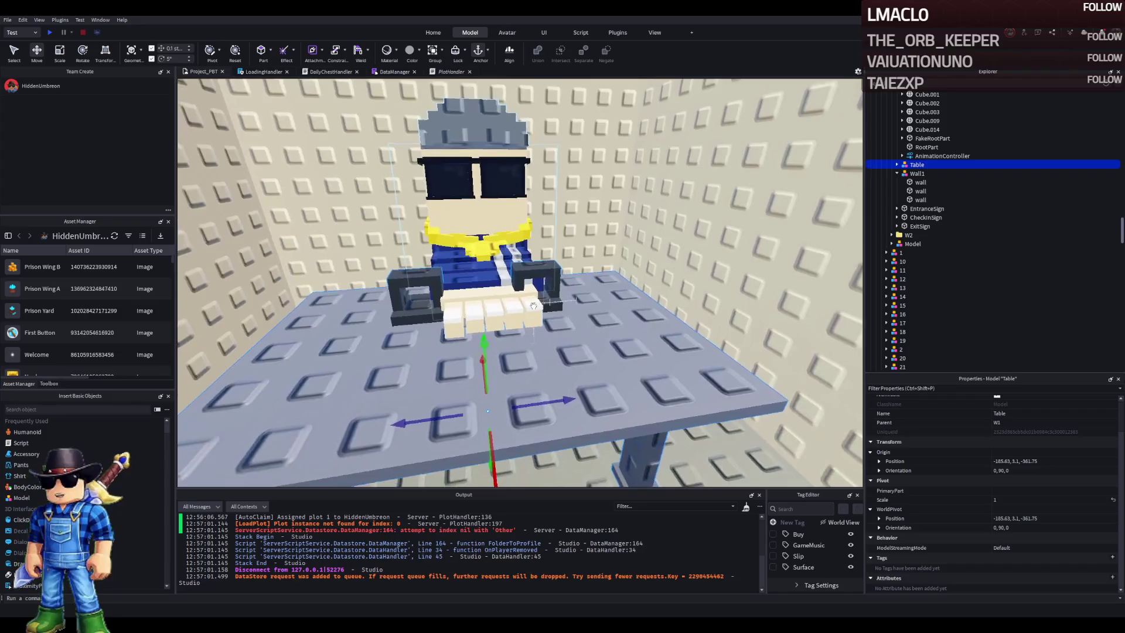
{"action": "scroll", "coordinate": [534, 305], "scroll_direction": "up", "scroll_amount": 3}
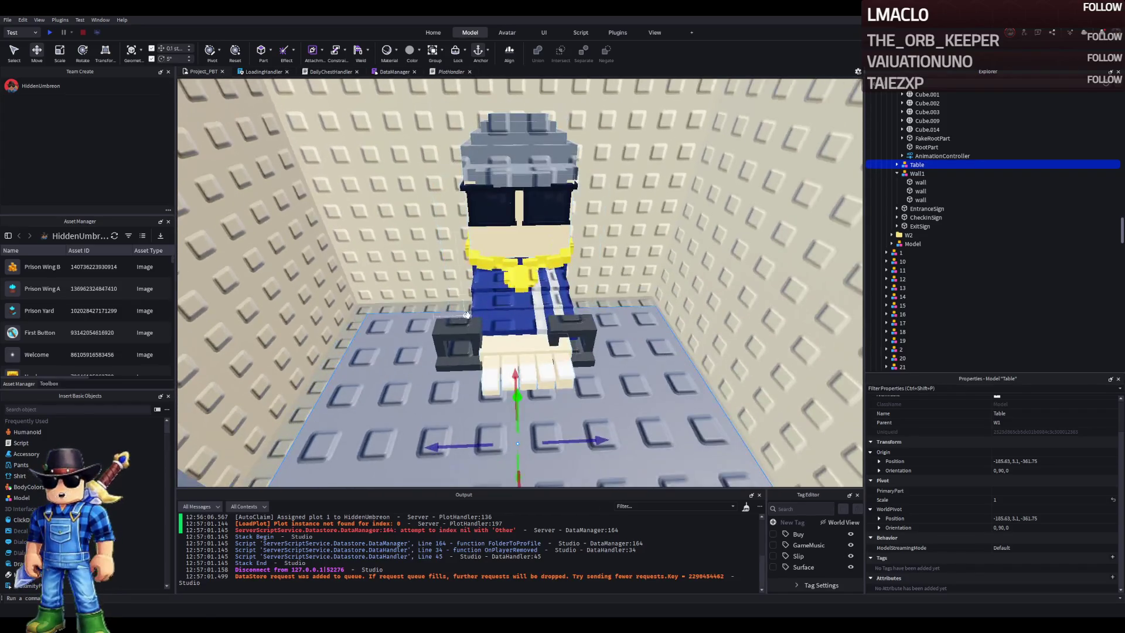
{"action": "left_click", "coordinate": [520, 332]}
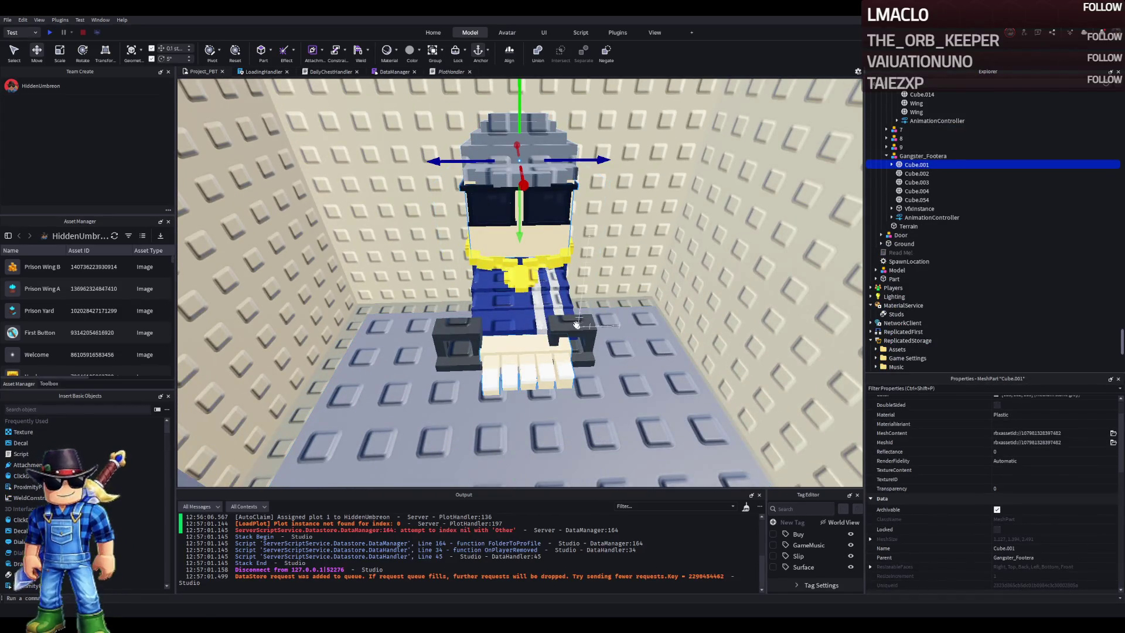
{"action": "left_click_drag", "start_coordinate": [584, 323], "coordinate": [583, 264]}
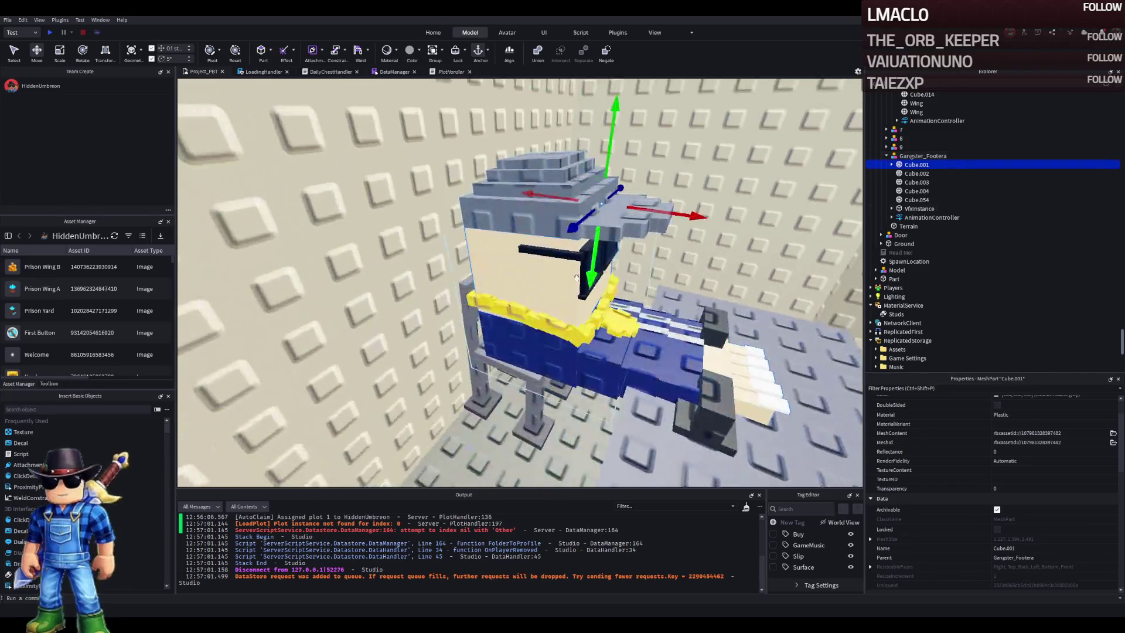
{"action": "left_click", "coordinate": [626, 294]}
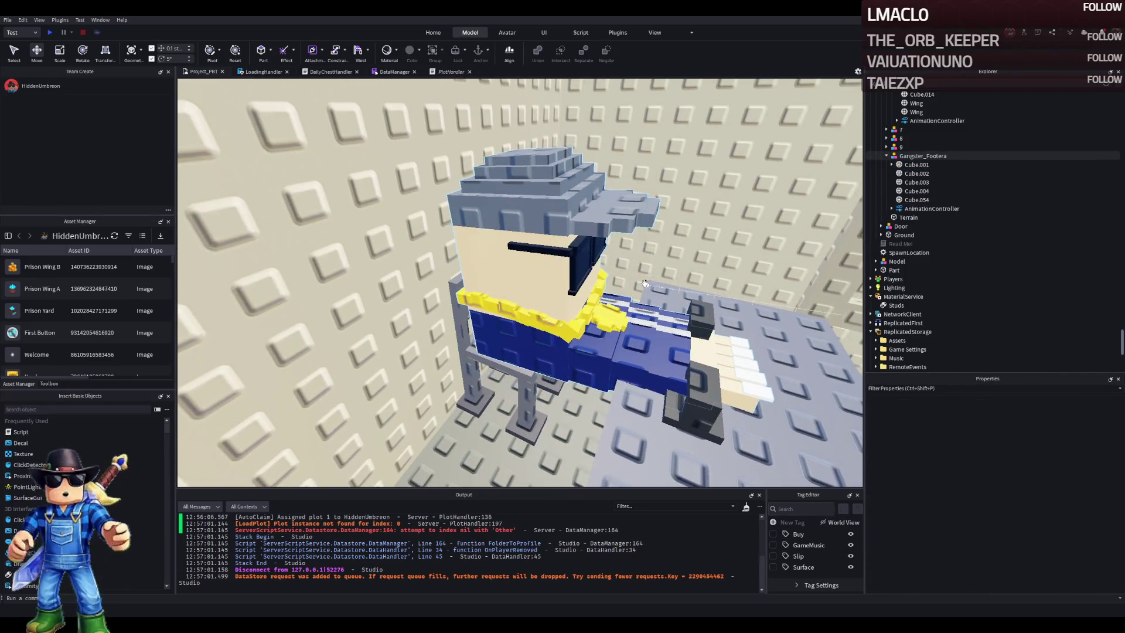
Delete the table's right leg and lengthen its dark top bar from 1 to 2.2 studs
{"action": "left_click", "coordinate": [693, 350]}
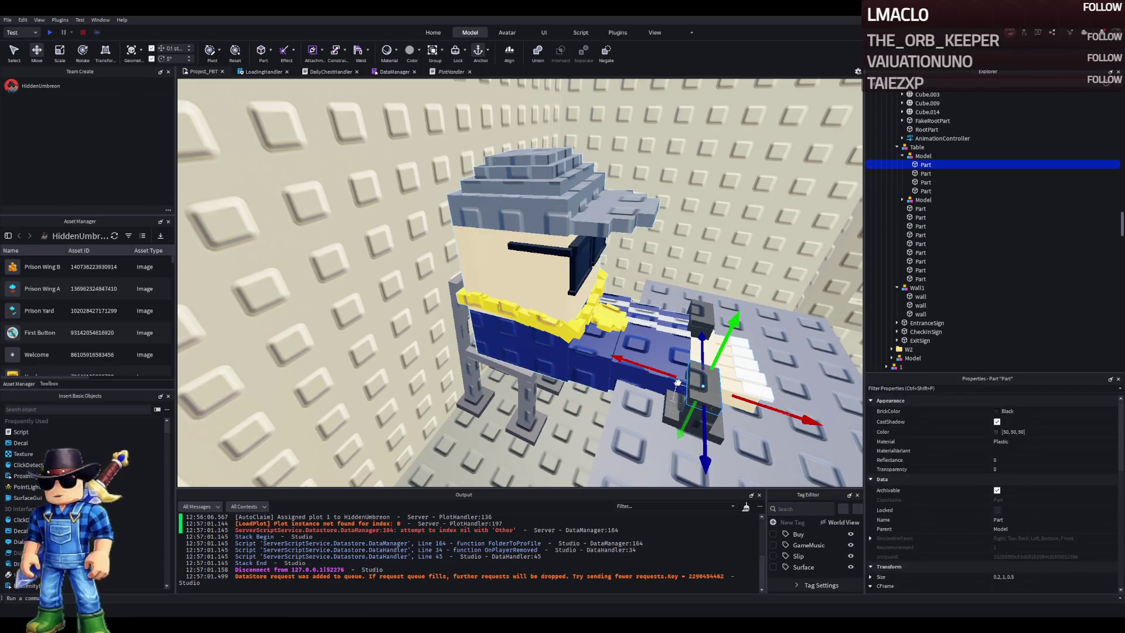
{"action": "key", "text": "f"}
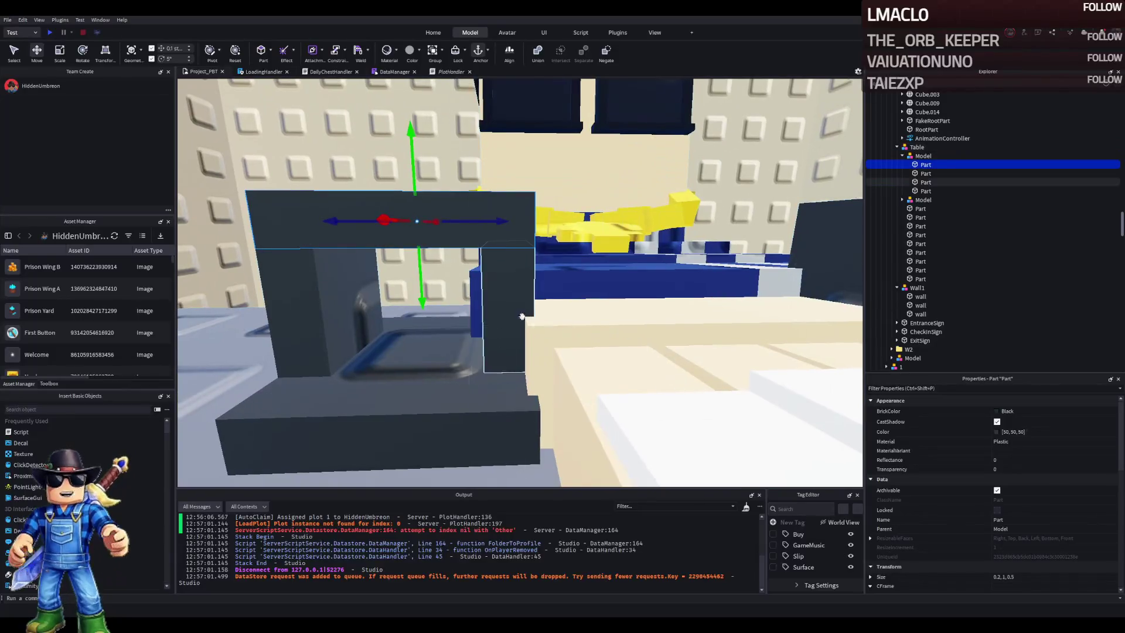
{"action": "left_click", "coordinate": [503, 299]}
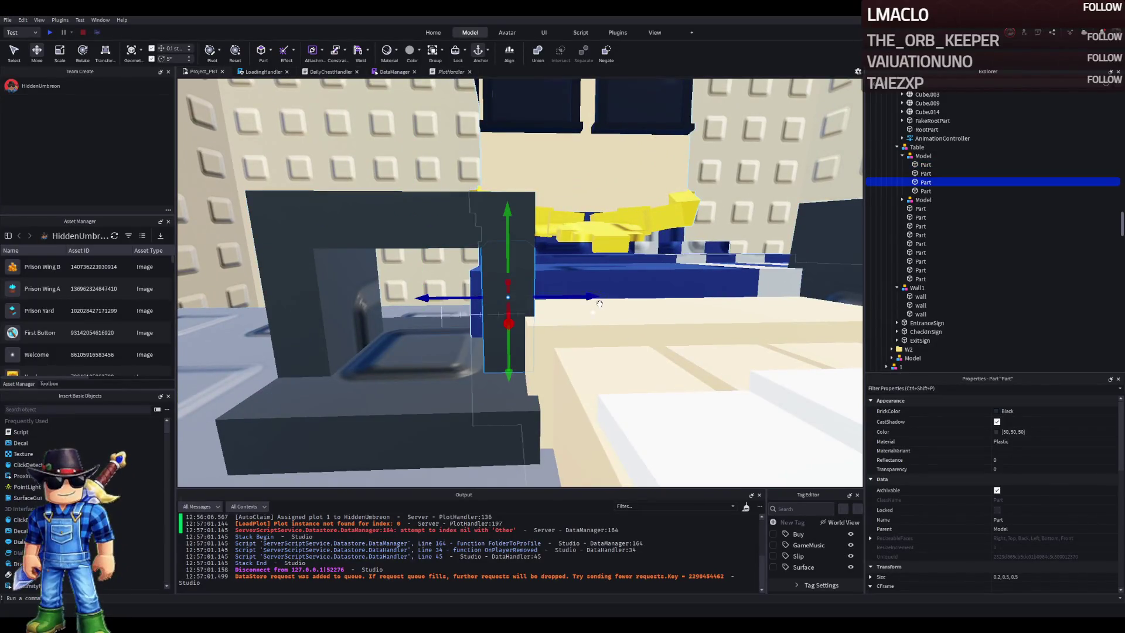
{"action": "key", "text": "Delete"}
{"action": "left_click", "coordinate": [497, 237]}
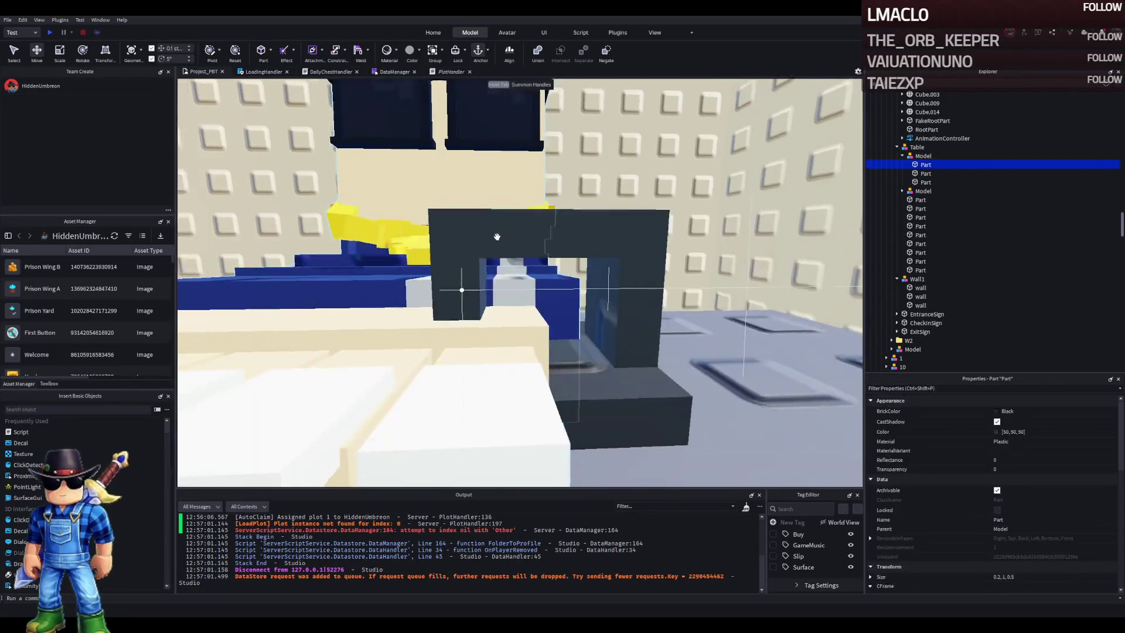
{"action": "key", "text": "ctrl+3"}
{"action": "scroll", "coordinate": [504, 229], "scroll_direction": "down", "scroll_amount": 5}
{"action": "scroll", "coordinate": [504, 228], "scroll_direction": "up", "scroll_amount": 5}
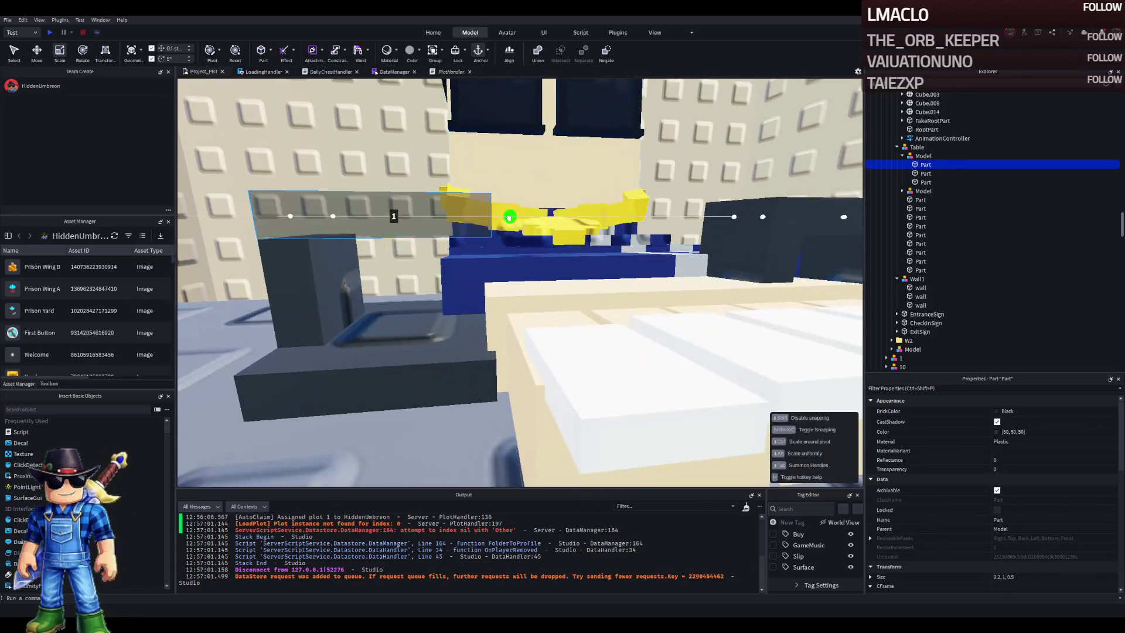
{"action": "left_click_drag", "start_coordinate": [509, 217], "coordinate": [516, 222]}
Delete two parts from the Table's second Model
{"action": "left_click", "coordinate": [544, 246]}
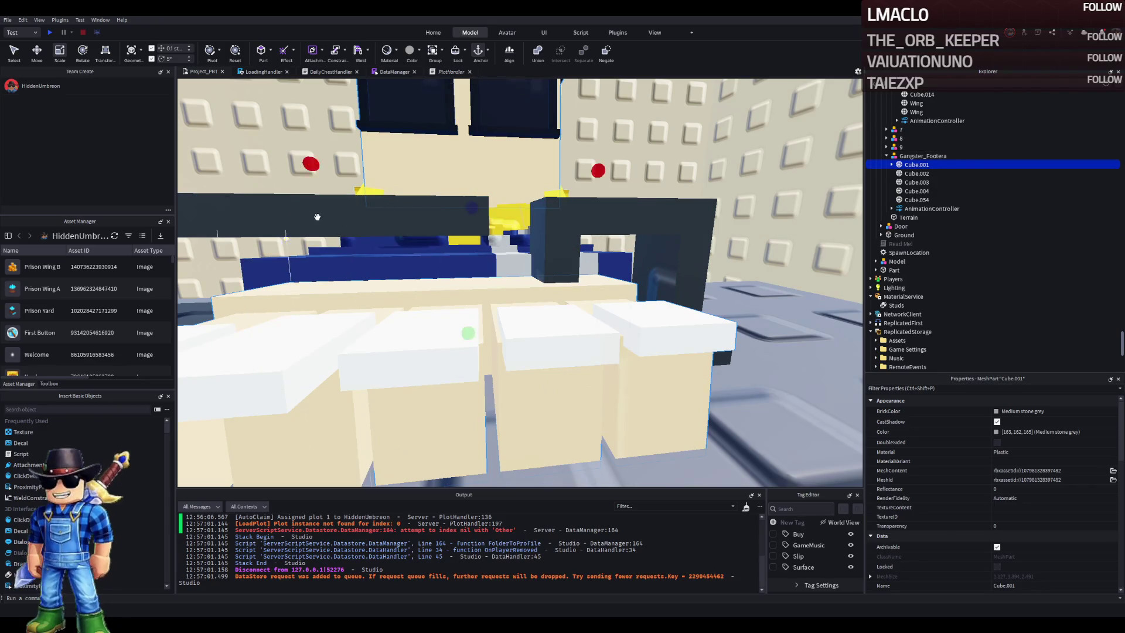
{"action": "scroll", "coordinate": [317, 217], "scroll_direction": "up", "scroll_amount": 5}
{"action": "key", "text": "f"}
{"action": "left_click", "coordinate": [436, 281]}
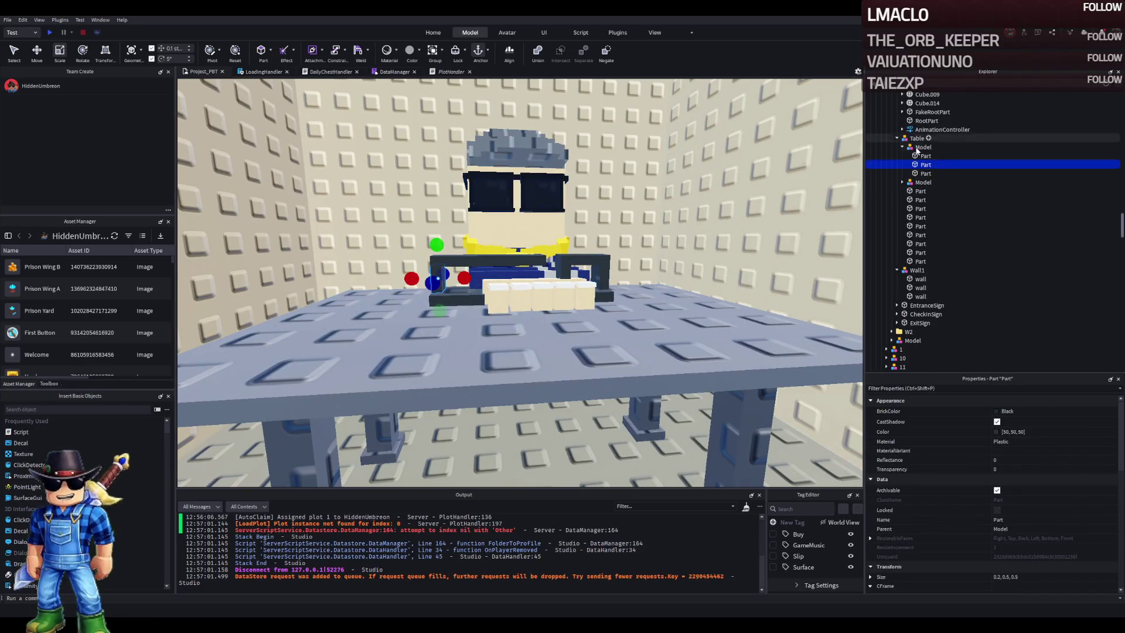
{"action": "double_click", "coordinate": [922, 182]}
{"action": "left_click", "coordinate": [922, 200]}
{"action": "key", "text": "Delete"}
{"action": "left_click", "coordinate": [919, 206]}
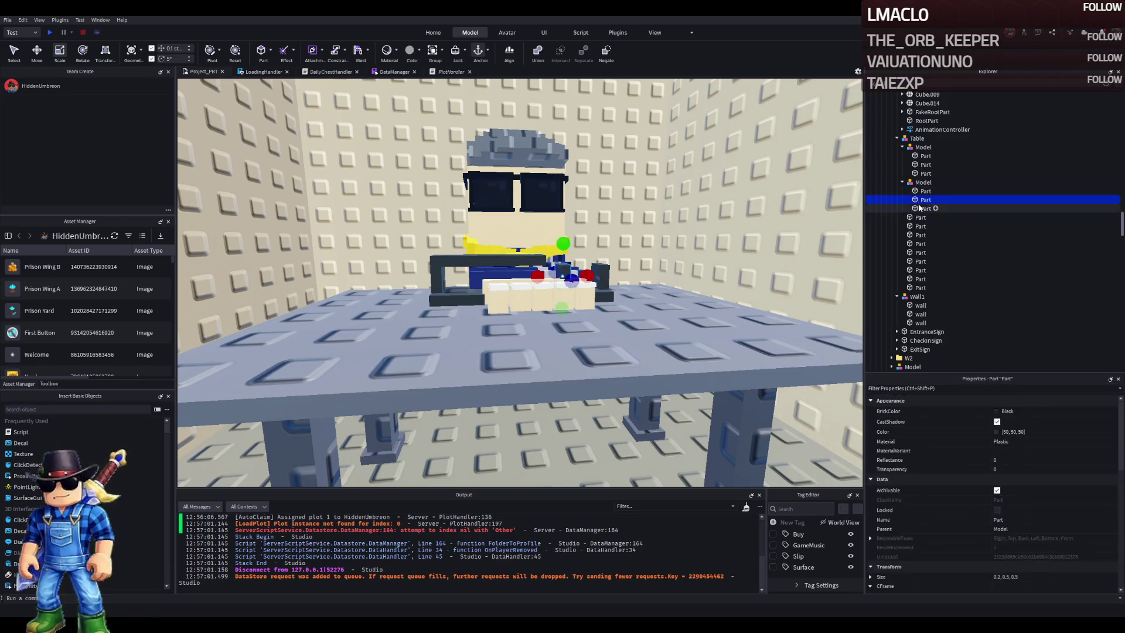
{"action": "key", "text": "Delete"}
Lengthen the dark bar to 3.5 studs and lower it 0.2 studs
{"action": "left_click", "coordinate": [923, 165]}
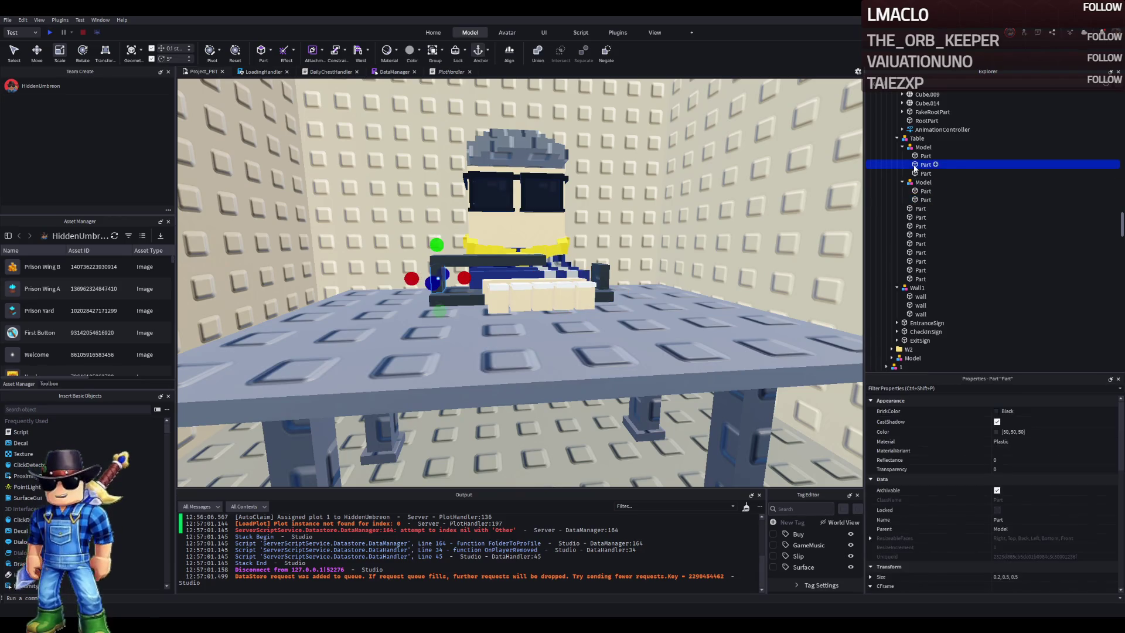
{"action": "left_click", "coordinate": [923, 156]}
{"action": "scroll", "coordinate": [508, 219], "scroll_direction": "up", "scroll_amount": 5}
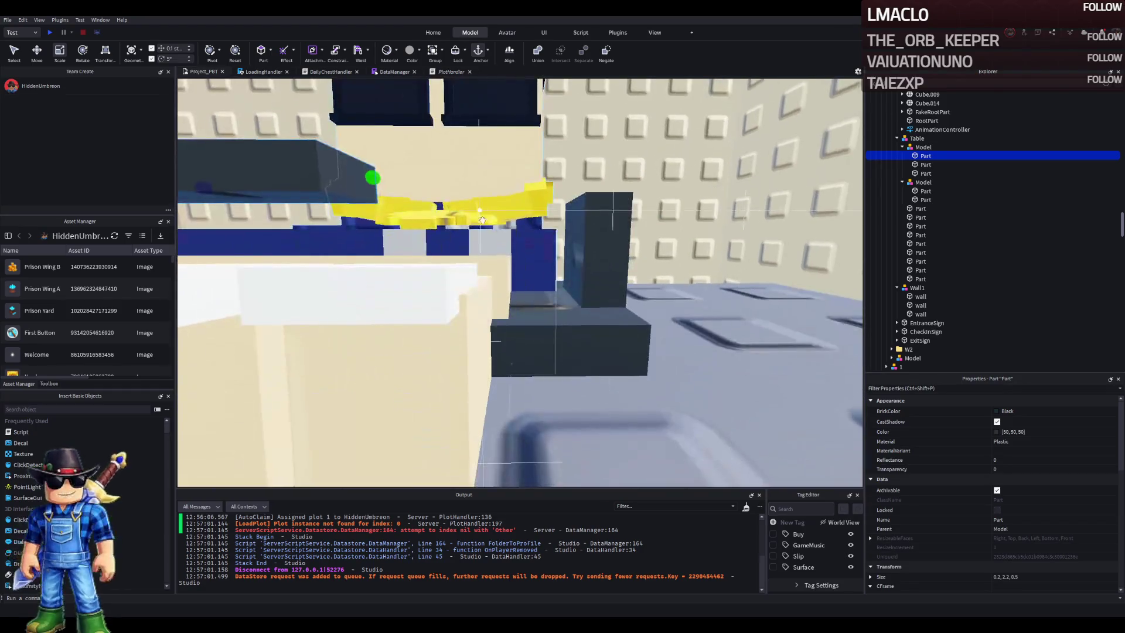
{"action": "left_click_drag", "start_coordinate": [372, 179], "coordinate": [631, 168]}
{"action": "scroll", "coordinate": [632, 168], "scroll_direction": "down", "scroll_amount": 5}
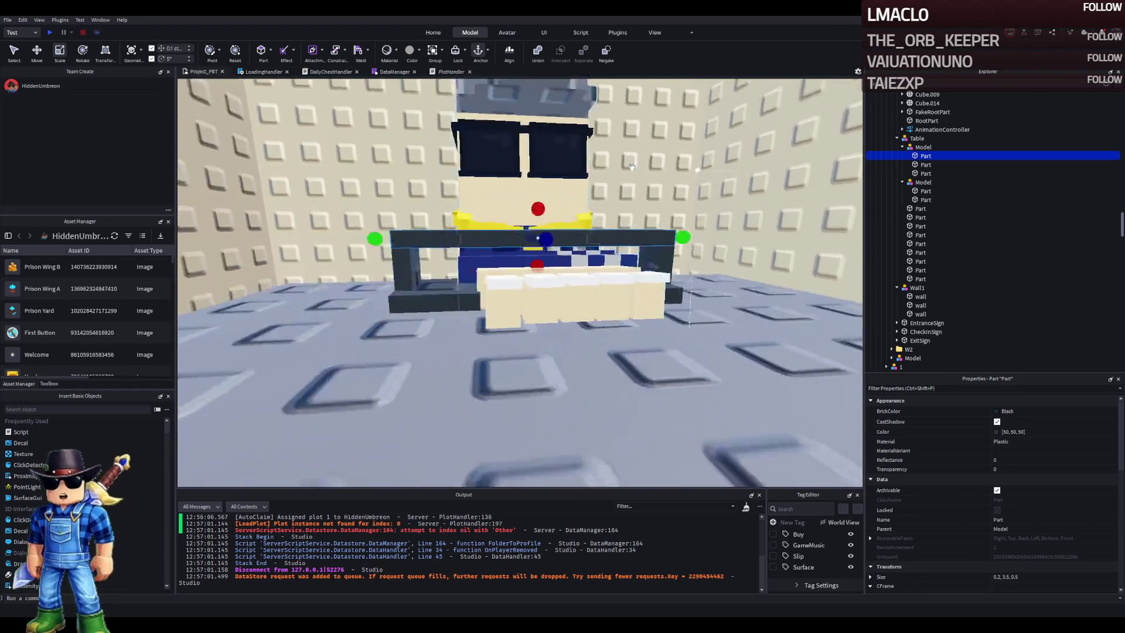
{"action": "key", "text": "d"}
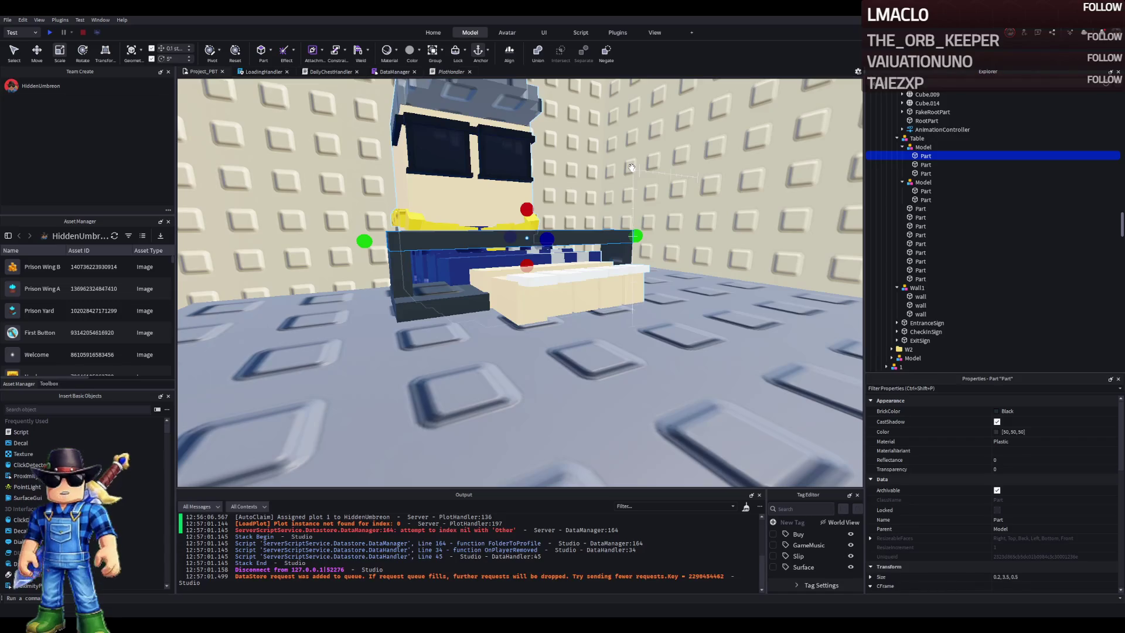
{"action": "key", "text": "ctrl+2"}
{"action": "left_click_drag", "start_coordinate": [529, 267], "coordinate": [529, 282]}
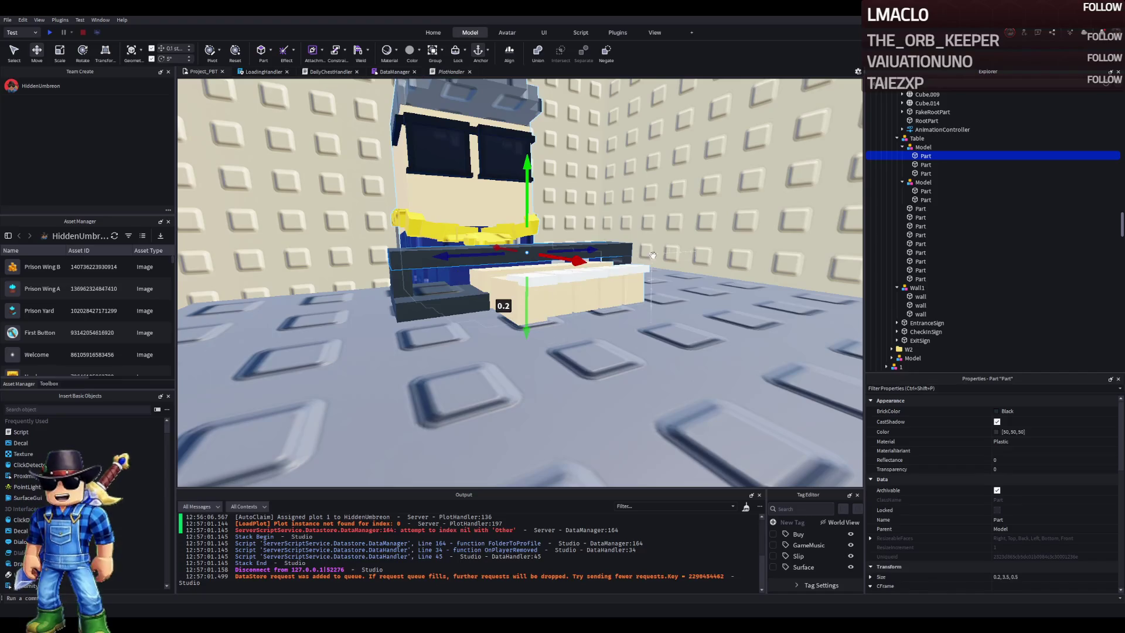
Reposition the flat table part and shift the small part 0.4 studs sideways
{"action": "scroll", "coordinate": [652, 254], "scroll_direction": "up", "scroll_amount": 3}
{"action": "left_click", "coordinate": [469, 275]}
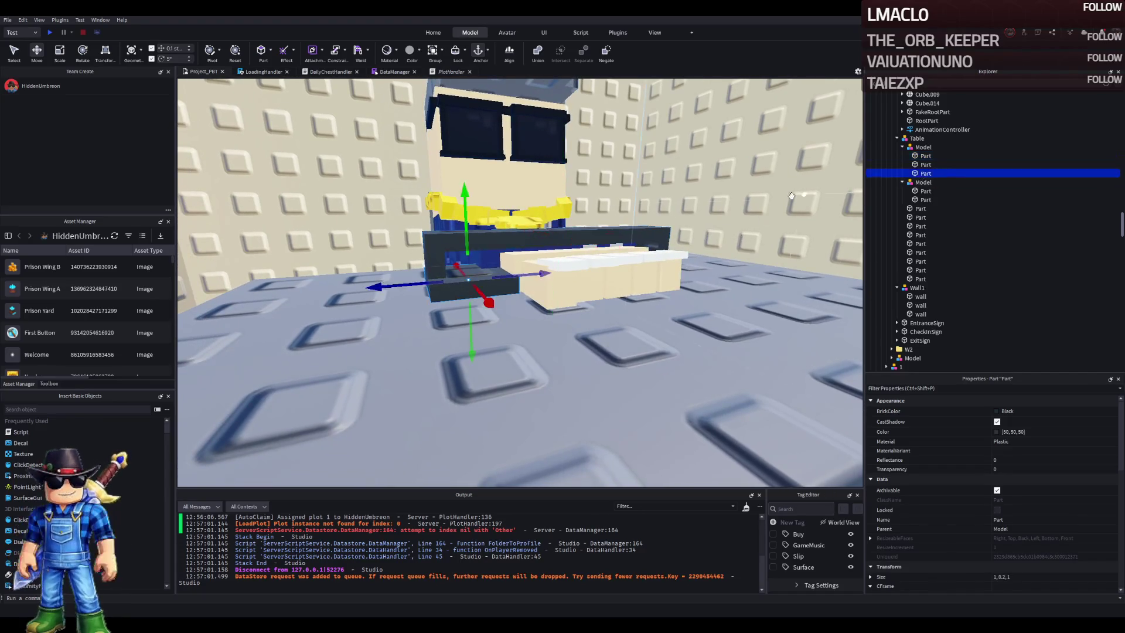
{"action": "left_click_drag", "start_coordinate": [534, 278], "coordinate": [516, 269]}
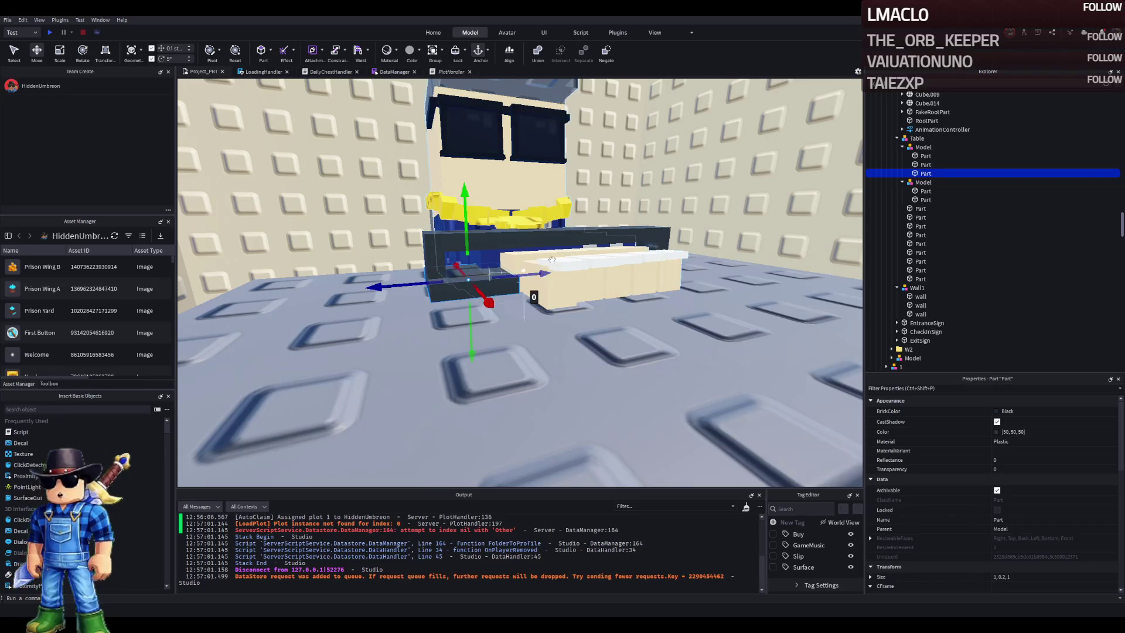
{"action": "left_click", "coordinate": [923, 167]}
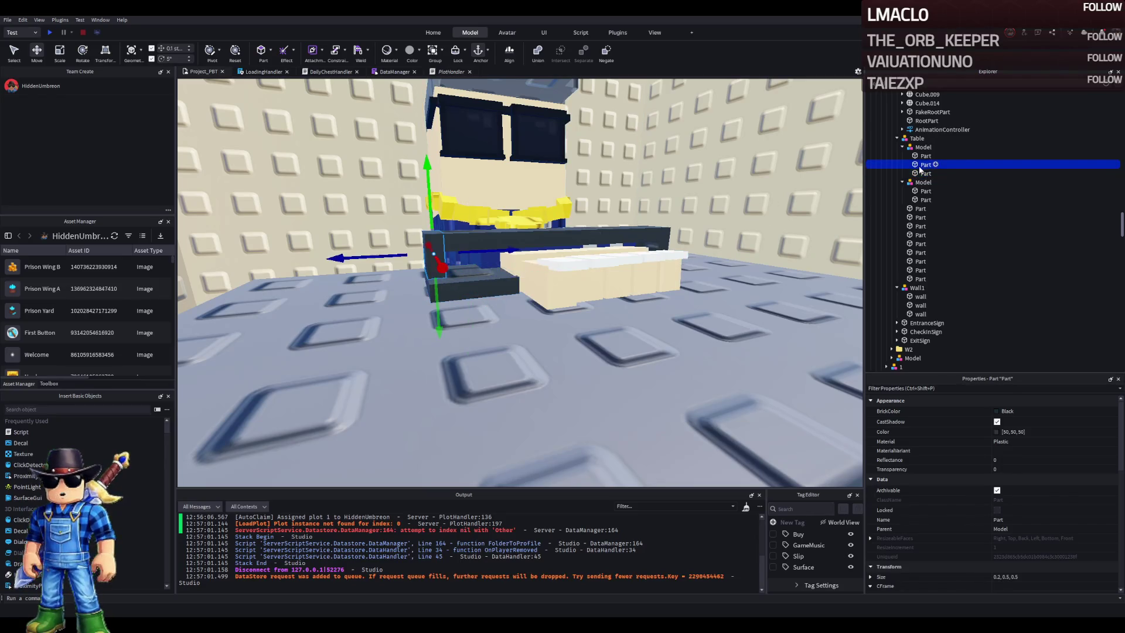
{"action": "left_click_drag", "start_coordinate": [504, 252], "coordinate": [534, 263]}
Shorten the long dark bar slightly and shift the small end part 0.3 studs along it
{"action": "left_click", "coordinate": [432, 242]}
{"action": "key", "text": "ctrl+3"}
{"action": "left_click_drag", "start_coordinate": [432, 241], "coordinate": [458, 240]}
{"action": "key", "text": "f"}
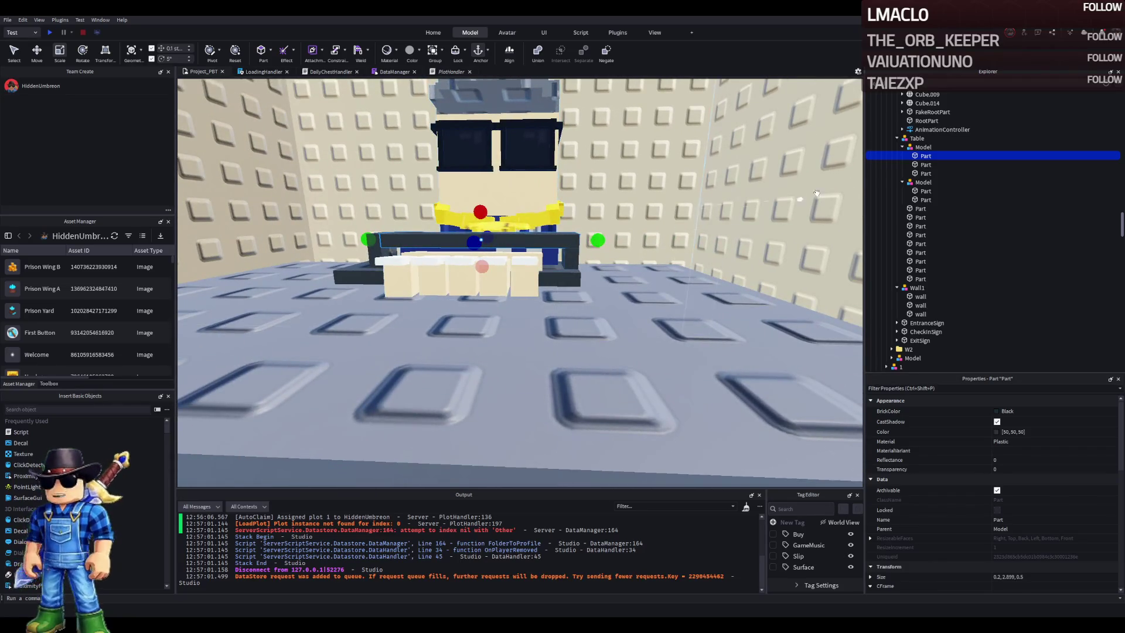
{"action": "left_click", "coordinate": [570, 253]}
{"action": "key", "text": "ctrl+2"}
{"action": "left_click_drag", "start_coordinate": [611, 250], "coordinate": [596, 252]}
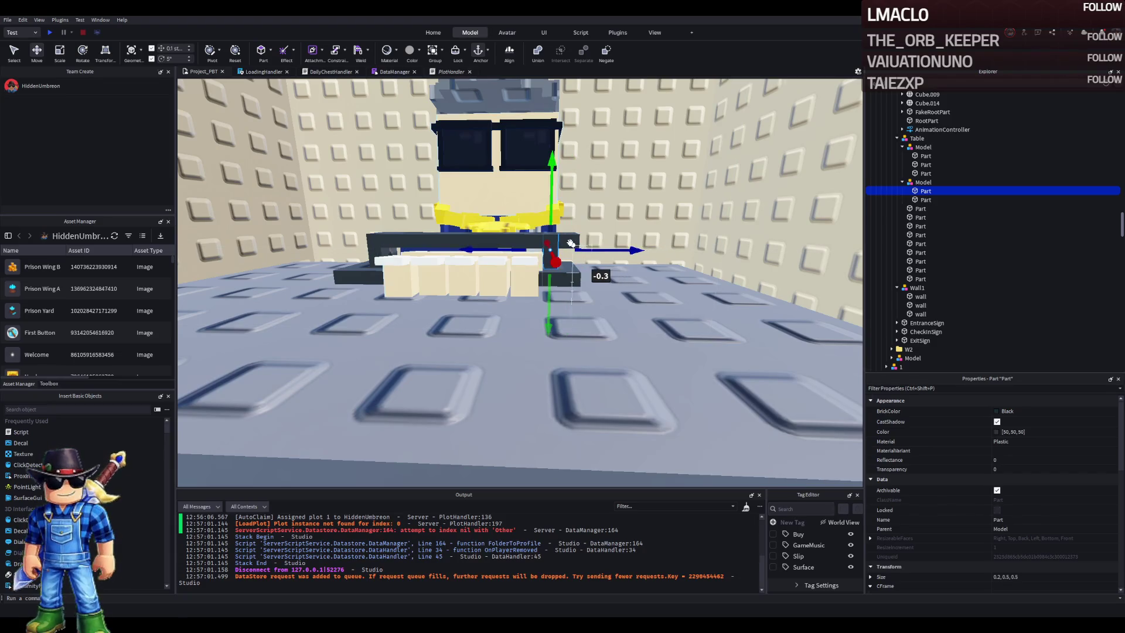
Stretch the first bar part to 2.9 studs
{"action": "left_click", "coordinate": [925, 156]}
{"action": "left_click", "coordinate": [925, 165]}
{"action": "left_click", "coordinate": [923, 173]}
{"action": "left_click", "coordinate": [924, 156]}
{"action": "key", "text": "ctrl+3"}
{"action": "left_click_drag", "start_coordinate": [597, 240], "coordinate": [559, 243]}
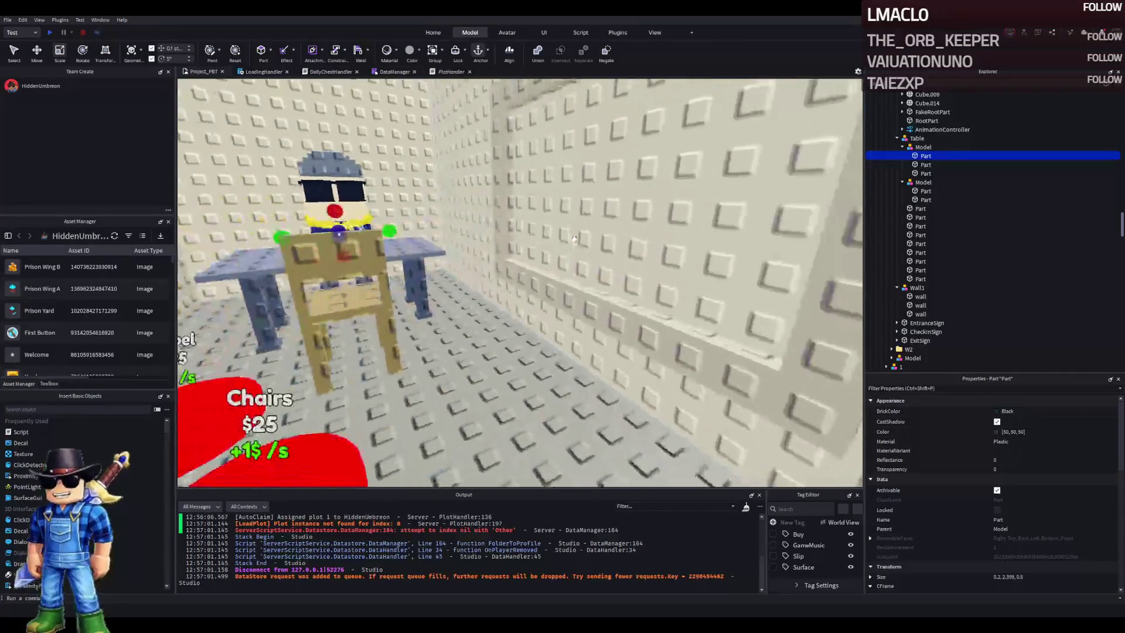
Slide the chair slightly along its X axis
{"action": "left_click", "coordinate": [568, 242]}
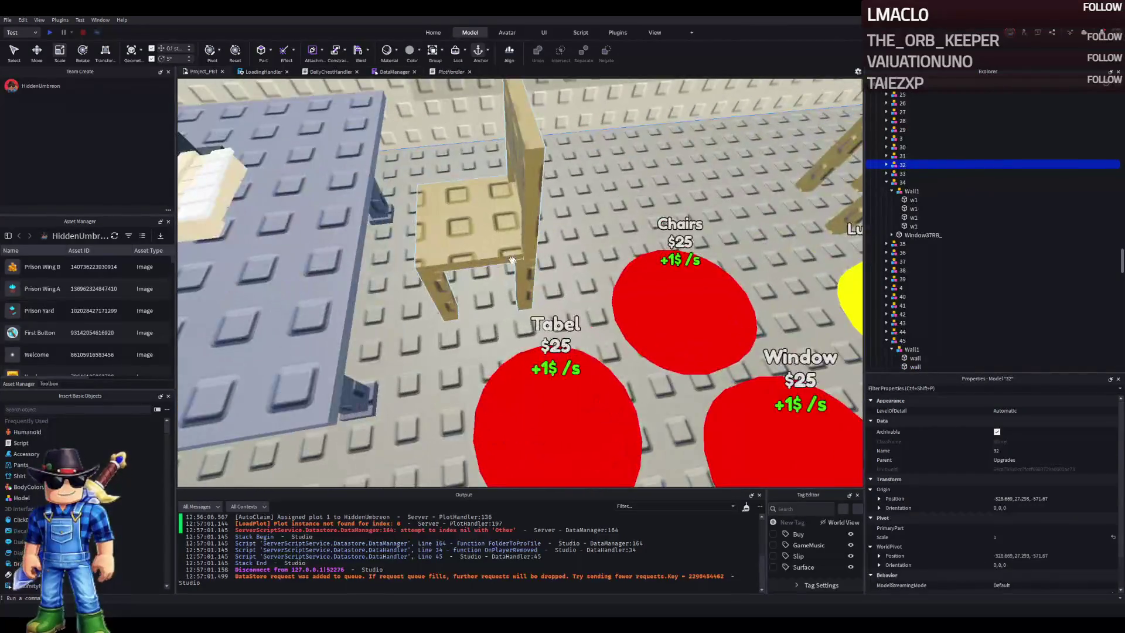
{"action": "left_click", "coordinate": [489, 214]}
{"action": "key", "text": "ctrl+2"}
{"action": "left_click_drag", "start_coordinate": [534, 238], "coordinate": [551, 240]}
{"action": "key", "text": "w"}
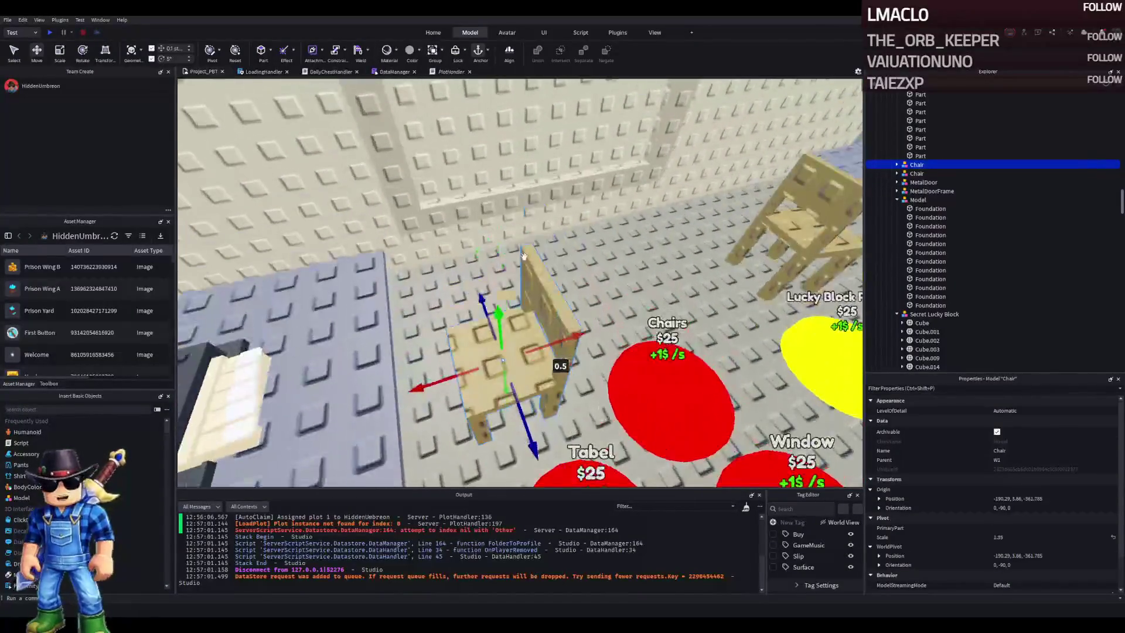
Shift the chair a little closer to the table
{"action": "left_click", "coordinate": [557, 256]}
{"action": "left_click", "coordinate": [522, 293]}
{"action": "key", "text": "ctrl+4"}
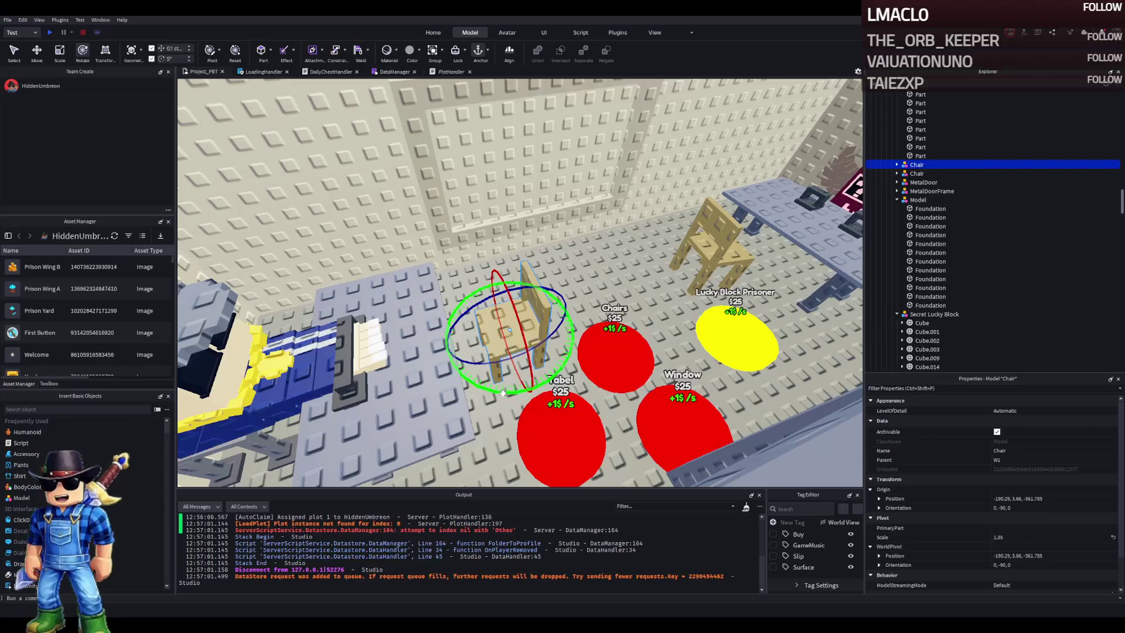
{"action": "key", "text": "ctrl+2"}
{"action": "mouse_move", "coordinate": [539, 316]}
{"action": "left_mouse_down"}
{"action": "mouse_move", "coordinate": [544, 308]}
{"action": "mouse_move", "coordinate": [498, 287]}
{"action": "left_mouse_up"}
{"action": "scroll", "coordinate": [498, 287], "scroll_direction": "down", "scroll_amount": 3}
{"action": "scroll", "coordinate": [497, 289], "scroll_direction": "up", "scroll_amount": 6}
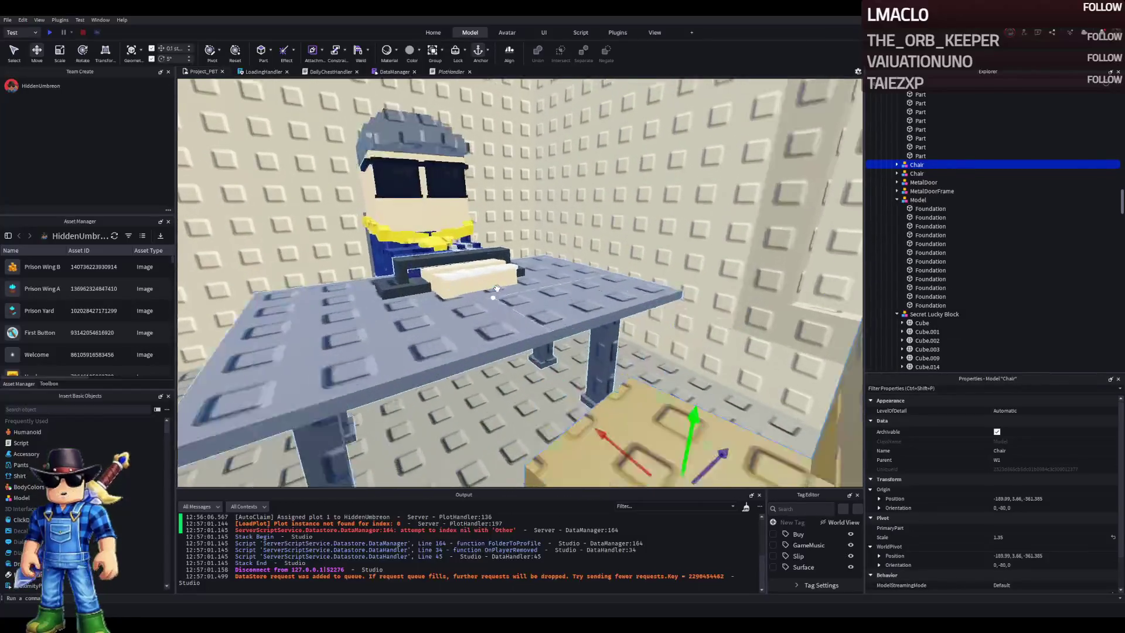
{"action": "scroll", "coordinate": [497, 288], "scroll_direction": "up", "scroll_amount": 5}
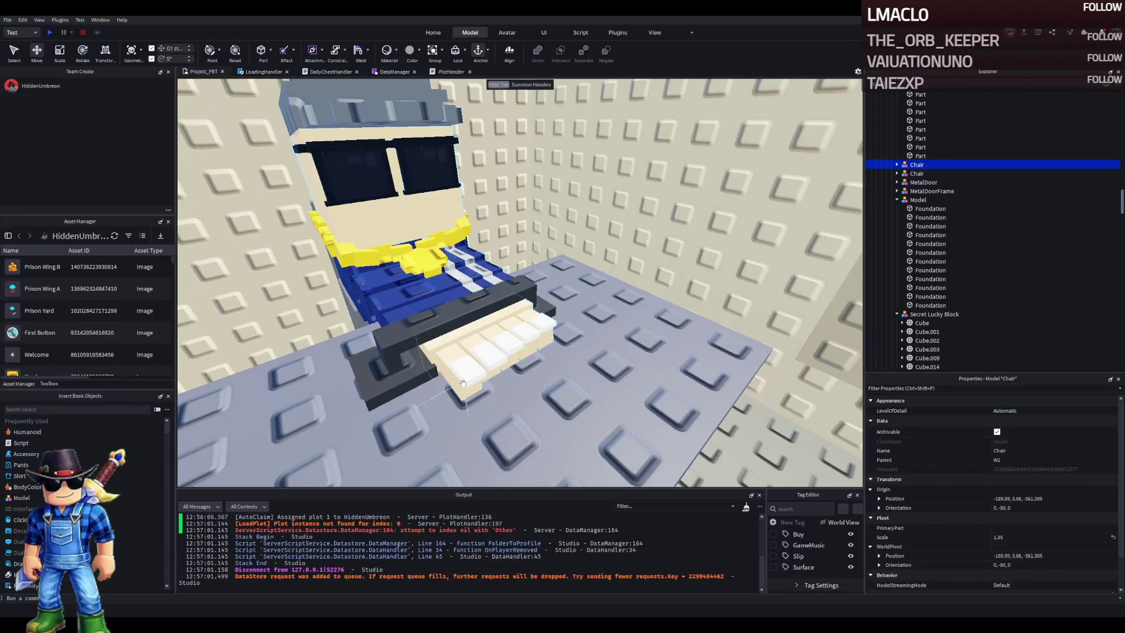
Try Buttermilk on hat Cube.004, then undo so it stays Smoky grey
{"action": "left_click", "coordinate": [463, 382]}
{"action": "left_click", "coordinate": [998, 414]}
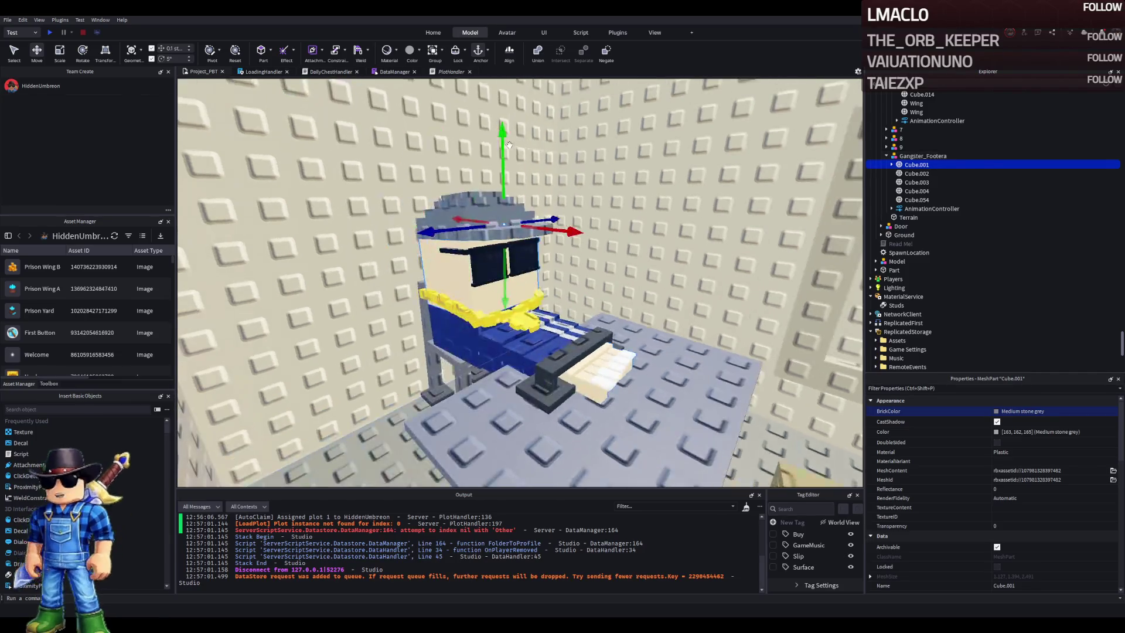
{"action": "left_click", "coordinate": [617, 157]}
{"action": "left_click", "coordinate": [1014, 411]}
{"action": "left_click", "coordinate": [982, 487]}
{"action": "key", "text": "ctrl+z"}
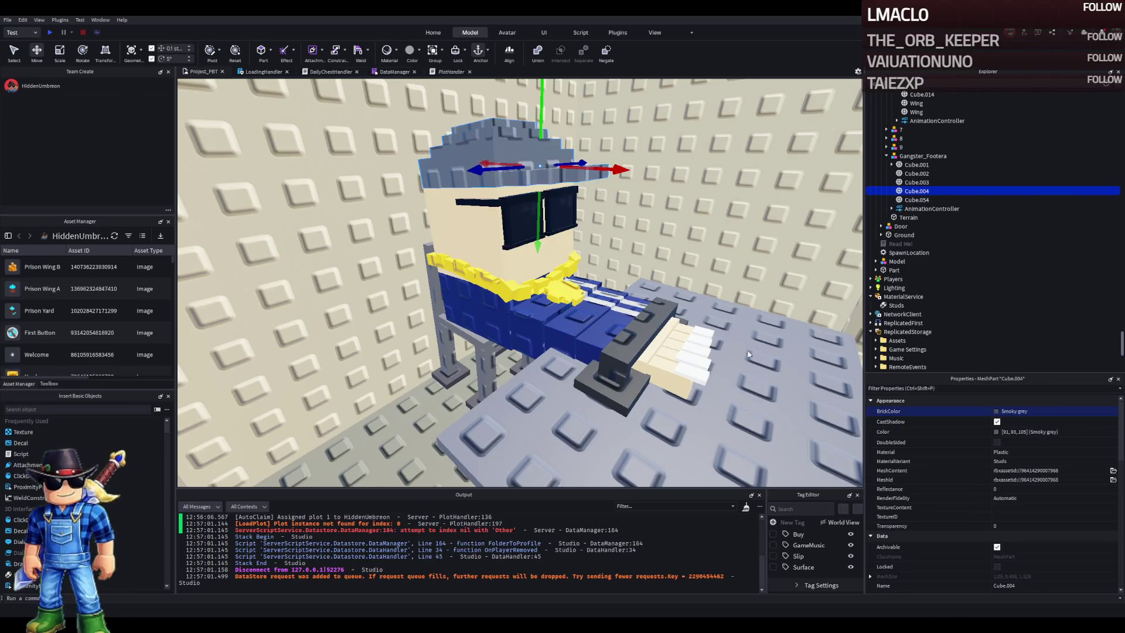
Rename the copied upgrade pad to 69
{"action": "key", "text": "s"}
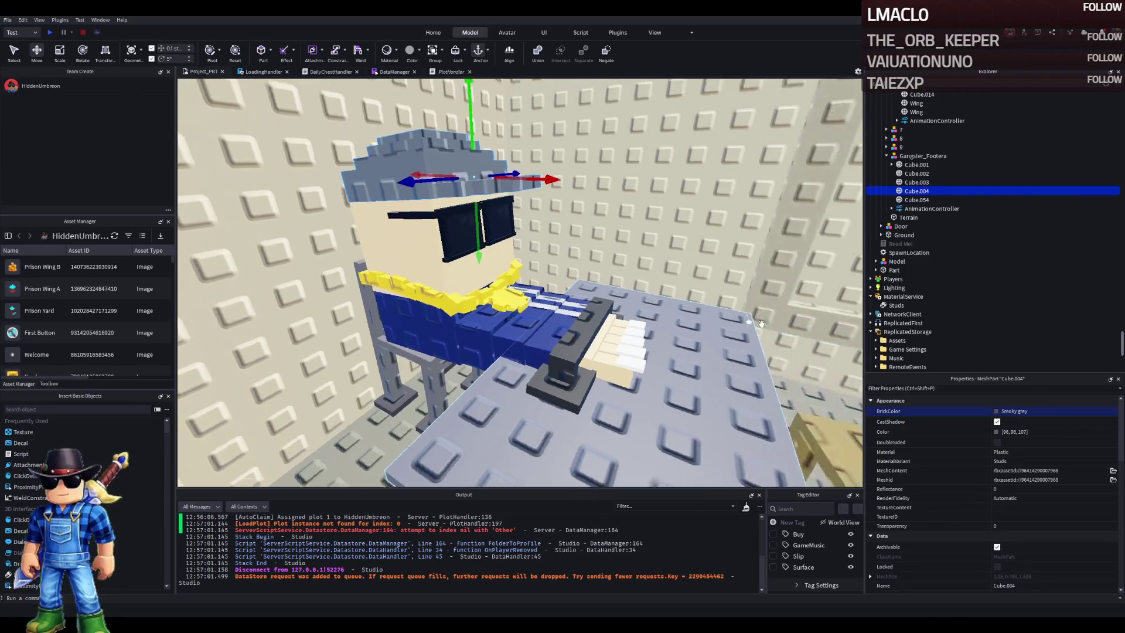
{"action": "key", "text": "w"}
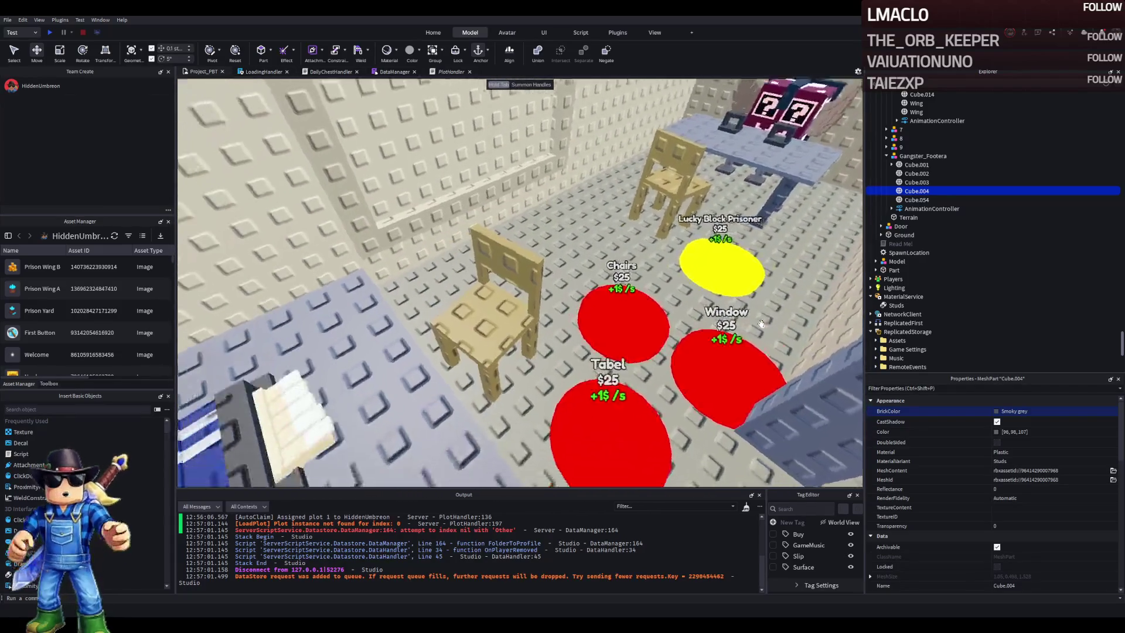
{"action": "left_click", "coordinate": [756, 326]}
{"action": "key", "text": "F2"}
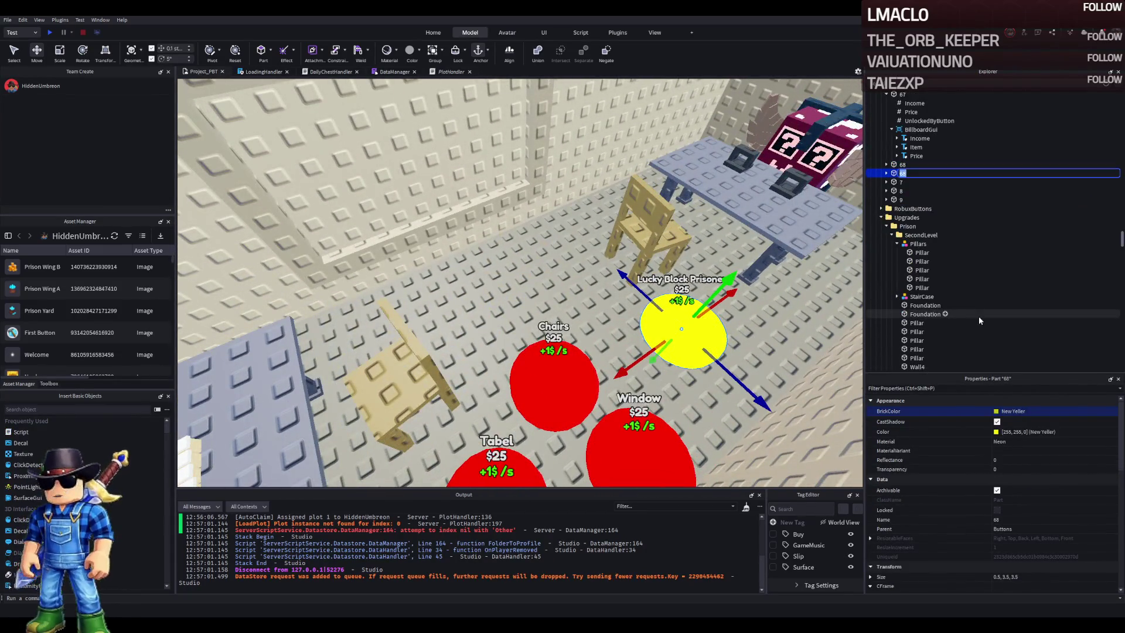
{"action": "type", "text": "69"}
{"action": "key", "text": "Return"}
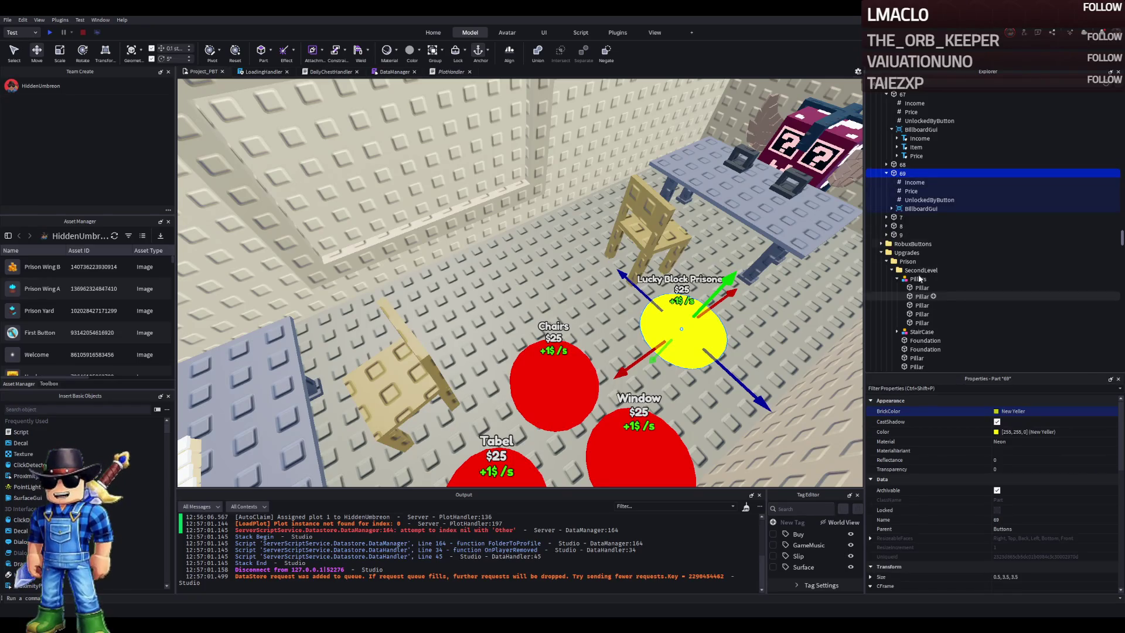
Check pad 69's UnlockedByButton value and set its Income to 0
{"action": "left_click", "coordinate": [905, 200]}
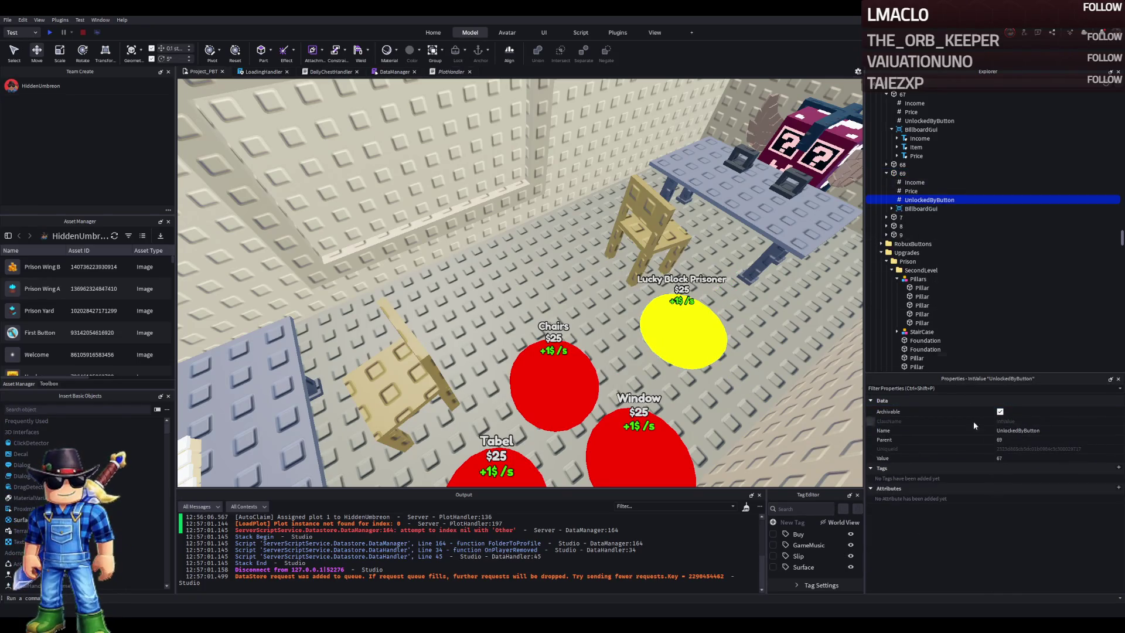
{"action": "left_click", "coordinate": [1008, 462]}
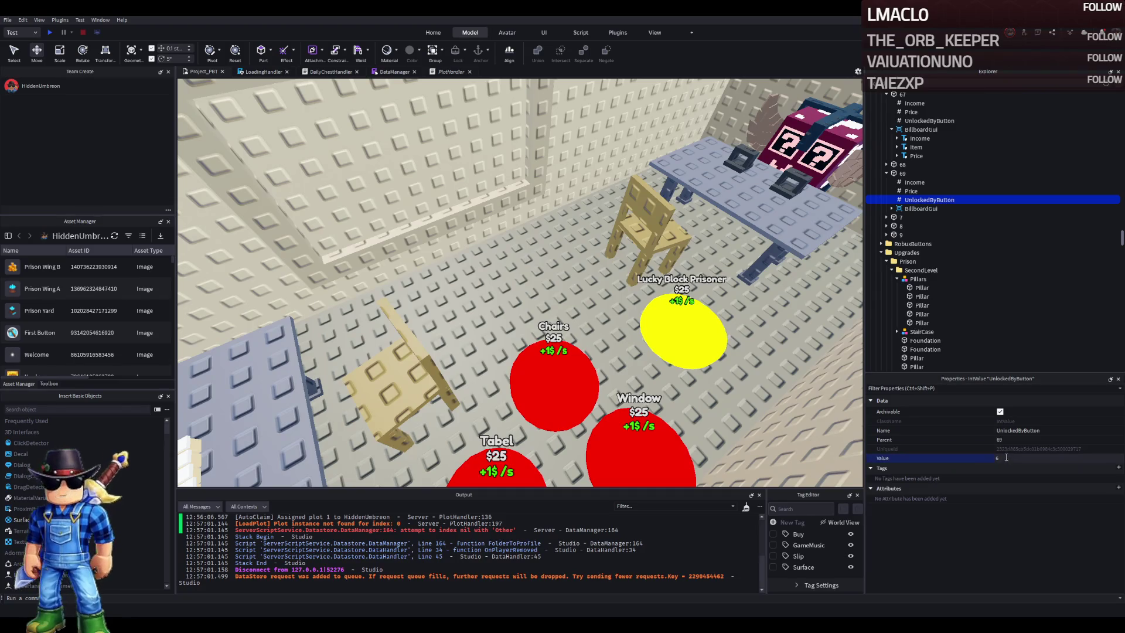
{"action": "type", "text": "8"}
{"action": "left_click", "coordinate": [938, 182]}
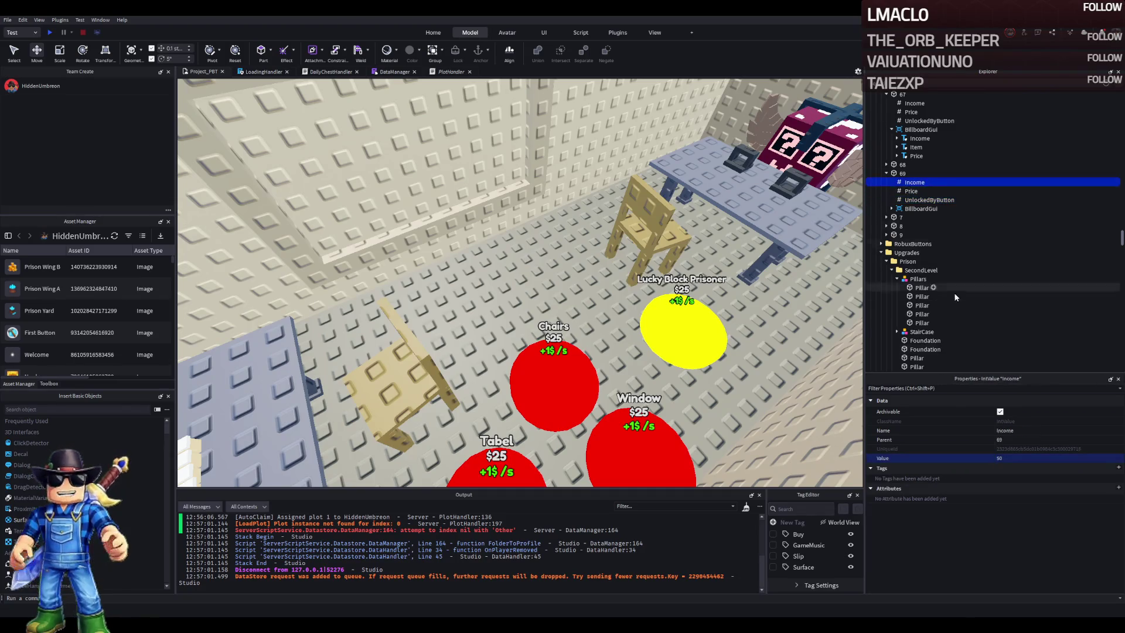
{"action": "left_click", "coordinate": [1014, 458]}
{"action": "type", "text": "0"}
{"action": "key", "text": "Return"}
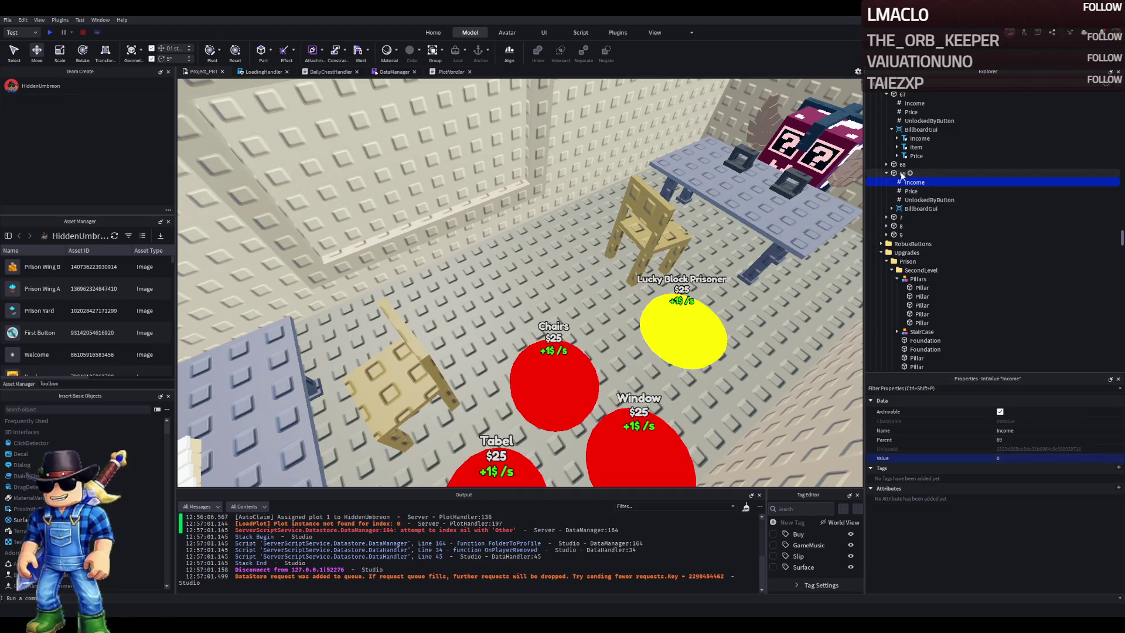
Move pad 69 beside the Chairs pad and colour it Really red
{"action": "left_click", "coordinate": [902, 173]}
{"action": "key", "text": "f"}
{"action": "left_click_drag", "start_coordinate": [536, 316], "coordinate": [512, 300]}
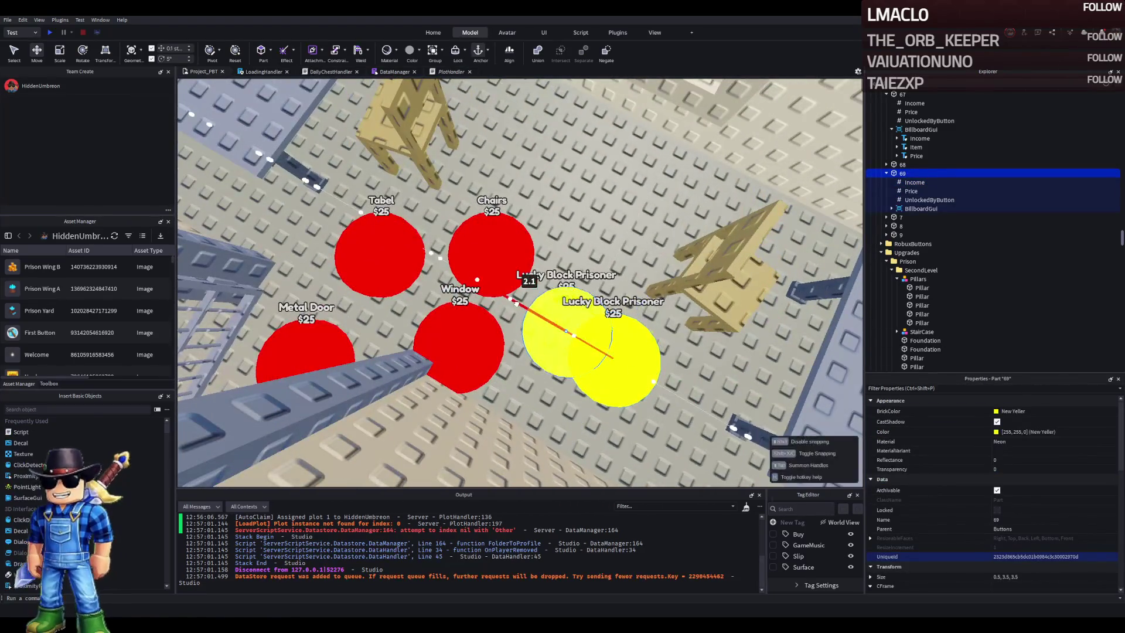
{"action": "left_click_drag", "start_coordinate": [612, 267], "coordinate": [615, 181]}
{"action": "left_click", "coordinate": [1008, 411]}
{"action": "left_click", "coordinate": [1008, 493]}
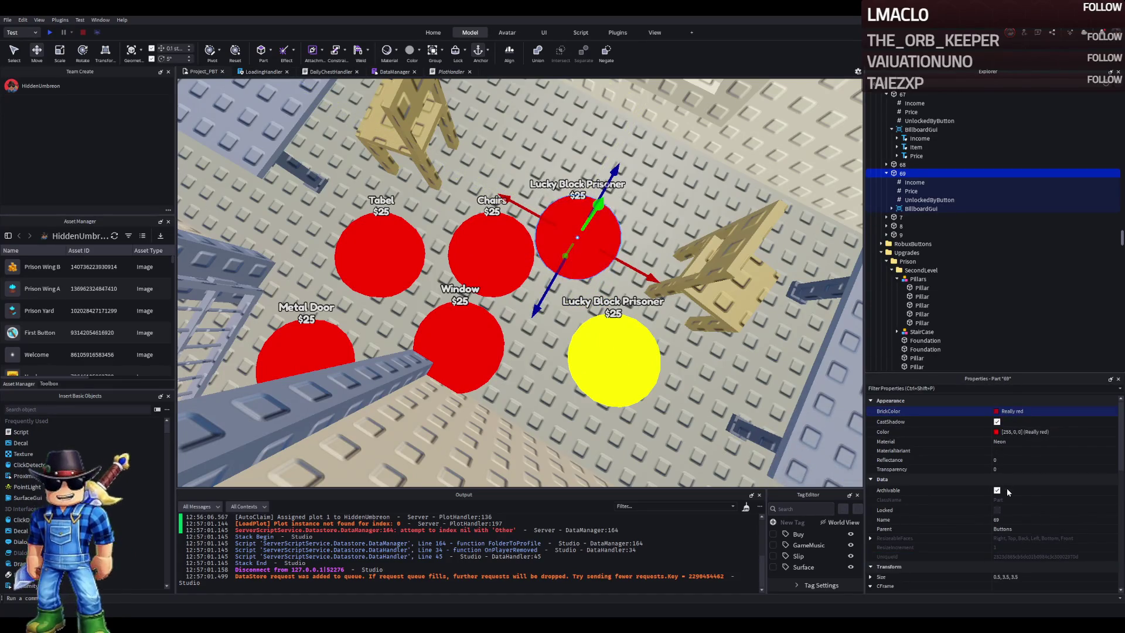
Change pad 69's Item label text to Table
{"action": "left_click", "coordinate": [892, 208]}
{"action": "left_click", "coordinate": [909, 226]}
{"action": "scroll", "coordinate": [1022, 497], "scroll_direction": "down", "scroll_amount": 10}
{"action": "scroll", "coordinate": [1073, 516], "scroll_direction": "down", "scroll_amount": 1}
{"action": "left_click", "coordinate": [1064, 551]}
{"action": "type", "text": "R"}
{"action": "key", "text": "BackSpace"}
{"action": "type", "text": "Table"}
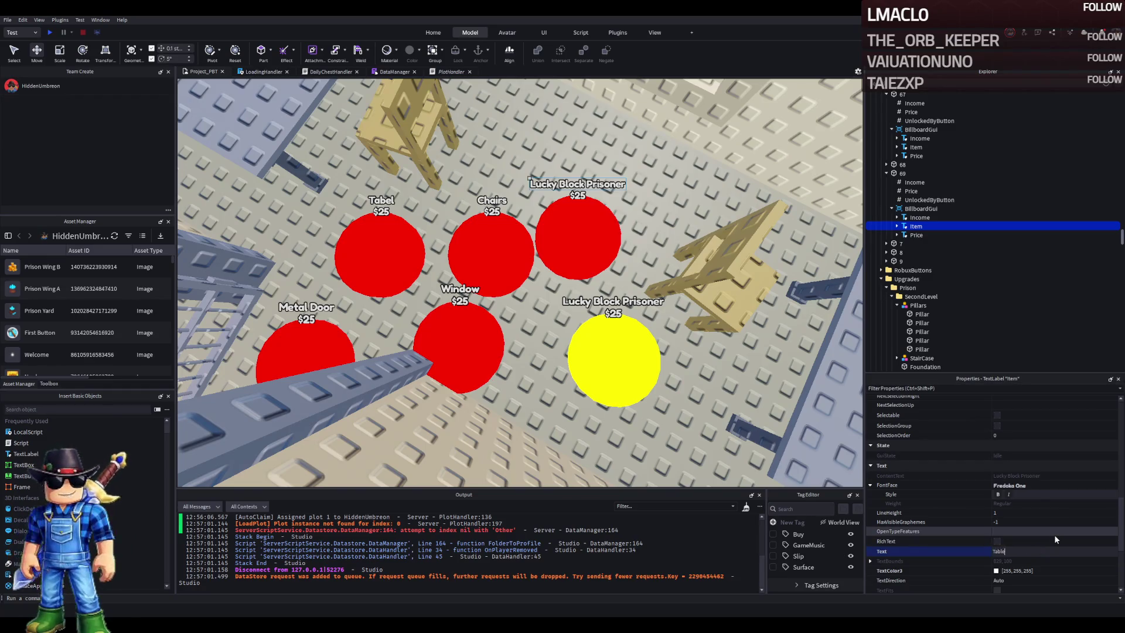
{"action": "key", "text": "Return"}
{"action": "left_click_drag", "start_coordinate": [612, 286], "coordinate": [562, 275]}
{"action": "mouse_move", "coordinate": [445, 293]}
{"action": "left_mouse_down"}
{"action": "mouse_move", "coordinate": [438, 278]}
{"action": "mouse_move", "coordinate": [454, 263]}
{"action": "left_mouse_up"}
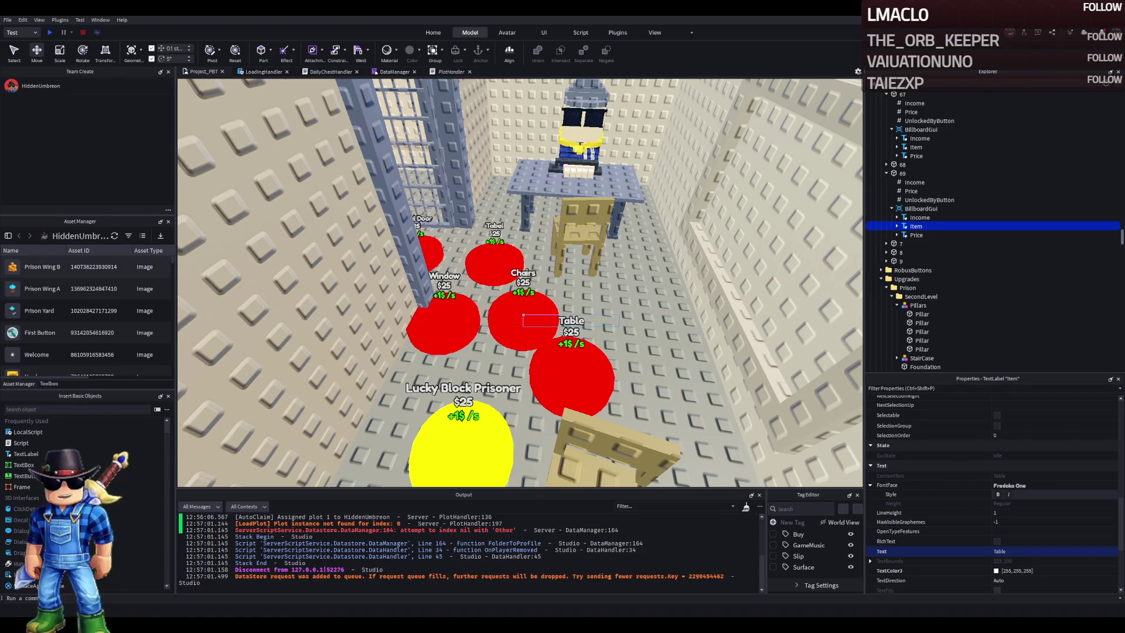
{"action": "left_click", "coordinate": [914, 191]}
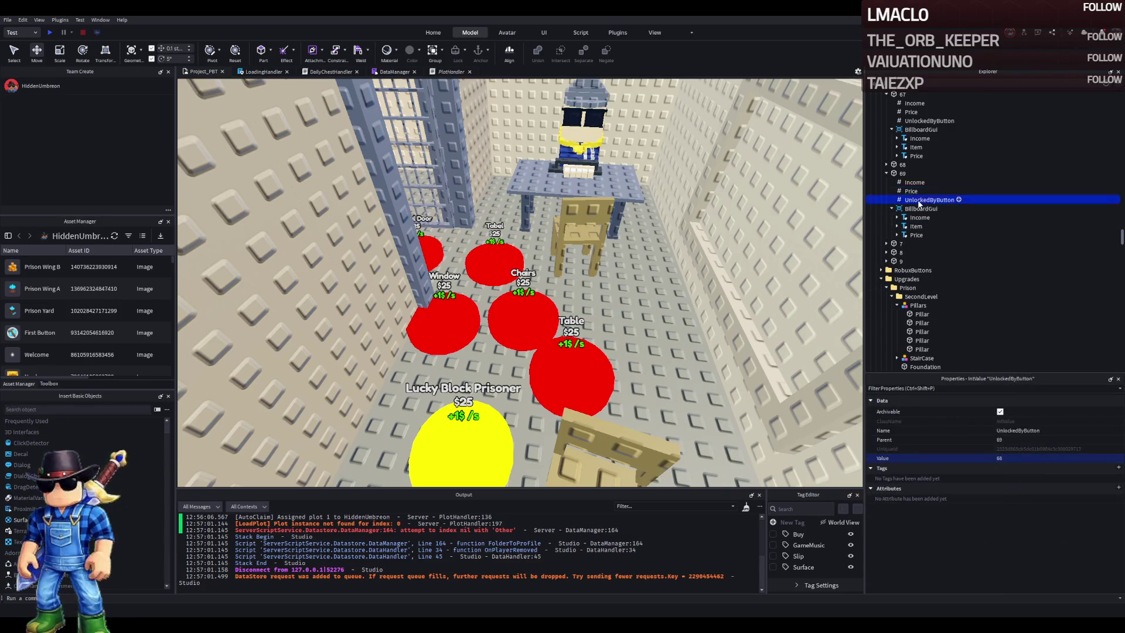
Duplicate the Table pad, place the copy near the Tabel pad, and rename it 70
{"action": "left_click", "coordinate": [914, 182]}
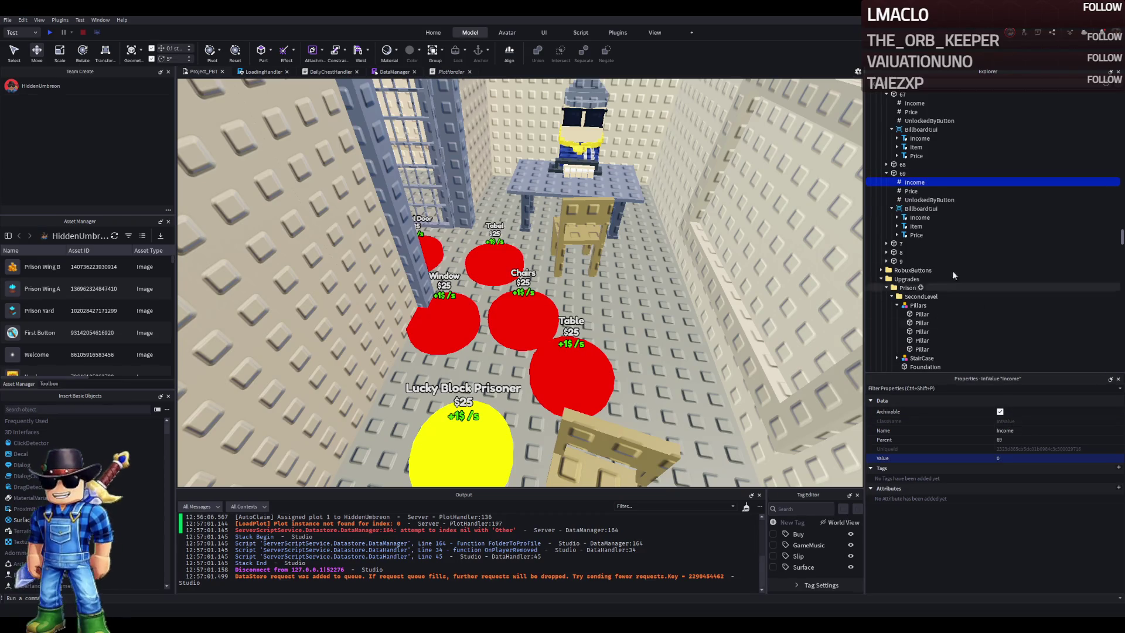
{"action": "left_click", "coordinate": [571, 375]}
{"action": "key", "text": "f"}
{"action": "key", "text": "ctrl+d"}
{"action": "mouse_move", "coordinate": [494, 340]}
{"action": "left_mouse_down"}
{"action": "mouse_move", "coordinate": [460, 257]}
{"action": "mouse_move", "coordinate": [546, 251]}
{"action": "left_mouse_up"}
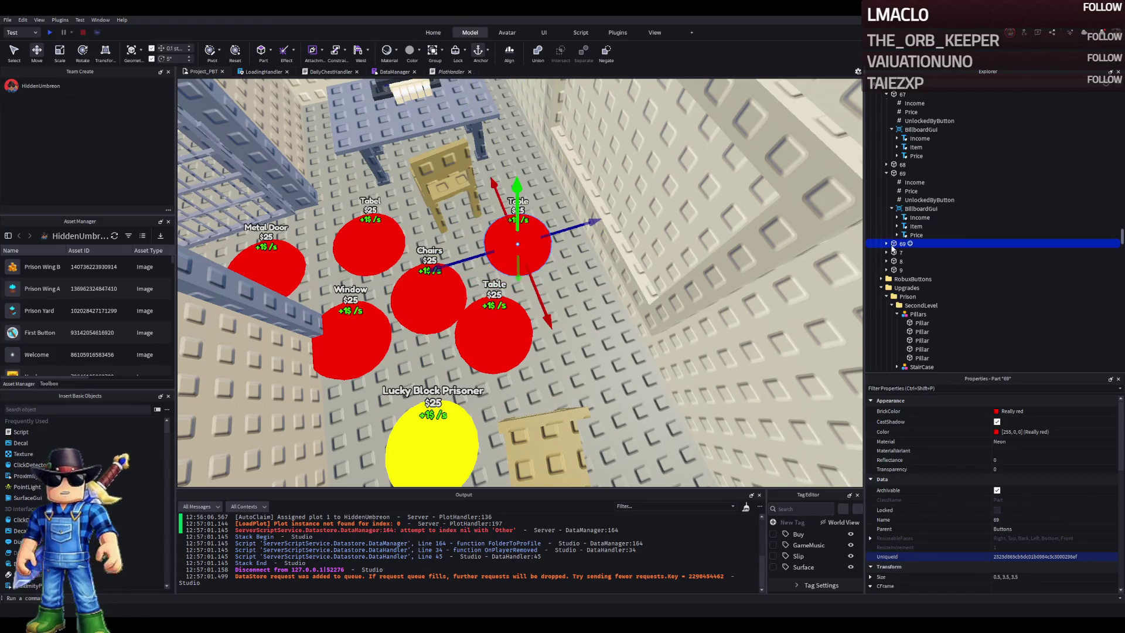
{"action": "double_click", "coordinate": [940, 243]}
{"action": "type", "text": "70"}
{"action": "key", "text": "Return"}
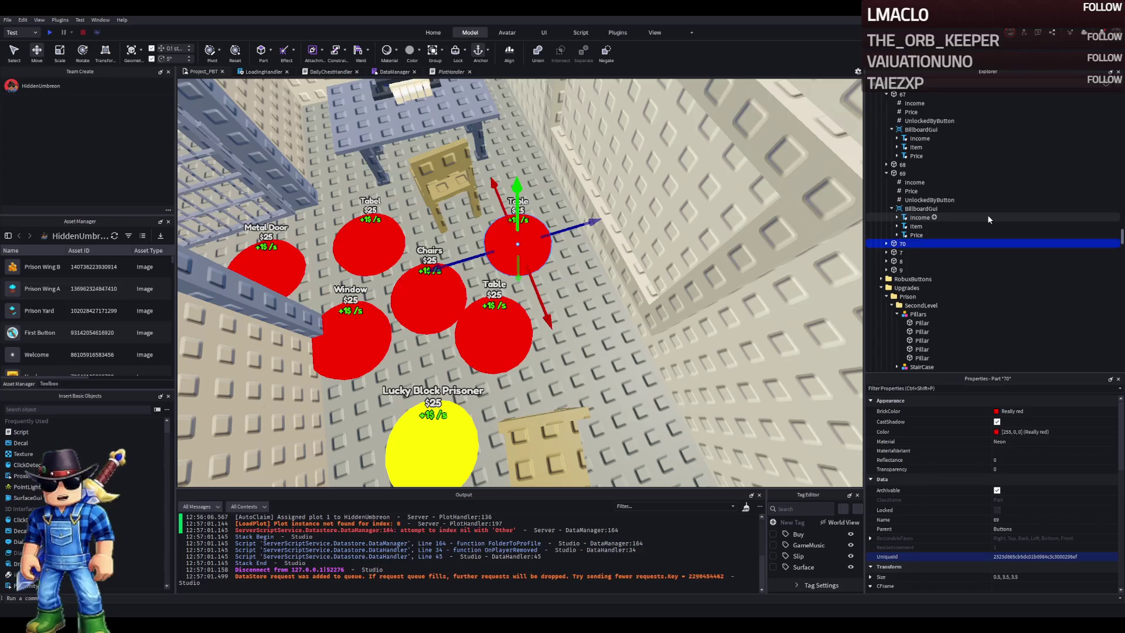
Change pad 70's Item label text to Chairs
{"action": "double_click", "coordinate": [909, 279]}
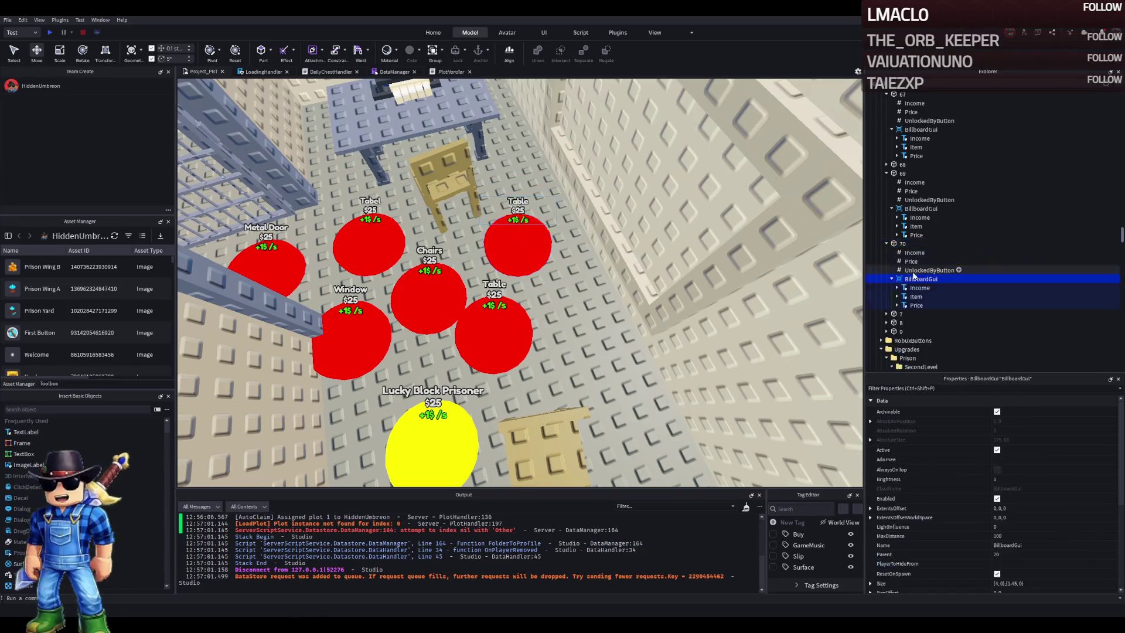
{"action": "left_click", "coordinate": [916, 297]}
{"action": "scroll", "coordinate": [1016, 449], "scroll_direction": "down", "scroll_amount": 10}
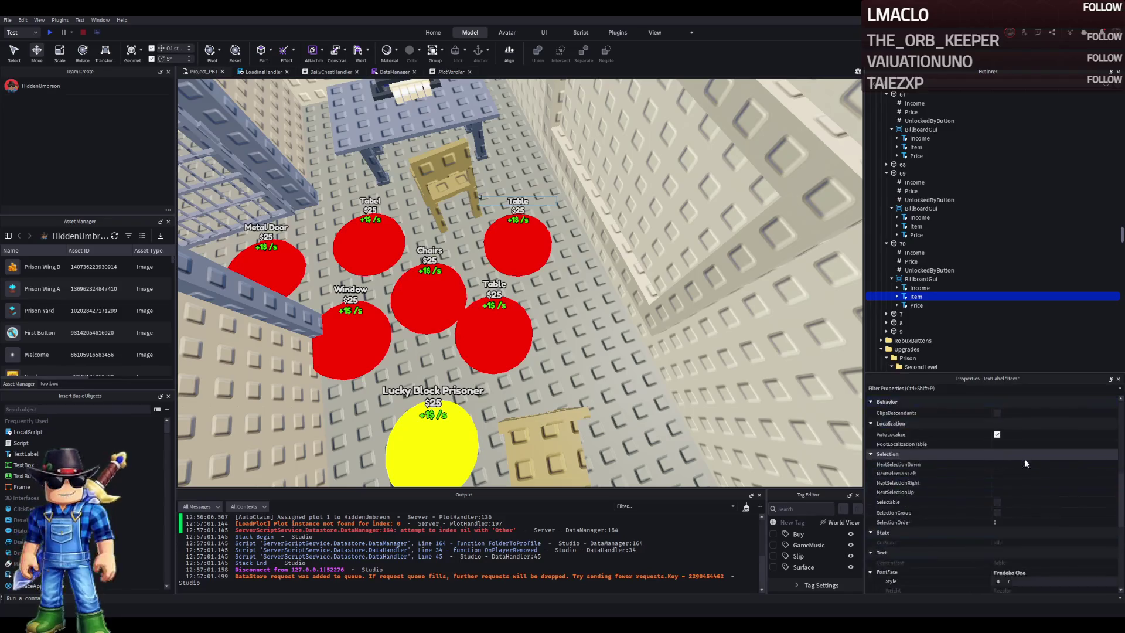
{"action": "left_click", "coordinate": [1019, 551]}
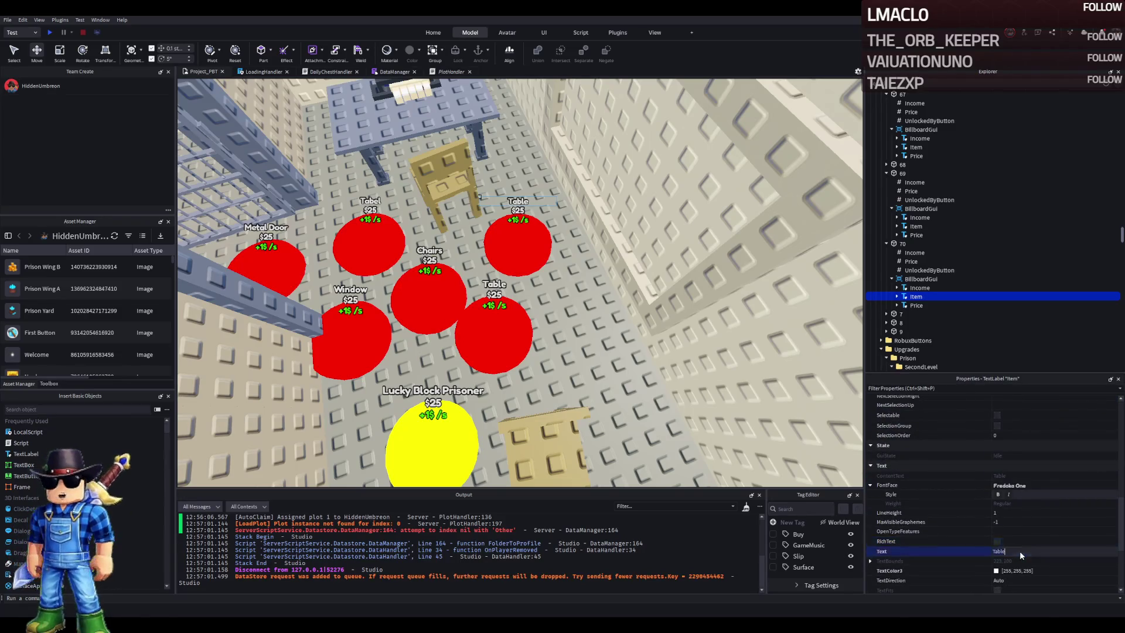
{"action": "type", "text": "Charis"}
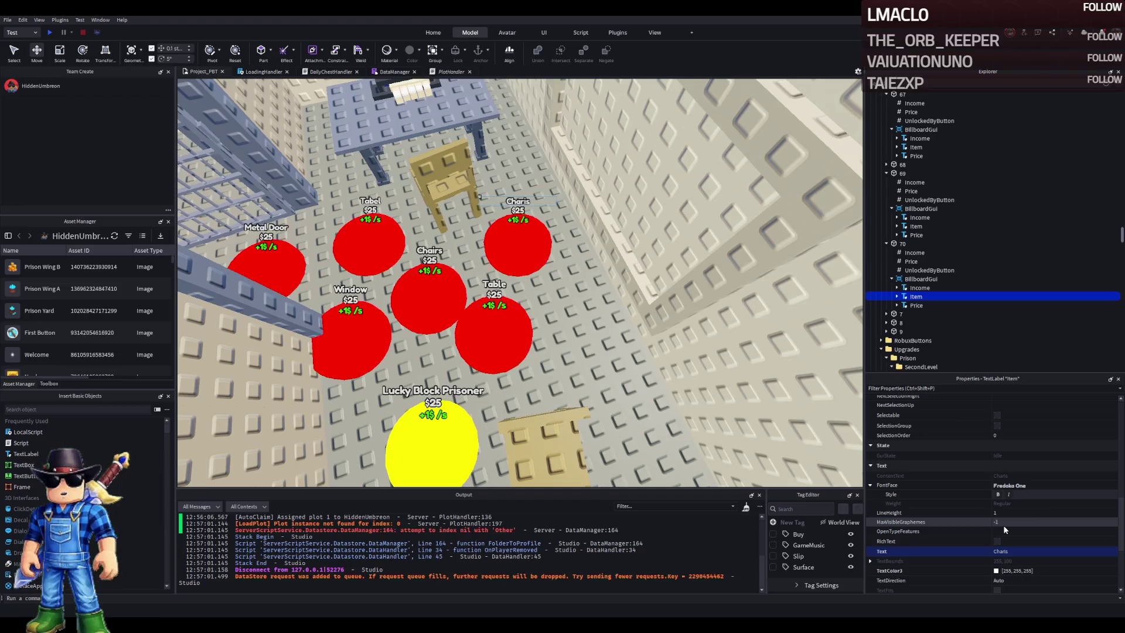
{"action": "left_click", "coordinate": [912, 262]}
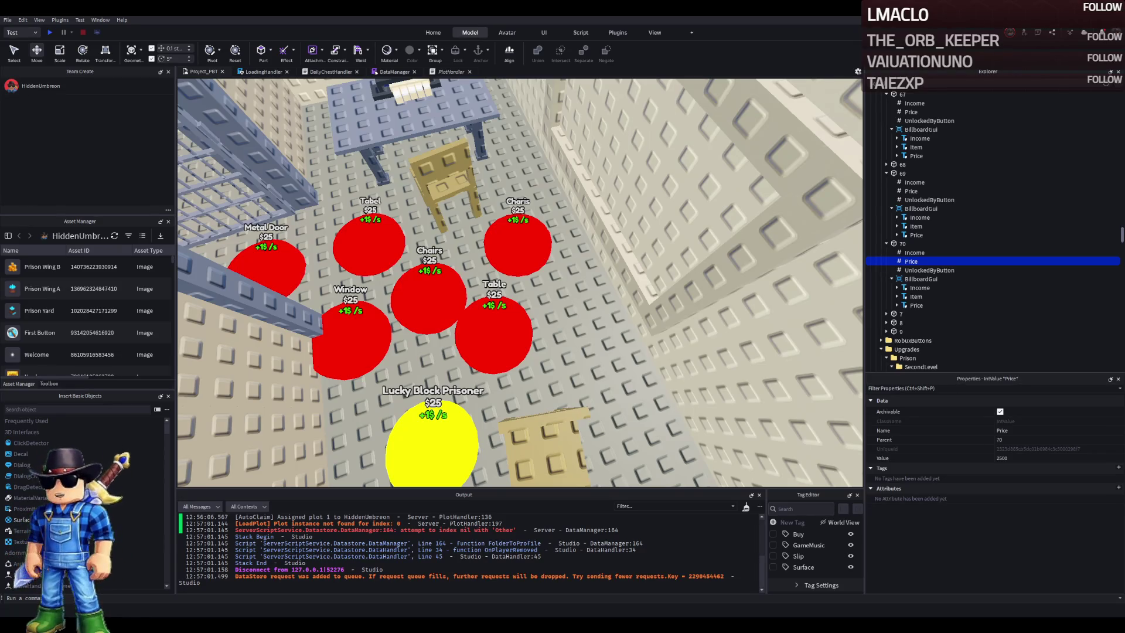
Set button 70's Price to 2650 and its UnlockedByButton to 69
{"action": "left_click", "coordinate": [1037, 458]}
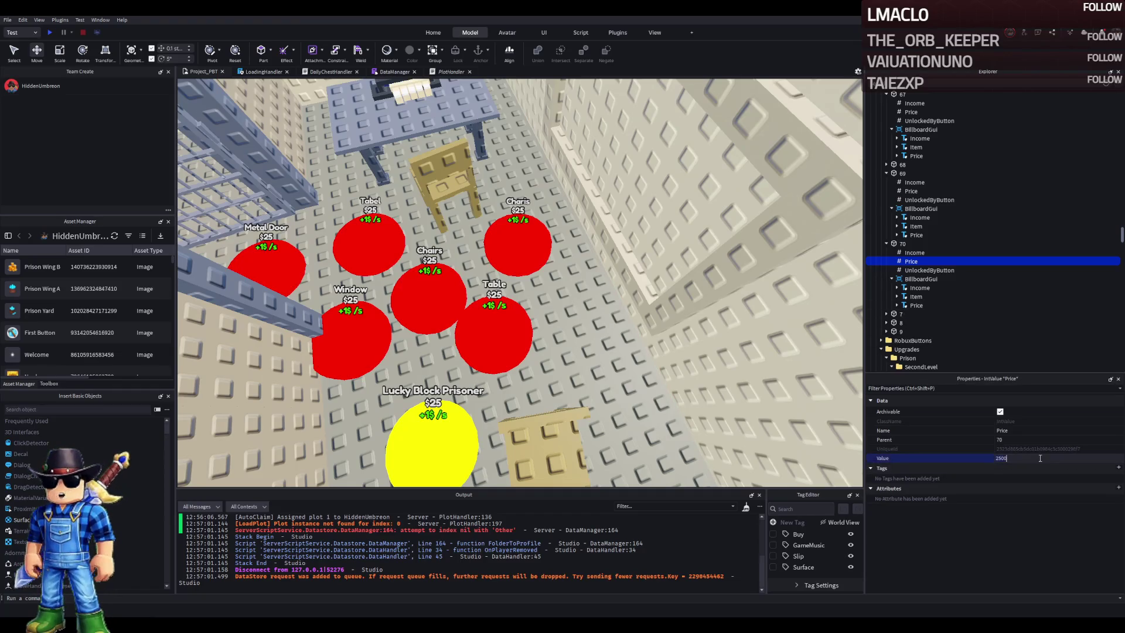
{"action": "type", "text": "0"}
{"action": "key", "text": "Return"}
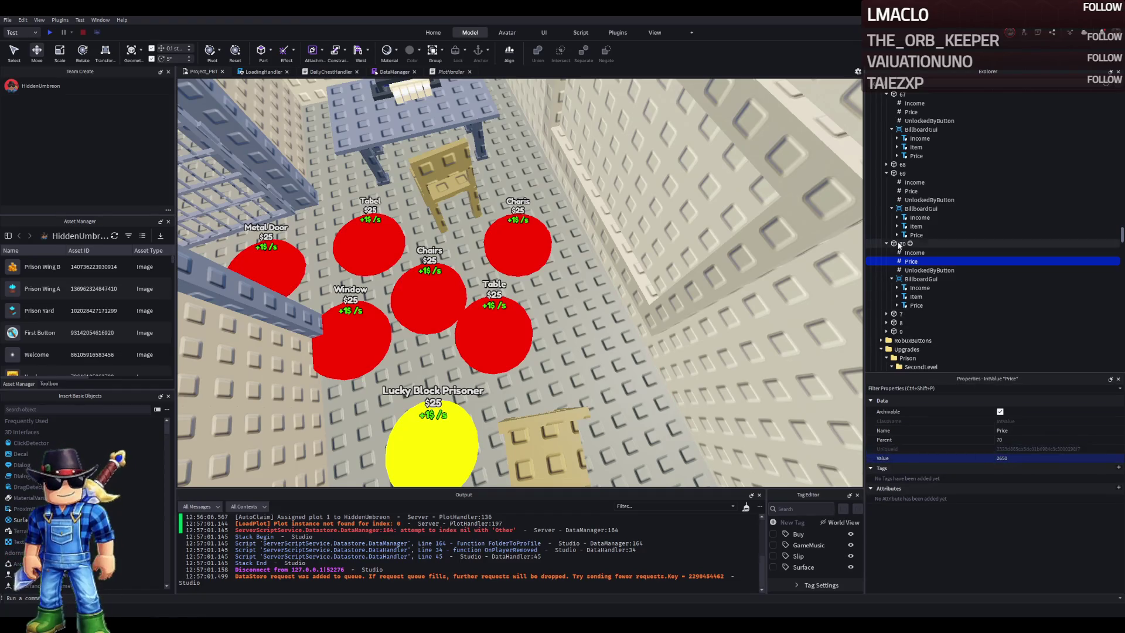
{"action": "left_click", "coordinate": [917, 271]}
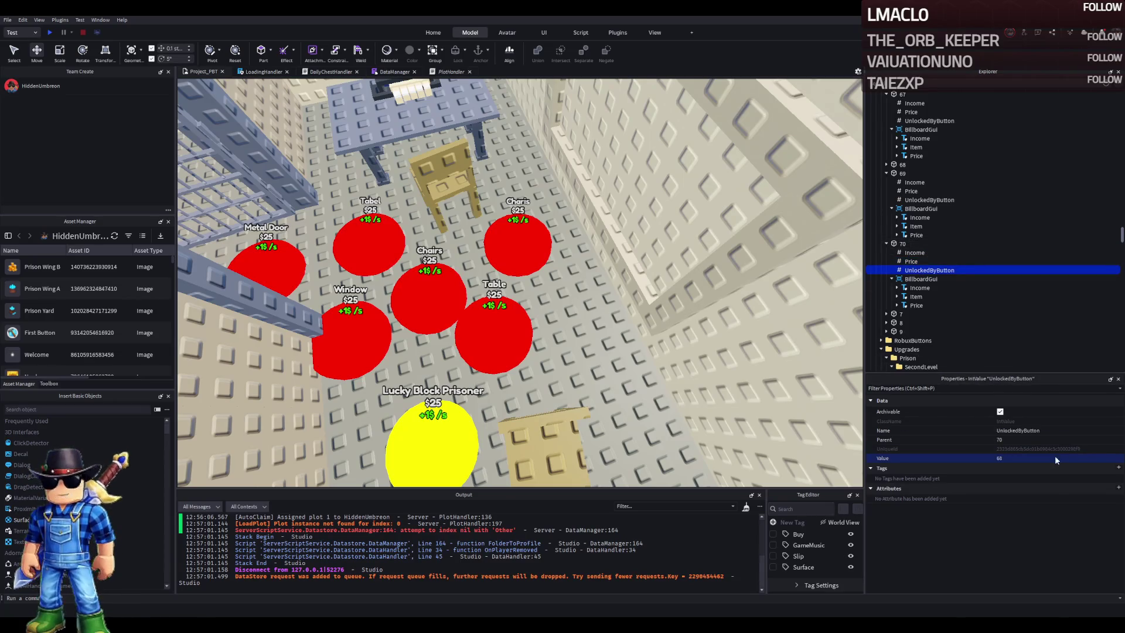
{"action": "type", "text": "9"}
{"action": "key", "text": "Return"}
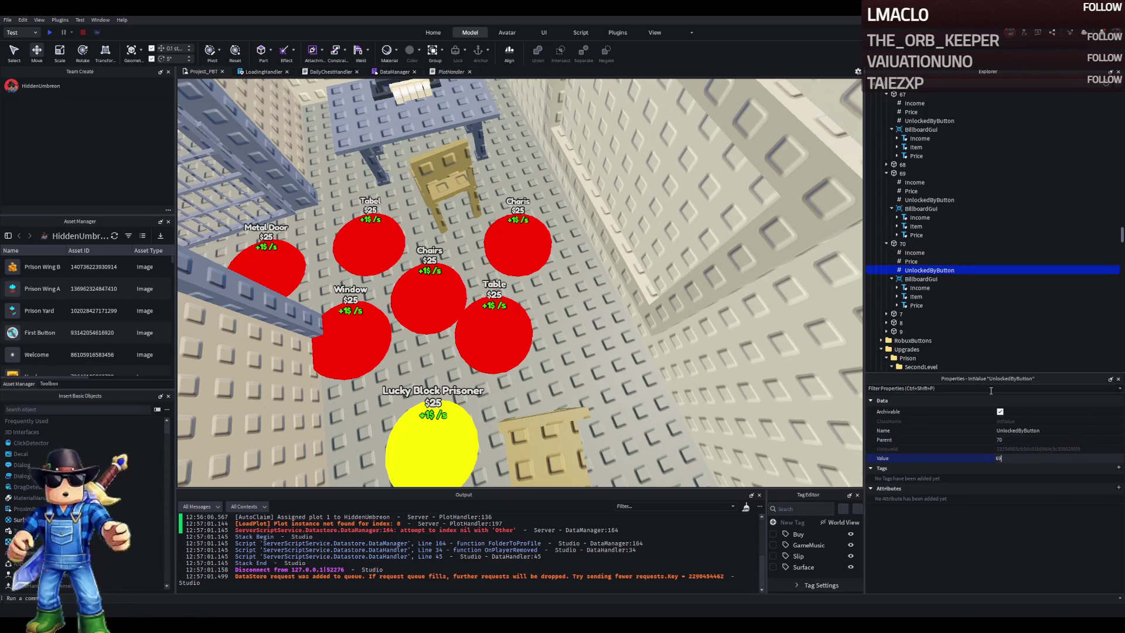
Duplicate button 70 and name the copy 71
{"action": "left_click", "coordinate": [887, 244]}
{"action": "left_click", "coordinate": [900, 244]}
{"action": "key", "text": "ctrl+d"}
{"action": "key", "text": "F2"}
{"action": "type", "text": "1"}
{"action": "key", "text": "Return"}
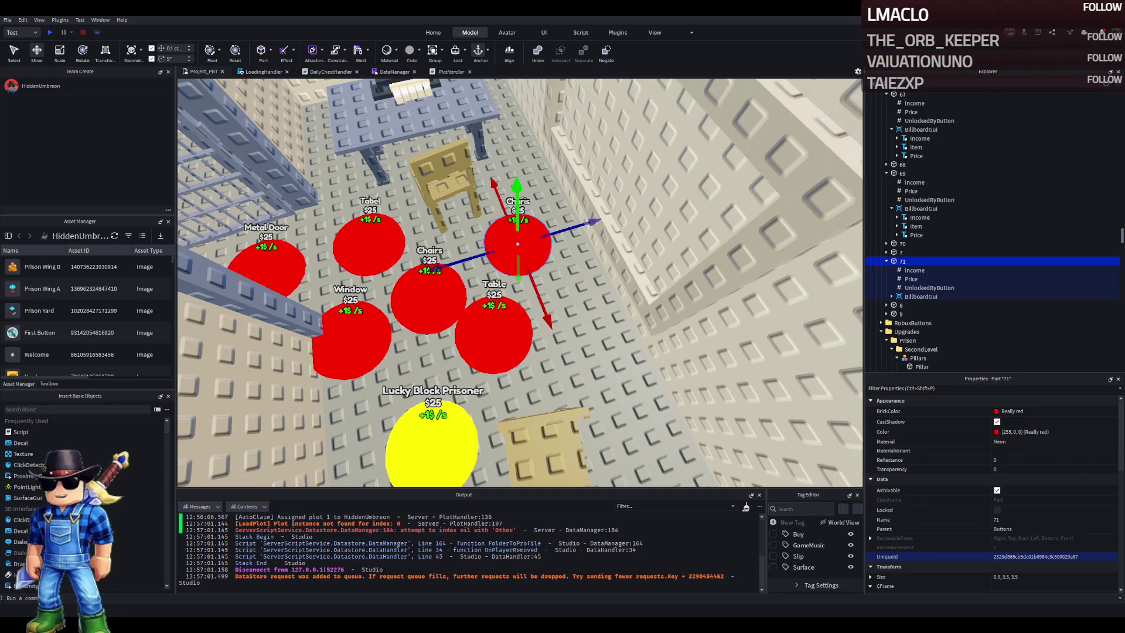
Move pad 71 beside the Tabel pad and shift the tan chair down-left
{"action": "scroll", "coordinate": [481, 266], "scroll_direction": "down", "scroll_amount": 2}
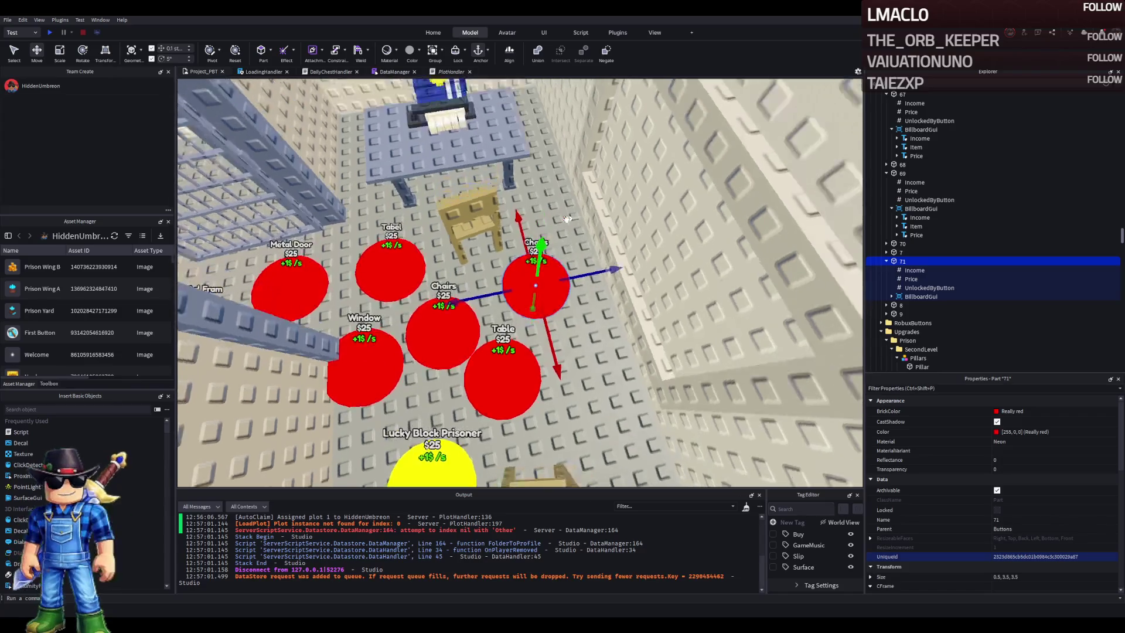
{"action": "mouse_move", "coordinate": [482, 266]}
{"action": "left_mouse_down"}
{"action": "mouse_move", "coordinate": [503, 186]}
{"action": "mouse_move", "coordinate": [581, 197]}
{"action": "left_mouse_up"}
{"action": "left_click", "coordinate": [502, 187]}
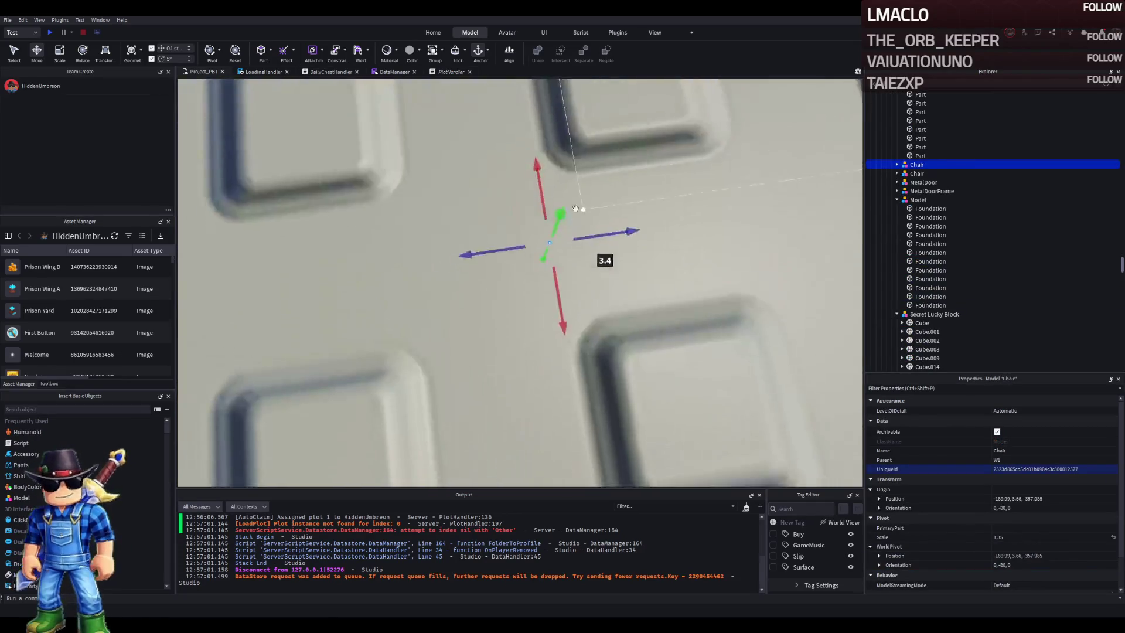
{"action": "scroll", "coordinate": [580, 197], "scroll_direction": "down", "scroll_amount": 5}
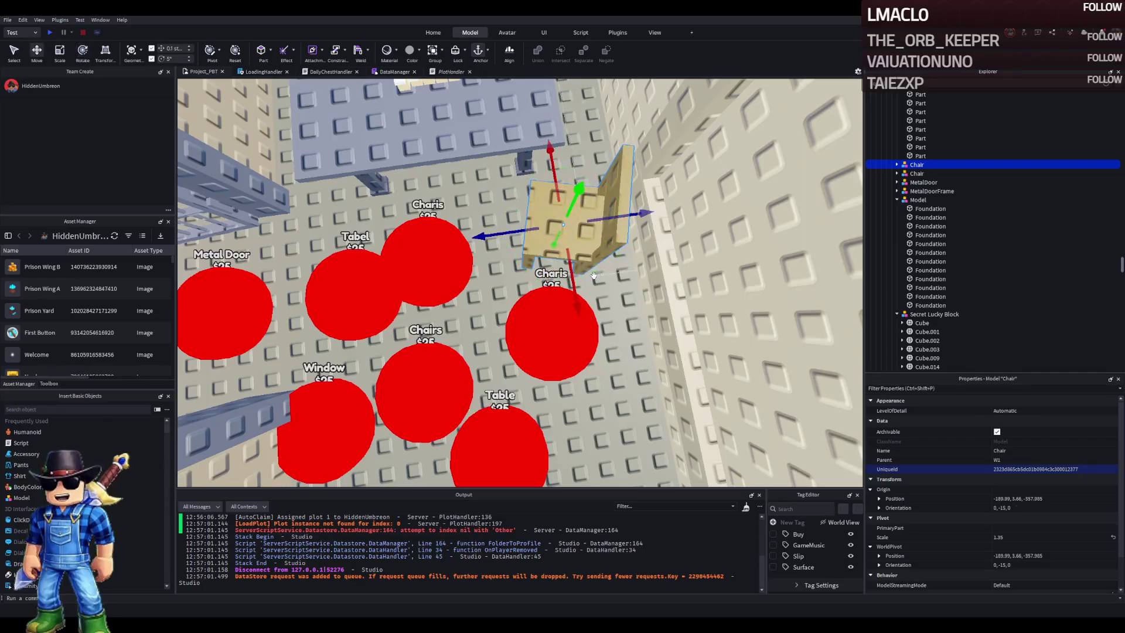
{"action": "left_click", "coordinate": [427, 262]}
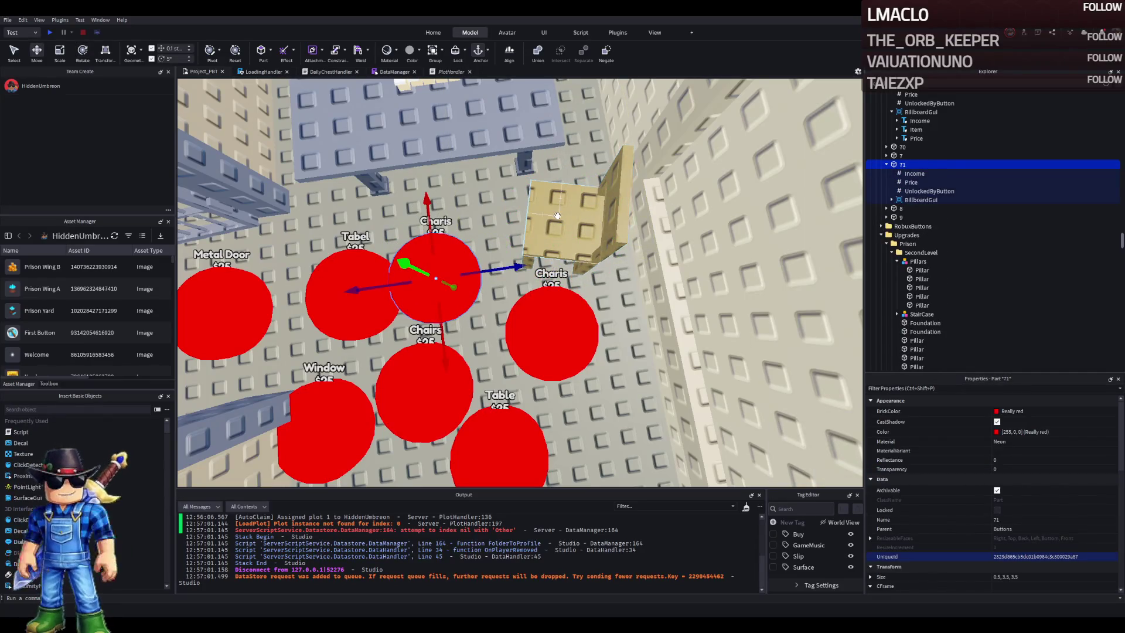
{"action": "left_click_drag", "start_coordinate": [557, 215], "coordinate": [454, 237]}
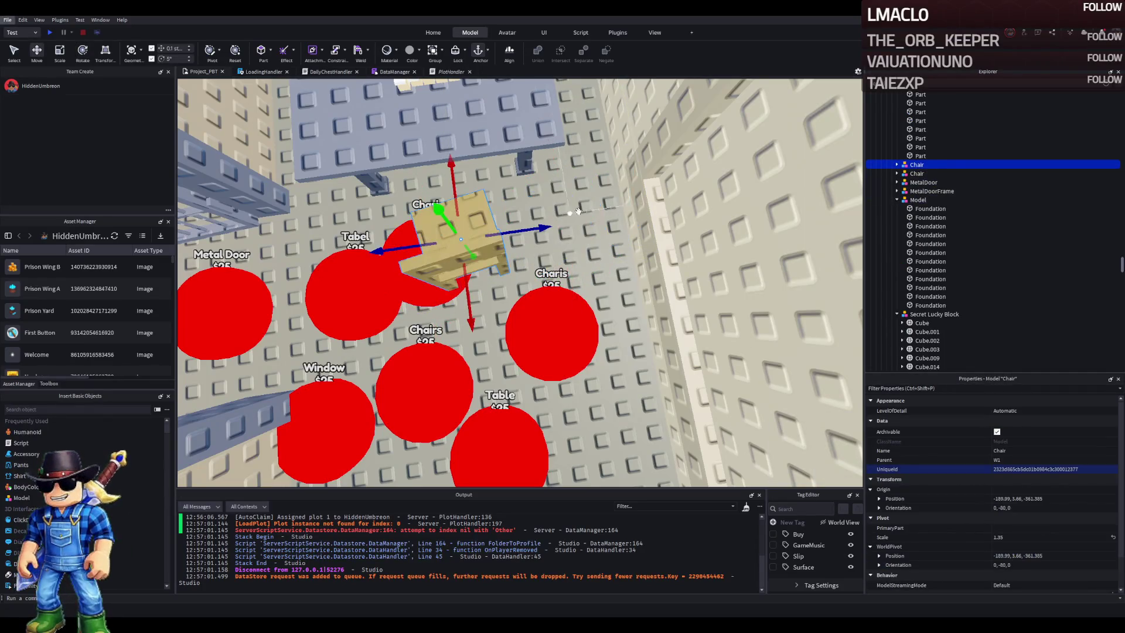
Undo the stray chair edits and move the whole chair beside the desk
{"action": "left_click", "coordinate": [897, 164]}
{"action": "left_click", "coordinate": [902, 208]}
{"action": "left_click", "coordinate": [914, 218]}
{"action": "left_click", "coordinate": [917, 165]}
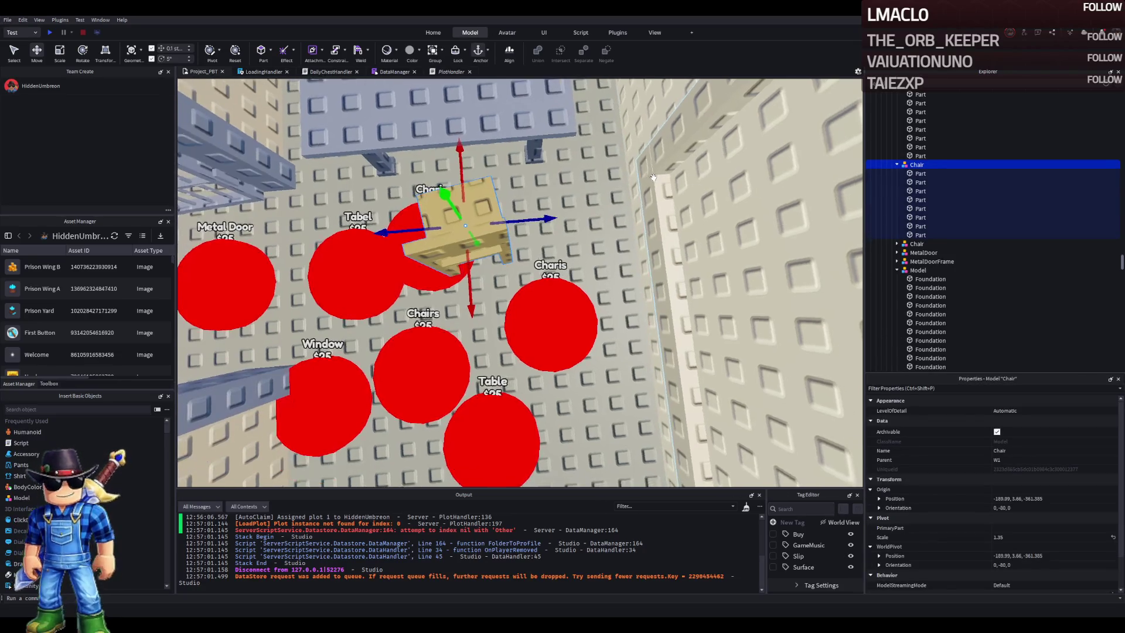
{"action": "key", "text": "ctrl+z"}
{"action": "key", "text": "ctrl+z"}
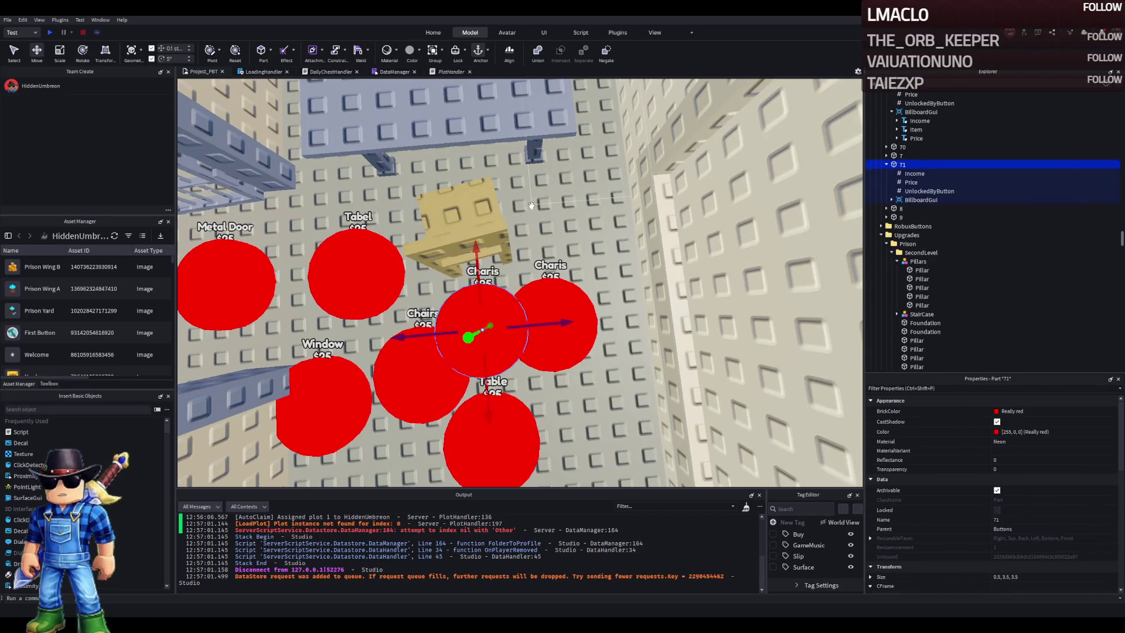
{"action": "key", "text": "ctrl+z"}
{"action": "key", "text": "ctrl+z"}
{"action": "key", "text": "ctrl+z"}
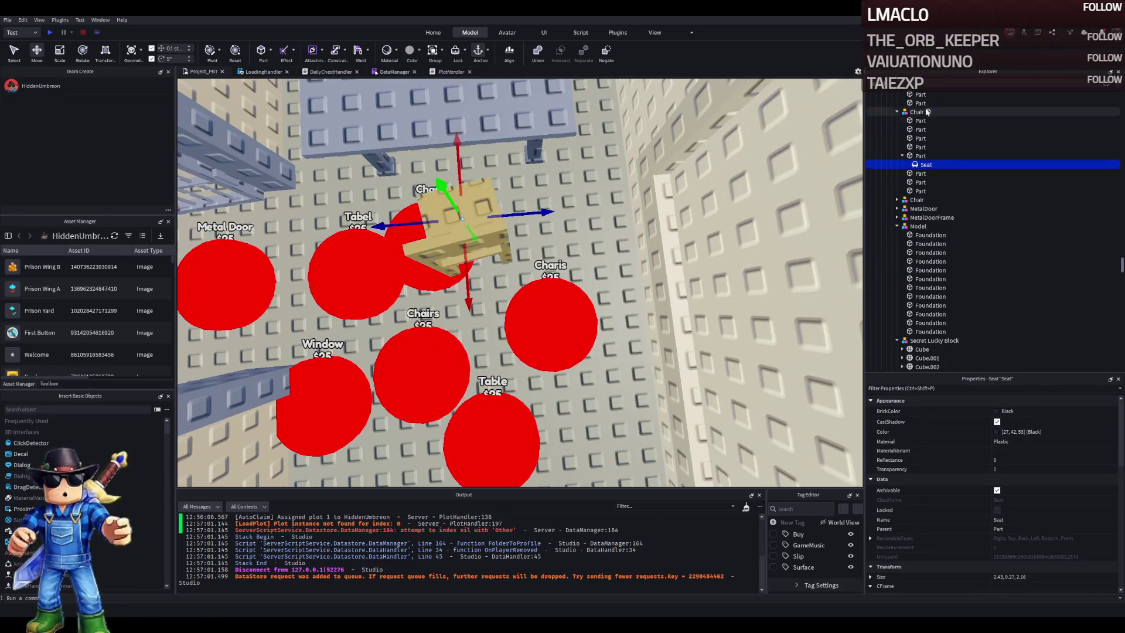
{"action": "left_click", "coordinate": [917, 112]}
{"action": "left_click_drag", "start_coordinate": [462, 222], "coordinate": [611, 217]}
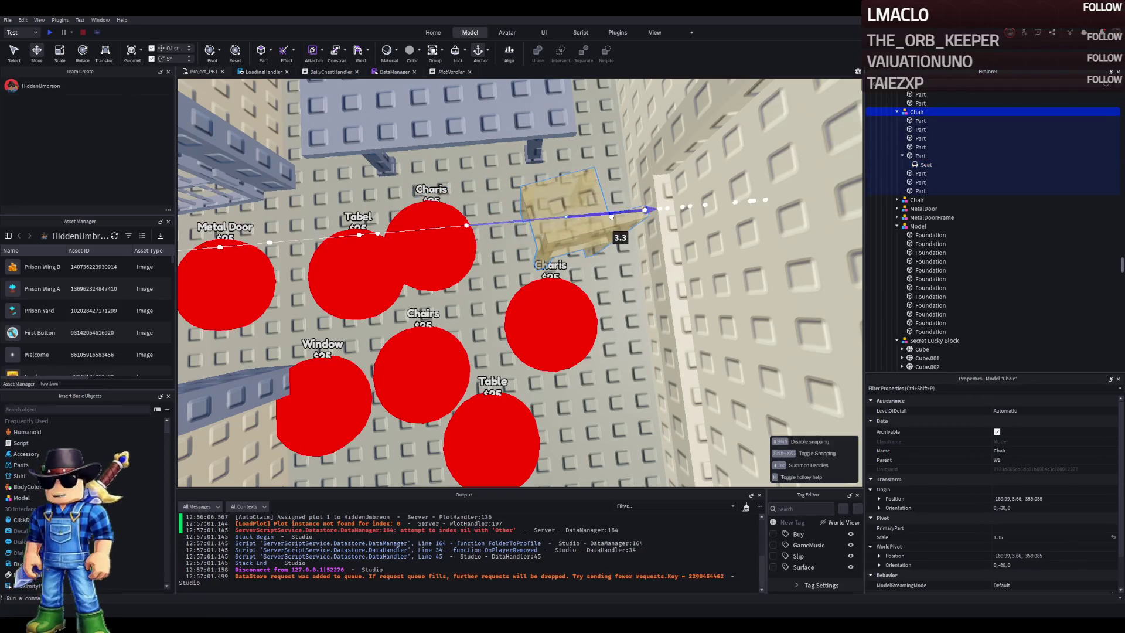
Rotate the chair to a new angle beside the desk
{"action": "key", "text": "f"}
{"action": "key", "text": "ctrl+4"}
{"action": "left_click_drag", "start_coordinate": [592, 328], "coordinate": [650, 310]}
{"action": "key", "text": "ctrl+2"}
Focus on pad 71 near the prisoner's desk and expand its floating label
{"action": "left_click", "coordinate": [566, 307]}
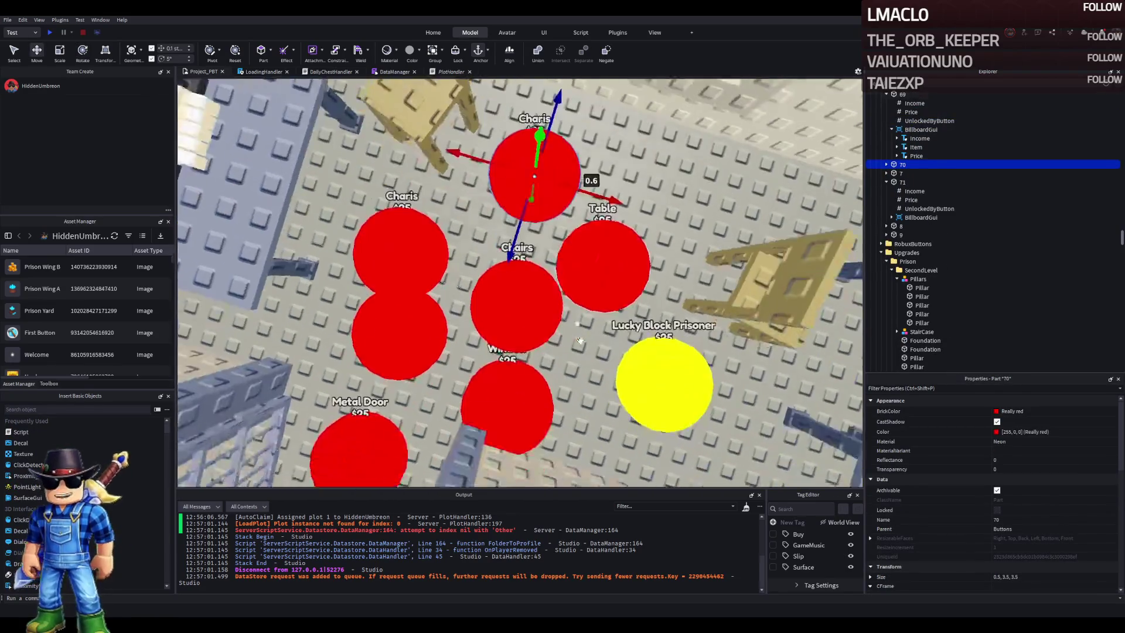
{"action": "left_click", "coordinate": [868, 183]}
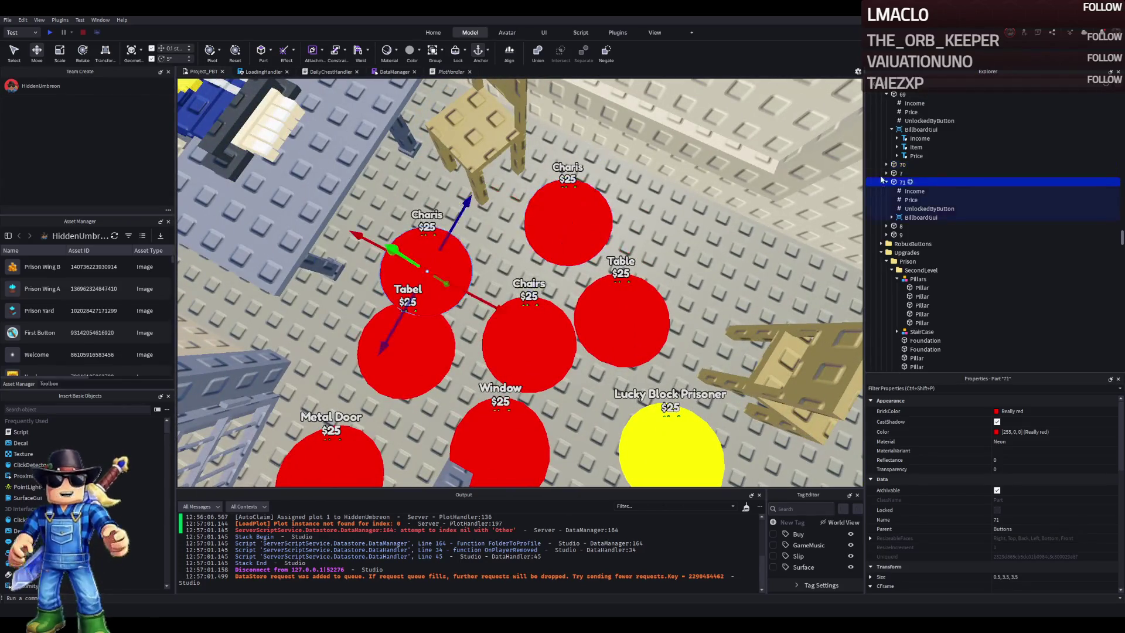
{"action": "key", "text": "f"}
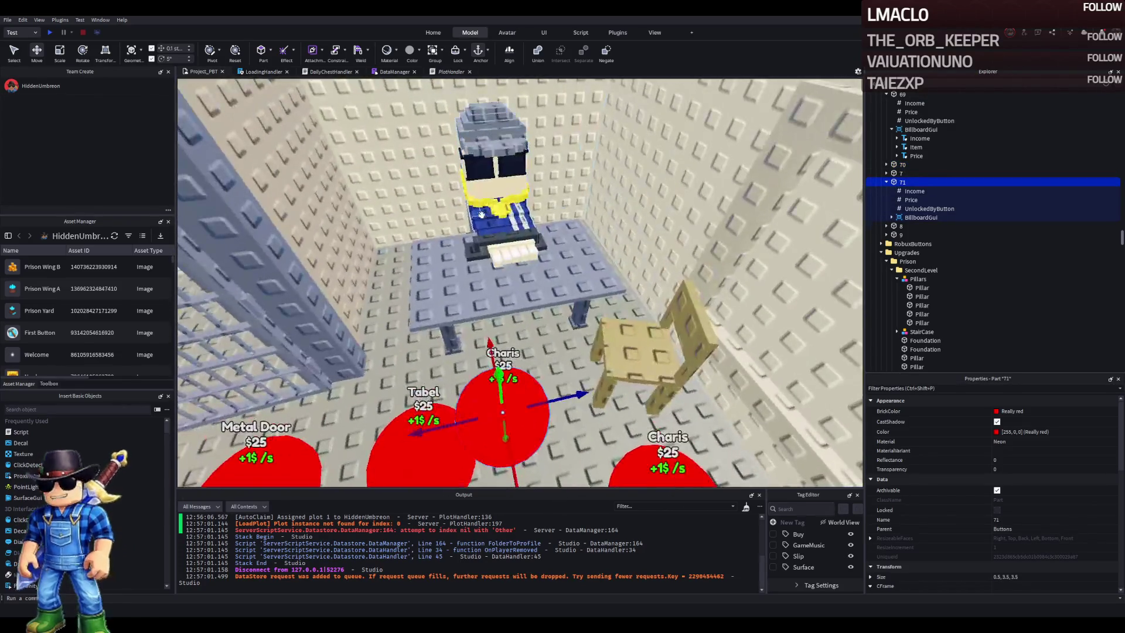
{"action": "left_click", "coordinate": [480, 211]}
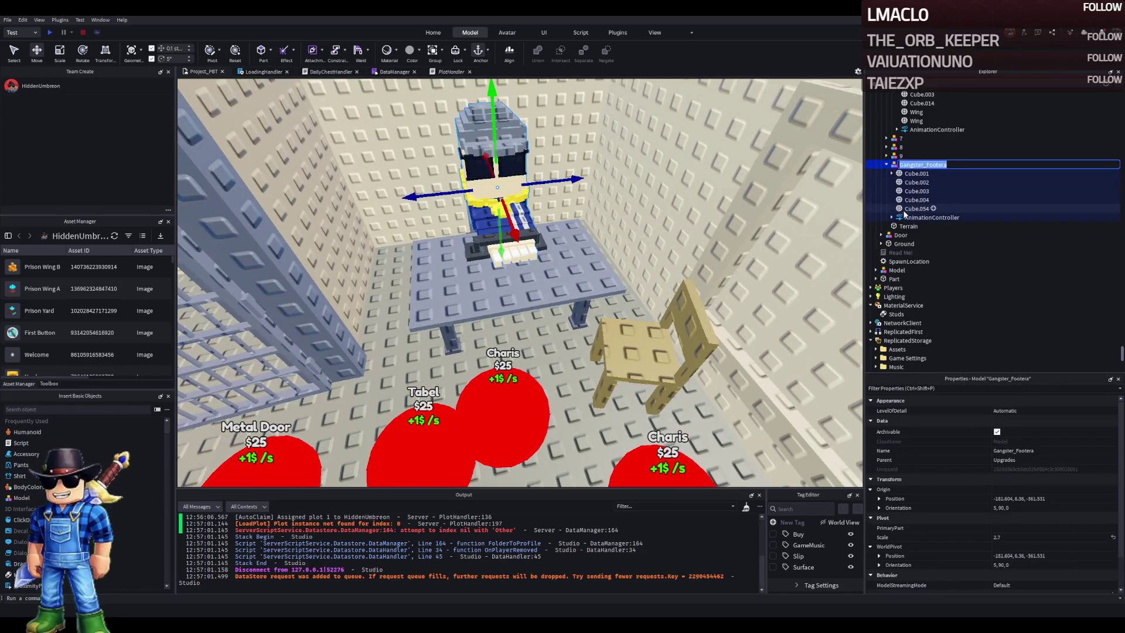
{"action": "scroll", "coordinate": [613, 274], "scroll_direction": "down", "scroll_amount": 3}
{"action": "left_click", "coordinate": [510, 304]}
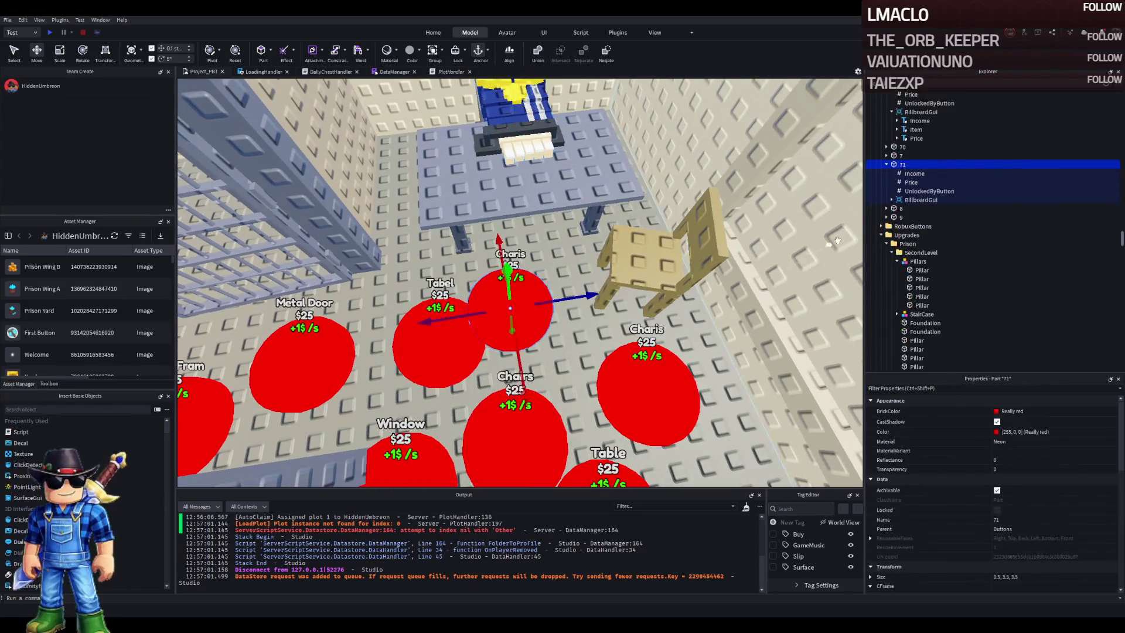
{"action": "left_click", "coordinate": [892, 199]}
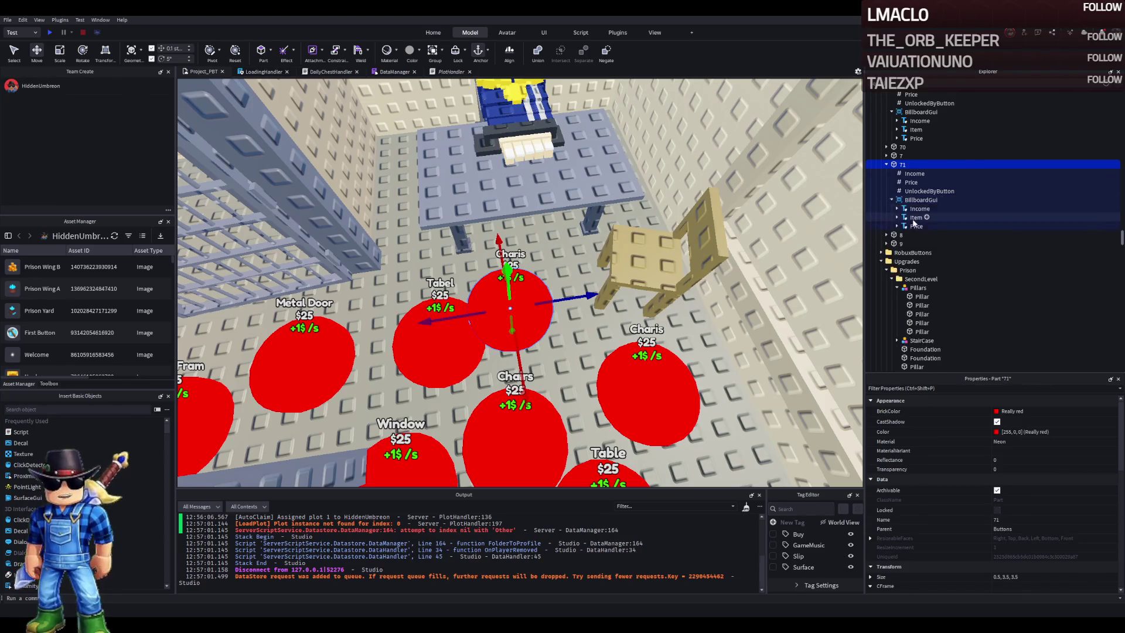
Paste the prisoner's name into pad 71's label, making it Gangster Footera Prisoner
{"action": "left_click", "coordinate": [916, 217]}
{"action": "scroll", "coordinate": [1026, 527], "scroll_direction": "down", "scroll_amount": 10}
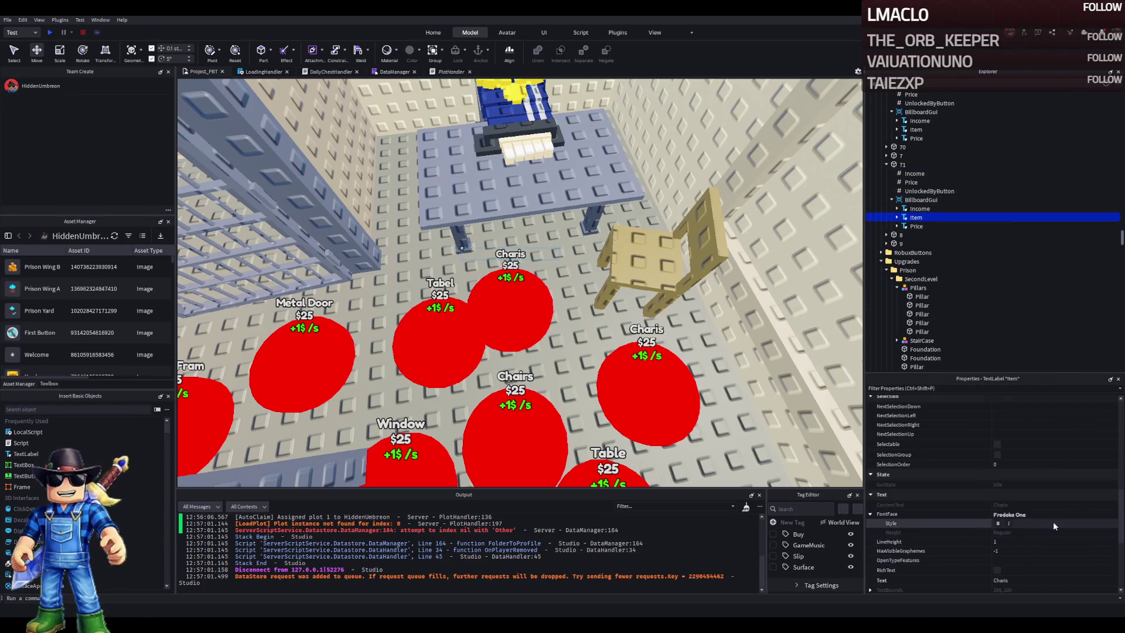
{"action": "scroll", "coordinate": [1053, 520], "scroll_direction": "down", "scroll_amount": 3}
{"action": "left_click", "coordinate": [1049, 494]}
{"action": "type", "text": "Gangster_Footera"}
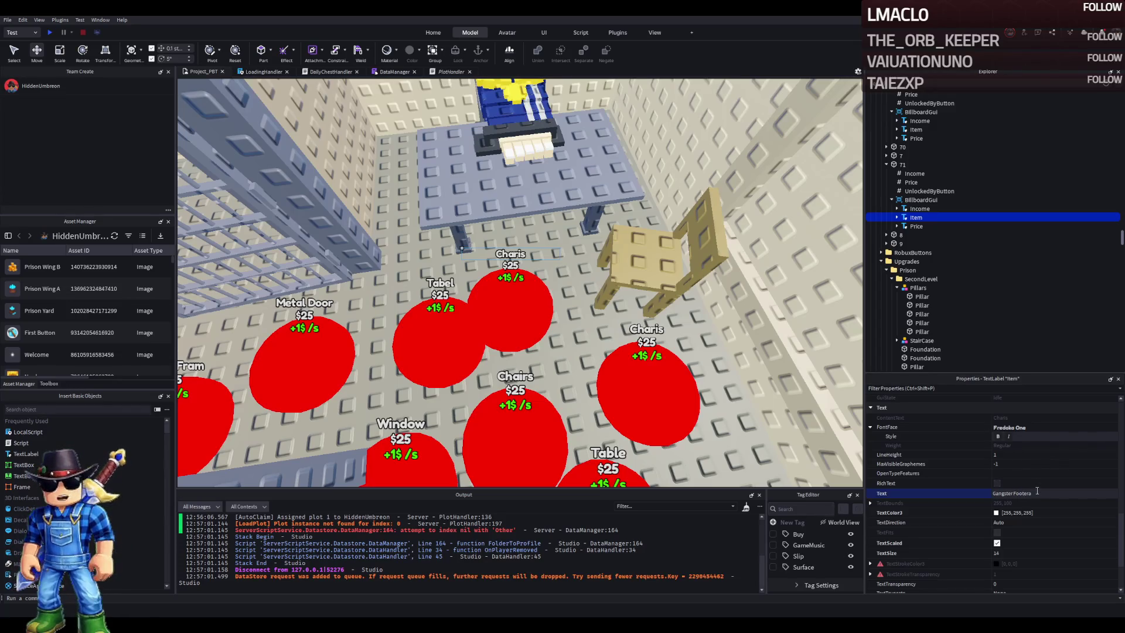
{"action": "key", "text": "Return"}
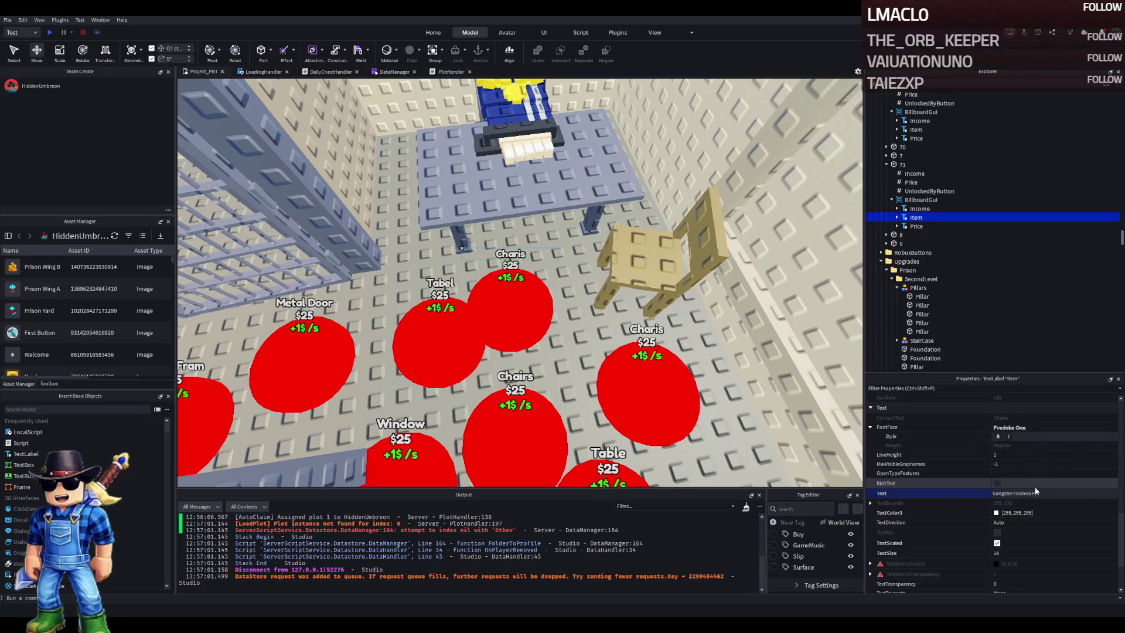
{"action": "type", "text": "risoner"}
{"action": "key", "text": "Return"}
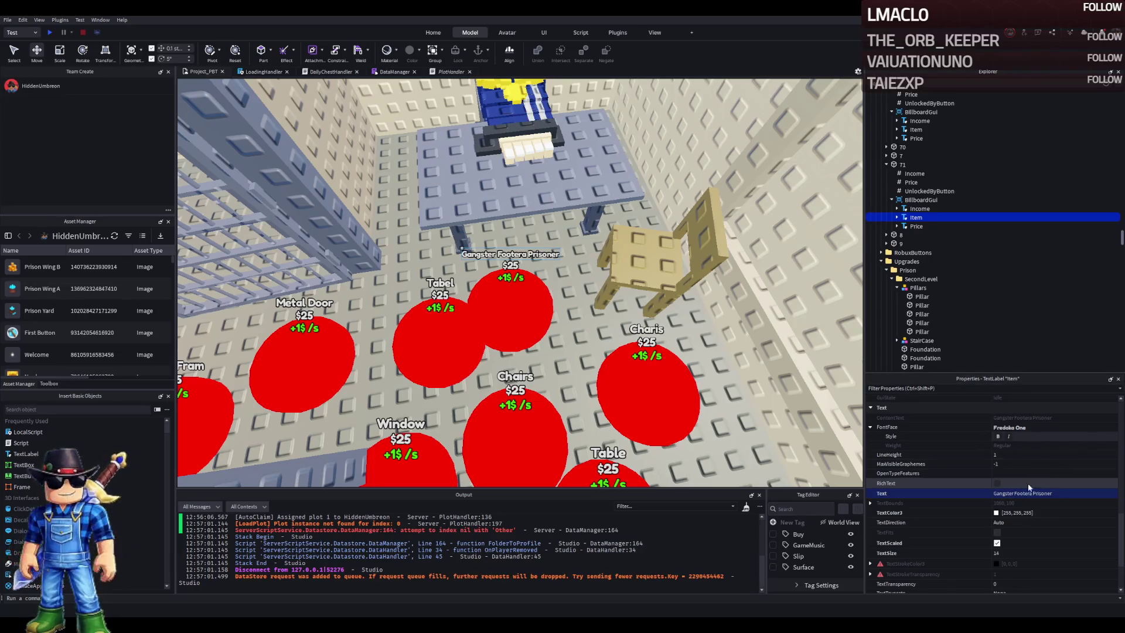
Re-edit and correct the label text, ending with Gangster Footera Prisoner
{"action": "left_click", "coordinate": [1031, 493]}
{"action": "type", "text": "Charis"}
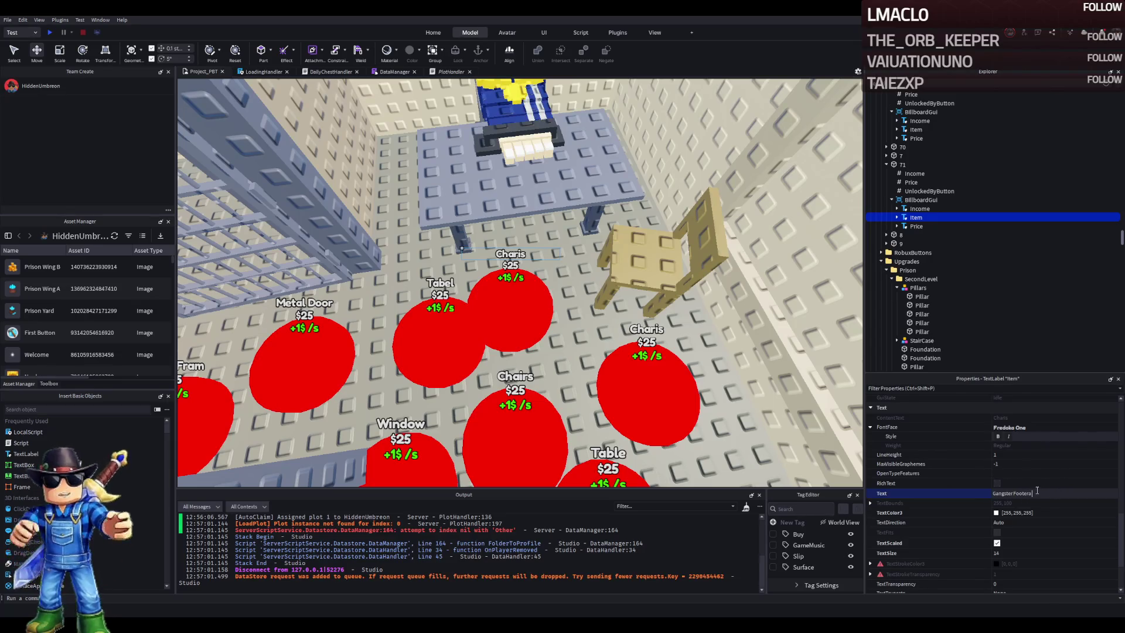
{"action": "type", "text": "r"}
{"action": "key", "text": "Return"}
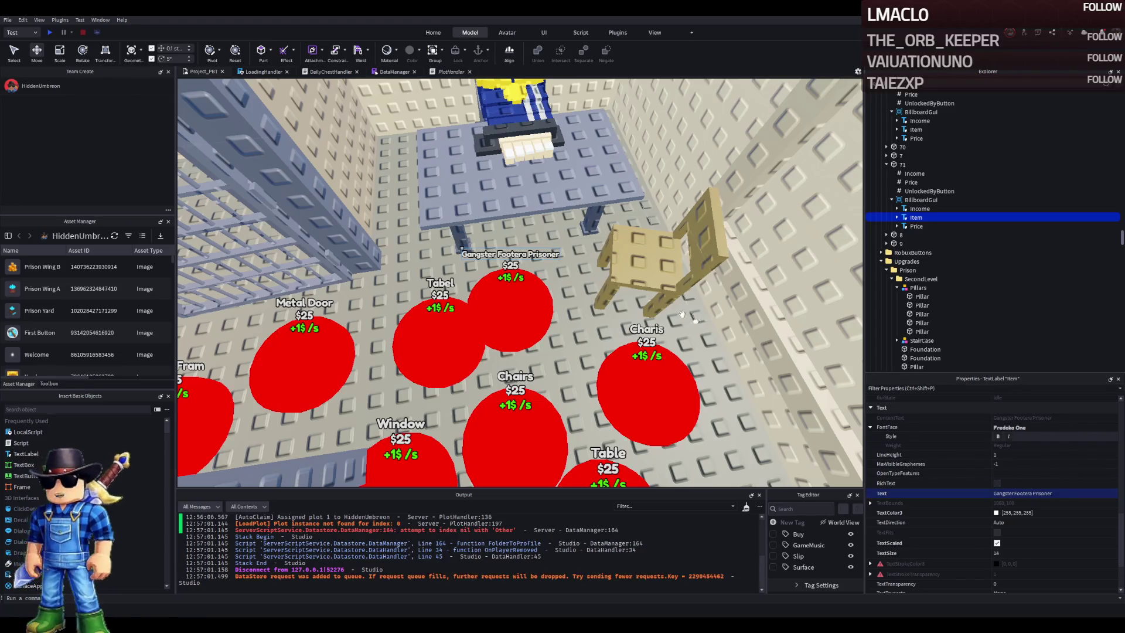
{"action": "scroll", "coordinate": [682, 315], "scroll_direction": "up", "scroll_amount": 5}
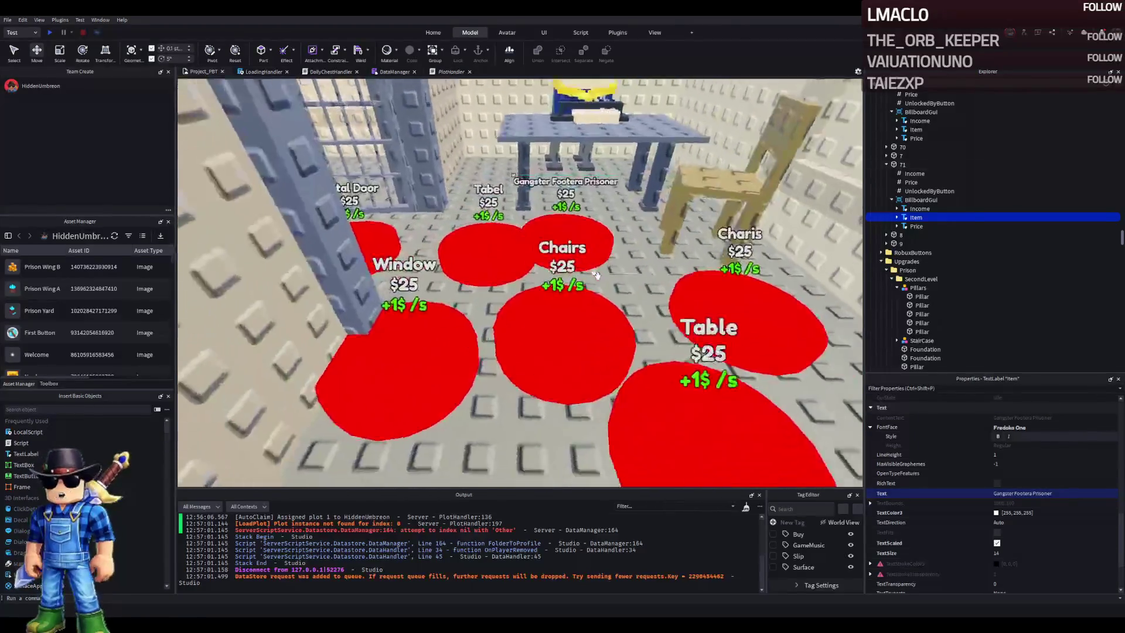
{"action": "scroll", "coordinate": [596, 275], "scroll_direction": "down", "scroll_amount": 5}
Set button 71's Price value to 2750
{"action": "left_click", "coordinate": [911, 182]}
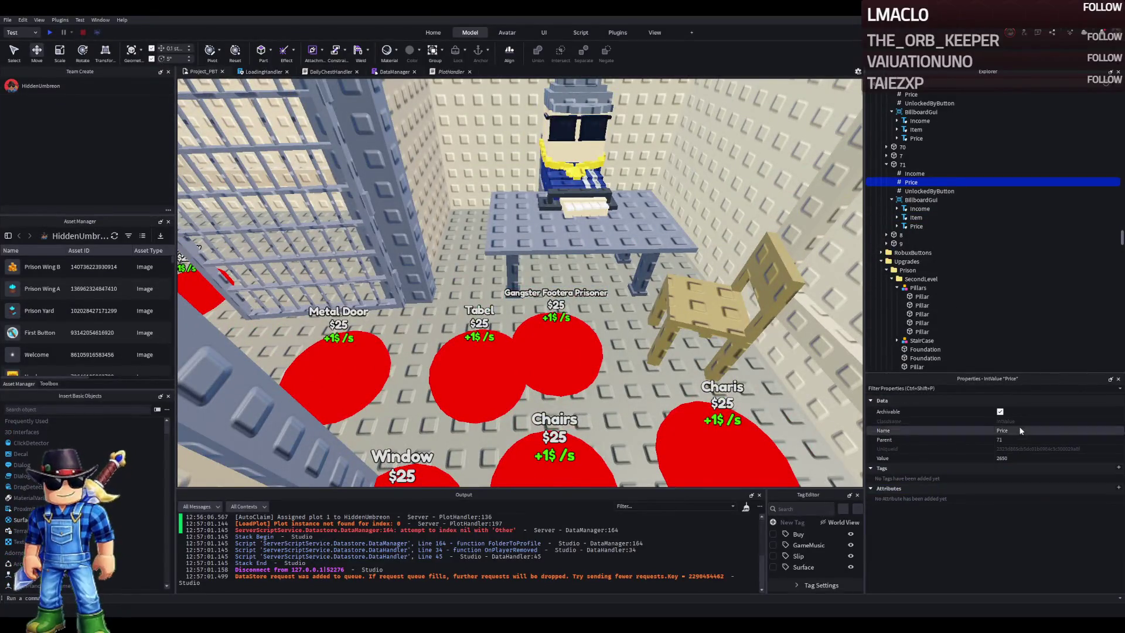
{"action": "left_click", "coordinate": [1013, 460]}
{"action": "type", "text": "2750"}
{"action": "key", "text": "Return"}
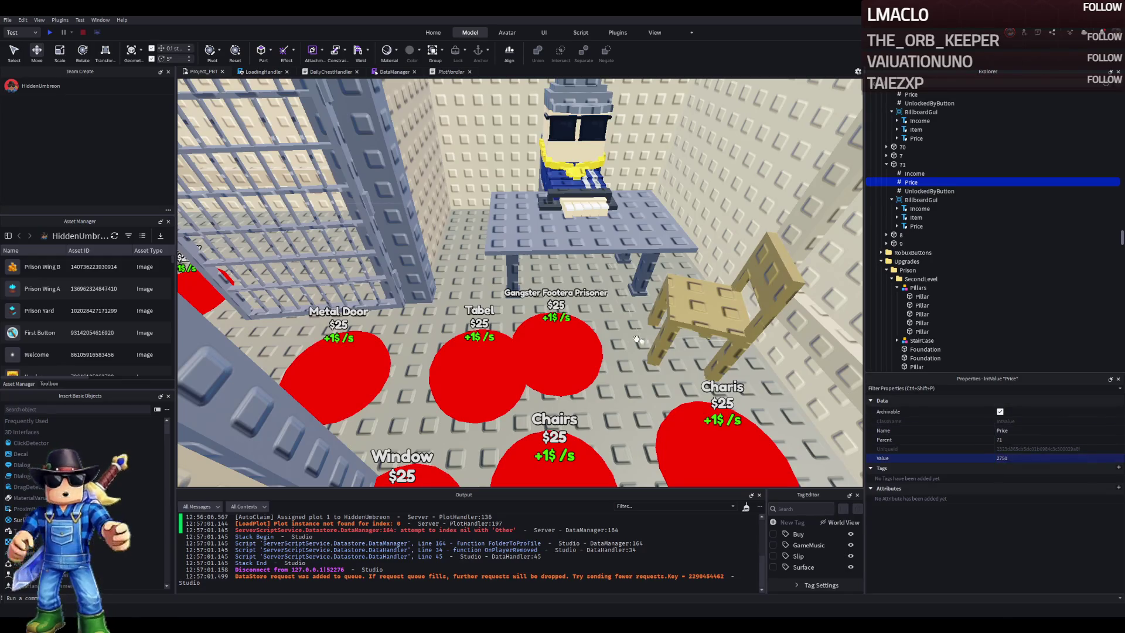
Select the desk, both chairs and the prisoner character together
{"action": "left_click", "coordinate": [565, 340]}
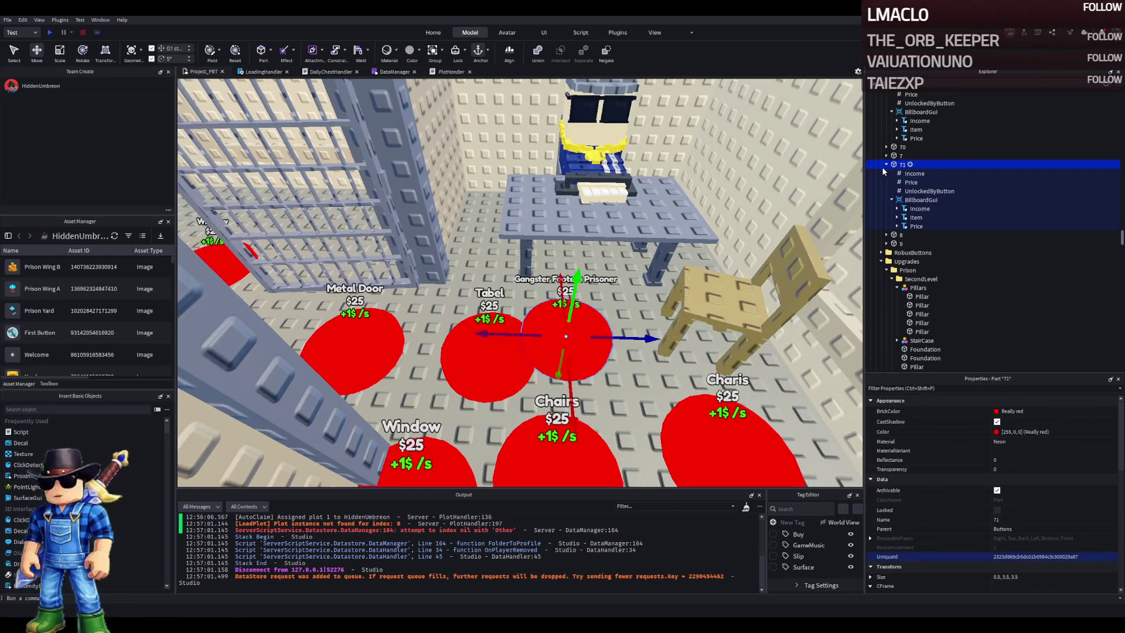
{"action": "scroll", "coordinate": [557, 145], "scroll_direction": "up", "scroll_amount": 3}
{"action": "left_click", "coordinate": [586, 235]}
{"action": "left_click", "coordinate": [676, 290], "text": "ctrl"}
{"action": "scroll", "coordinate": [644, 305], "scroll_direction": "up", "scroll_amount": 5}
{"action": "left_click", "coordinate": [624, 317], "text": "ctrl"}
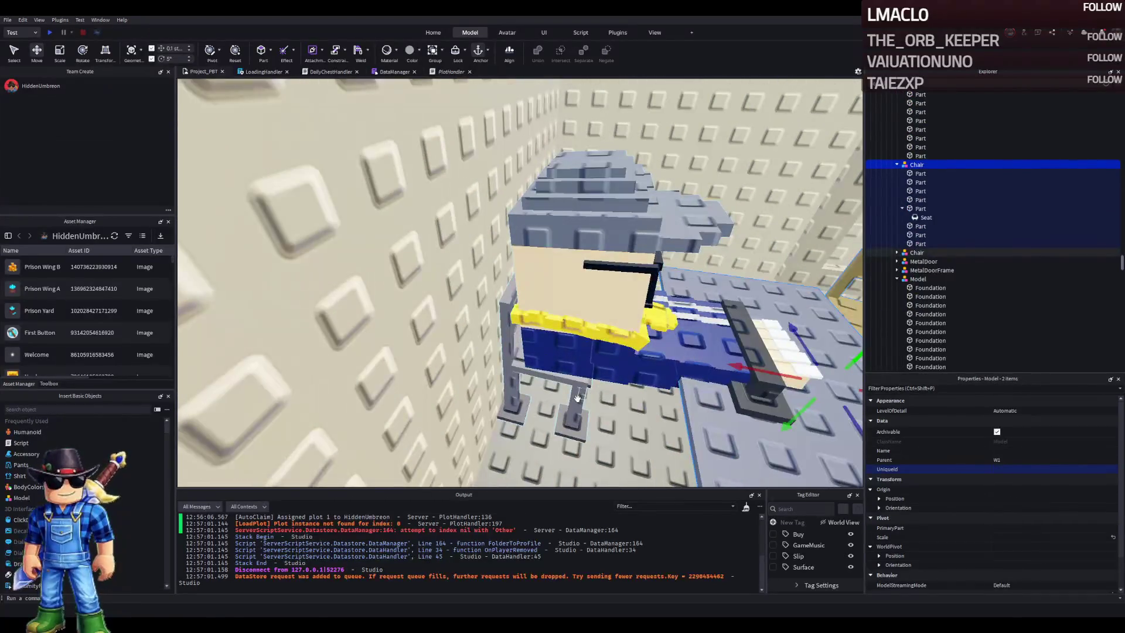
{"action": "left_click", "coordinate": [624, 317], "text": "ctrl"}
{"action": "scroll", "coordinate": [626, 316], "scroll_direction": "down", "scroll_amount": 5}
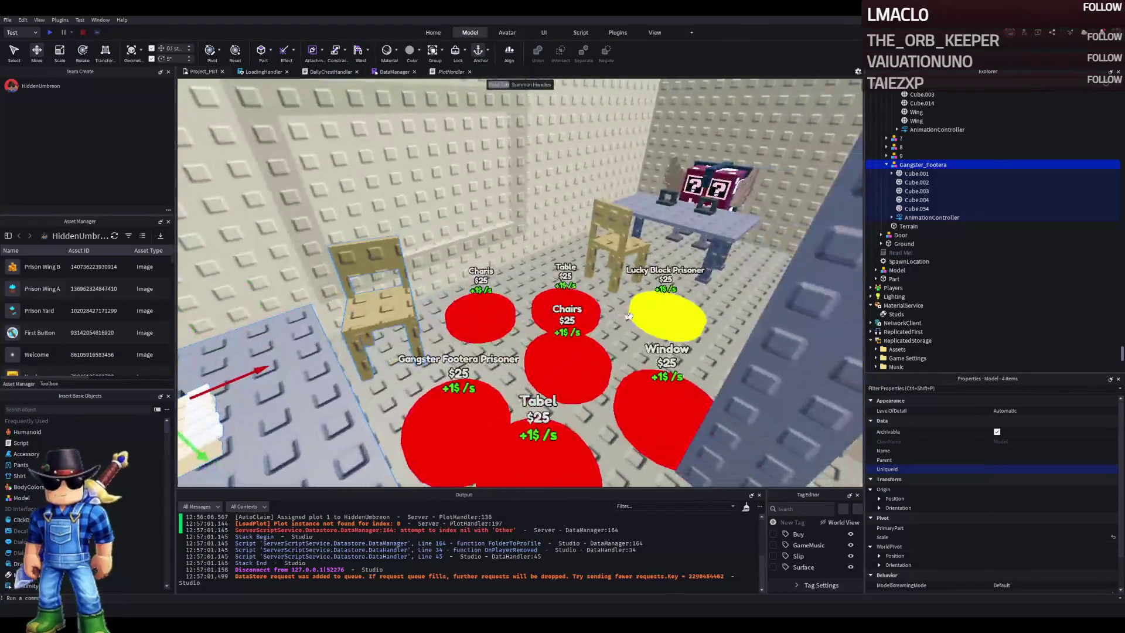
Group the four cell furniture models (Table, Chairs, Gangster_Footera, Secret Lucky Block) into model 68
{"action": "scroll", "coordinate": [628, 317], "scroll_direction": "up", "scroll_amount": 5}
{"action": "left_click", "coordinate": [642, 330], "text": "ctrl"}
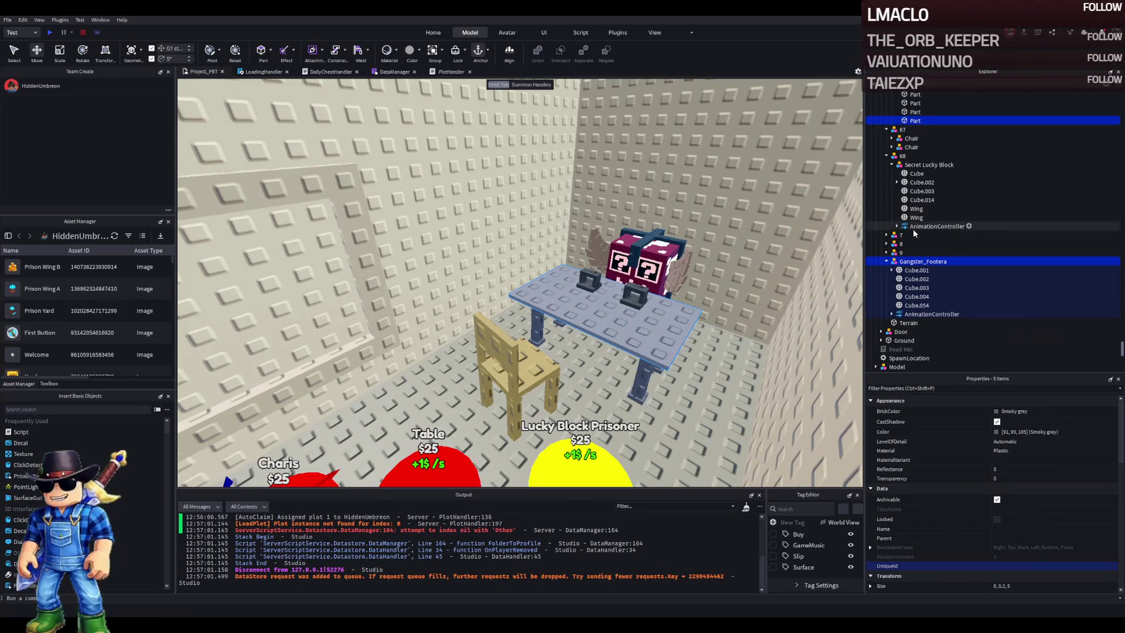
{"action": "scroll", "coordinate": [926, 186], "scroll_direction": "up", "scroll_amount": 3}
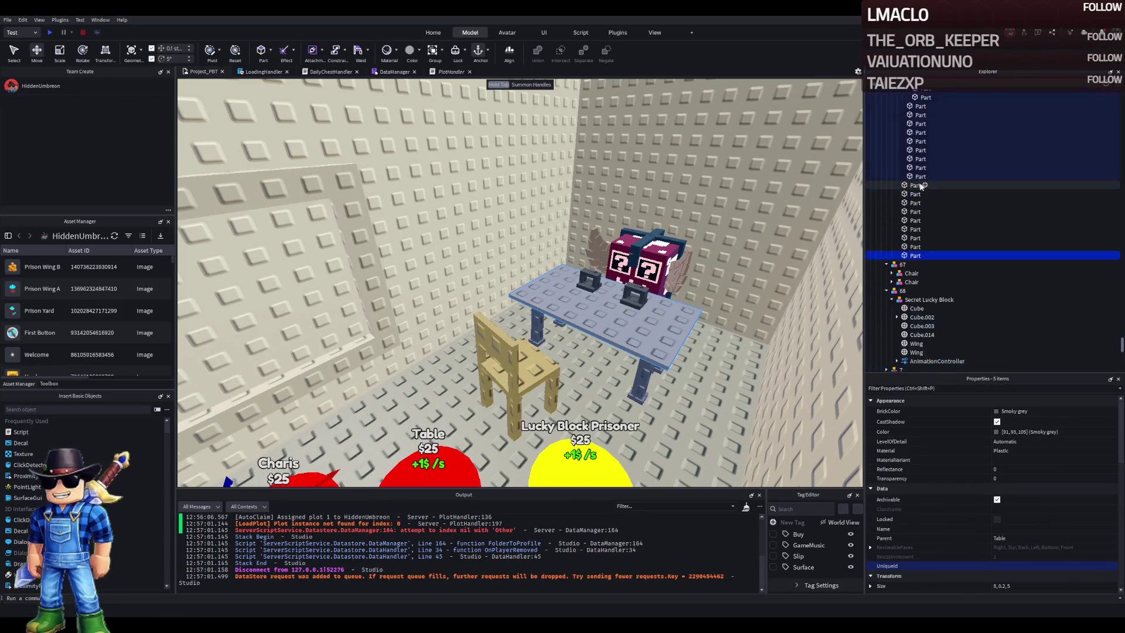
{"action": "scroll", "coordinate": [919, 242], "scroll_direction": "up", "scroll_amount": 5}
{"action": "left_click", "coordinate": [905, 183], "text": "ctrl"}
{"action": "left_click", "coordinate": [898, 183]}
{"action": "scroll", "coordinate": [902, 181], "scroll_direction": "up", "scroll_amount": 3}
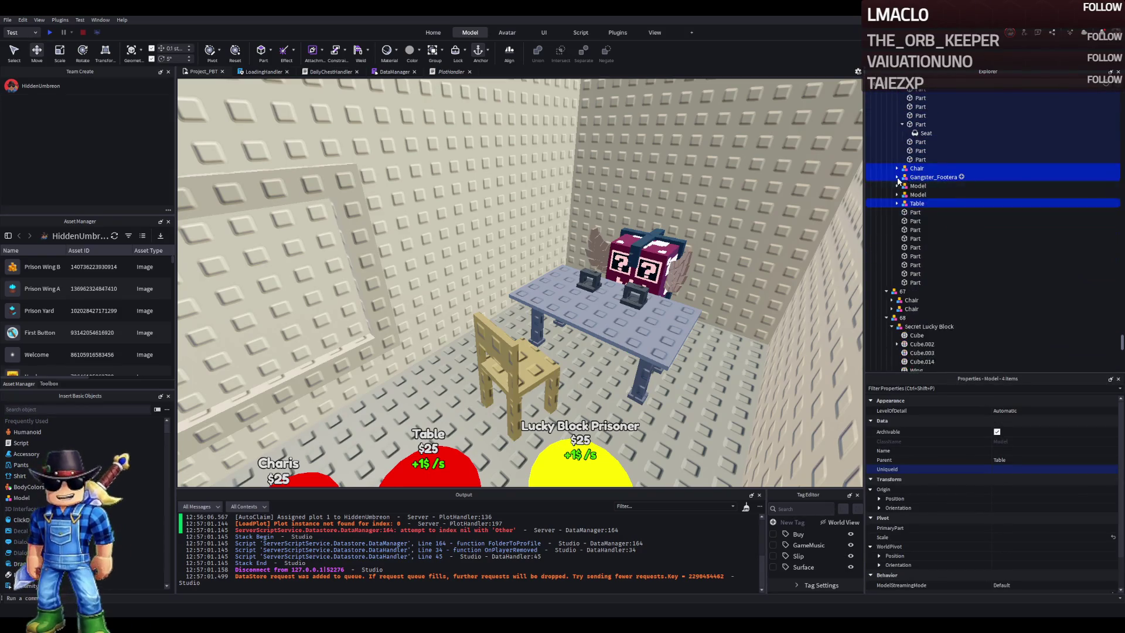
{"action": "left_click", "coordinate": [896, 154]}
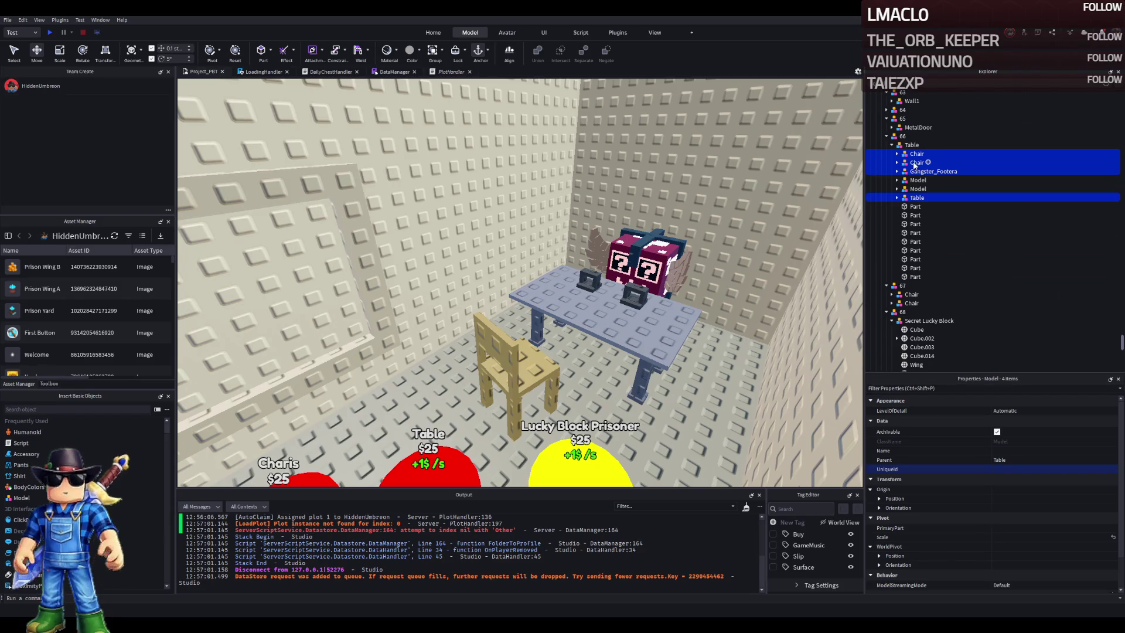
{"action": "scroll", "coordinate": [938, 234], "scroll_direction": "down", "scroll_amount": 4}
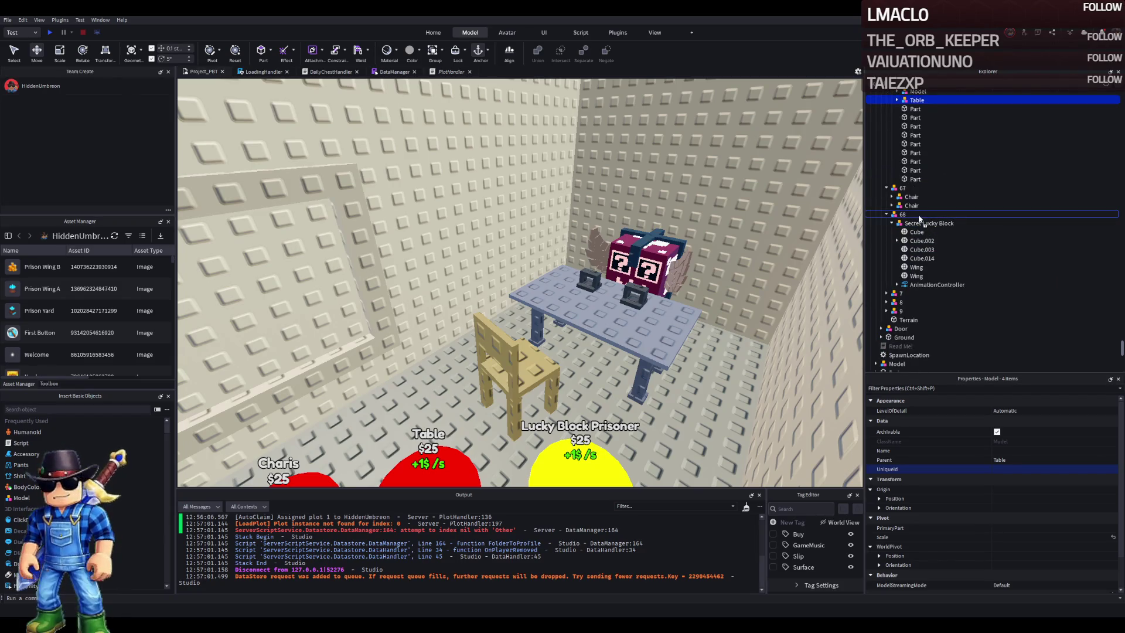
{"action": "left_click_drag", "start_coordinate": [919, 218], "coordinate": [919, 217]}
{"action": "left_click", "coordinate": [892, 214]}
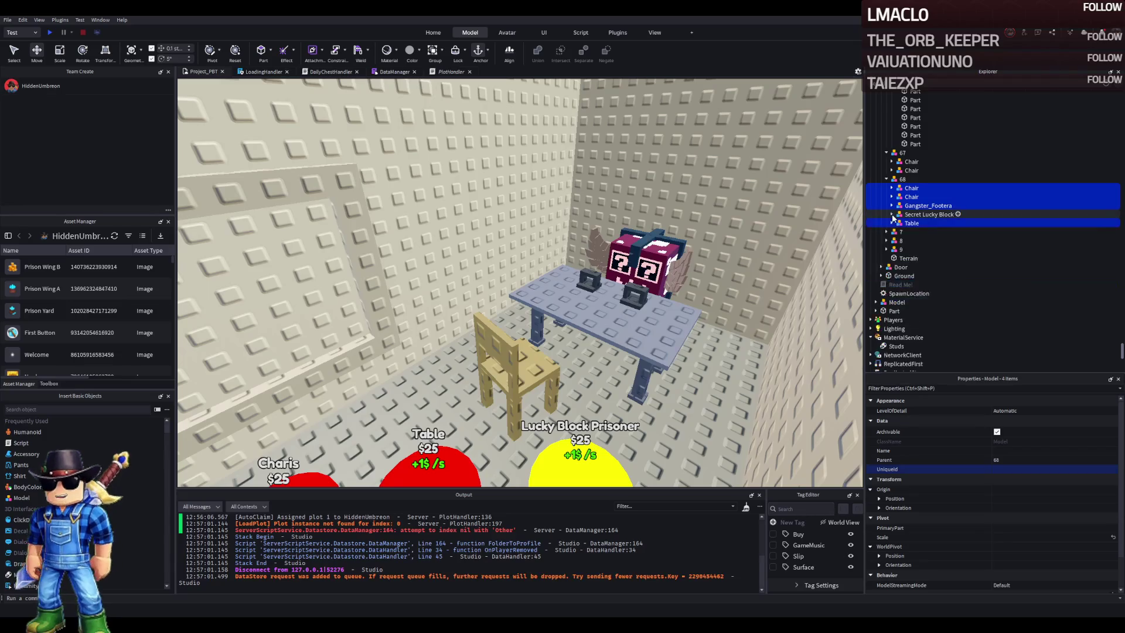
Duplicate model 68 as 69 and strip 68 down to only the Secret Lucky Block
{"action": "left_click", "coordinate": [944, 179]}
{"action": "key", "text": "ctrl+d"}
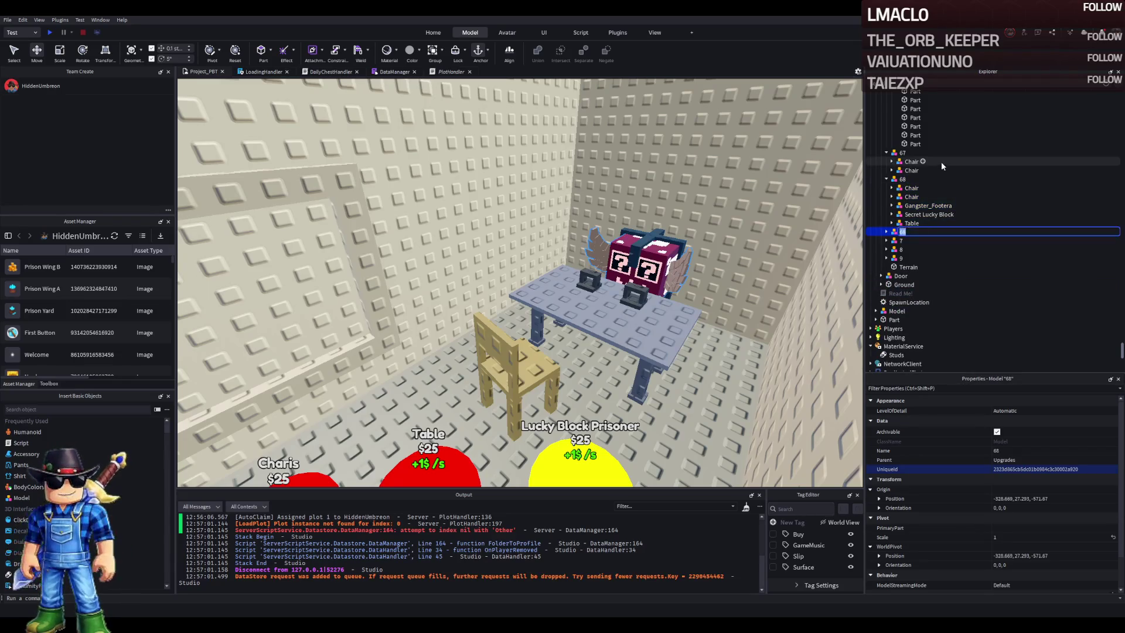
{"action": "type", "text": "69"}
{"action": "key", "text": "Return"}
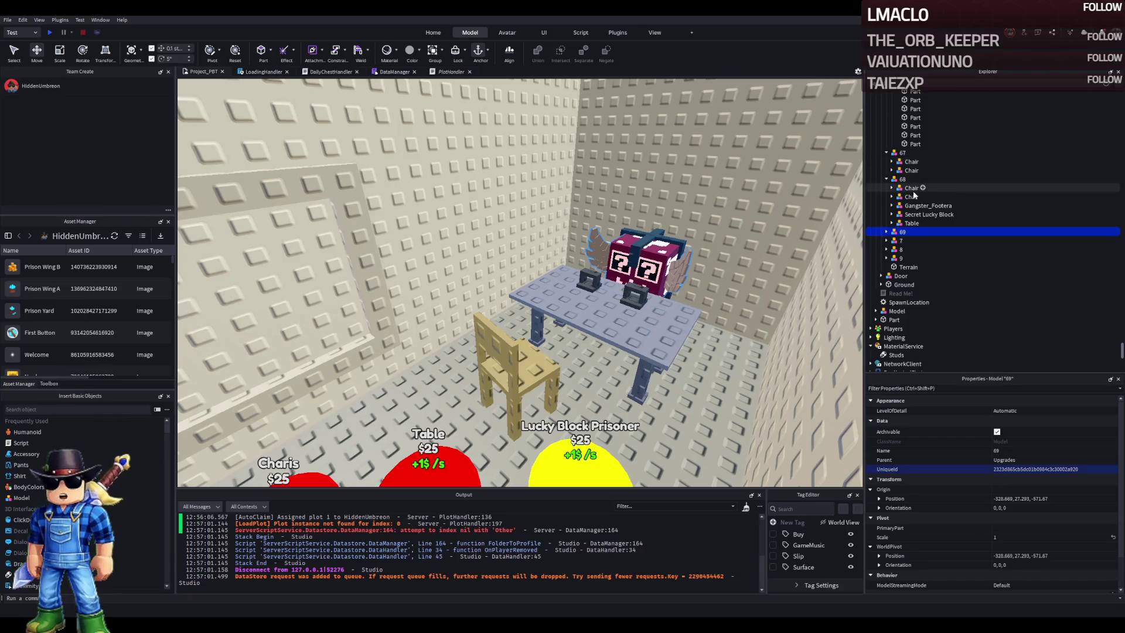
{"action": "left_click", "coordinate": [912, 187]}
{"action": "left_click", "coordinate": [928, 205], "text": "shift"}
{"action": "key", "text": "Delete"}
{"action": "left_click", "coordinate": [912, 196]}
{"action": "key", "text": "Delete"}
Duplicate model 69 and remove the Secret Lucky Block and Table from both copies
{"action": "left_click", "coordinate": [902, 197]}
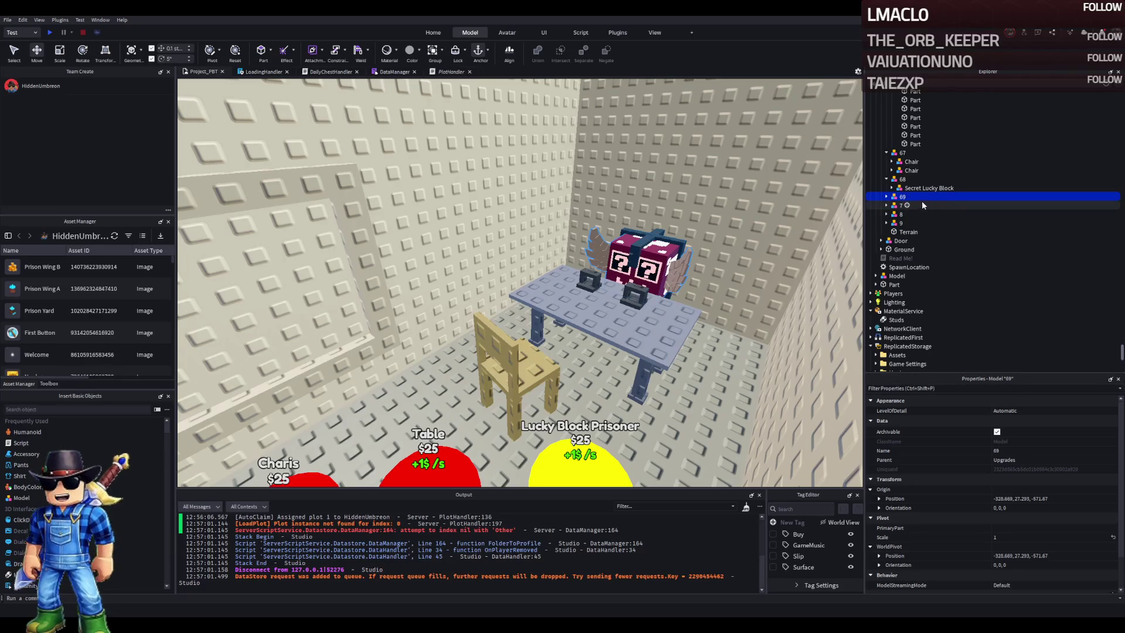
{"action": "key", "text": "ctrl+d"}
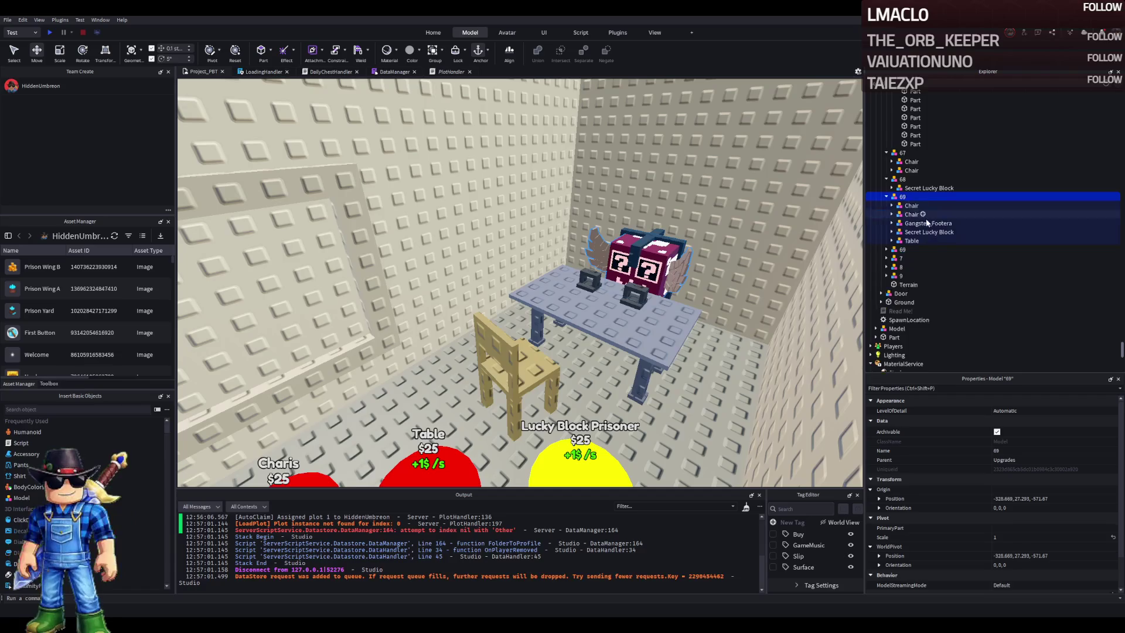
{"action": "left_click", "coordinate": [921, 232]}
{"action": "key", "text": "Delete"}
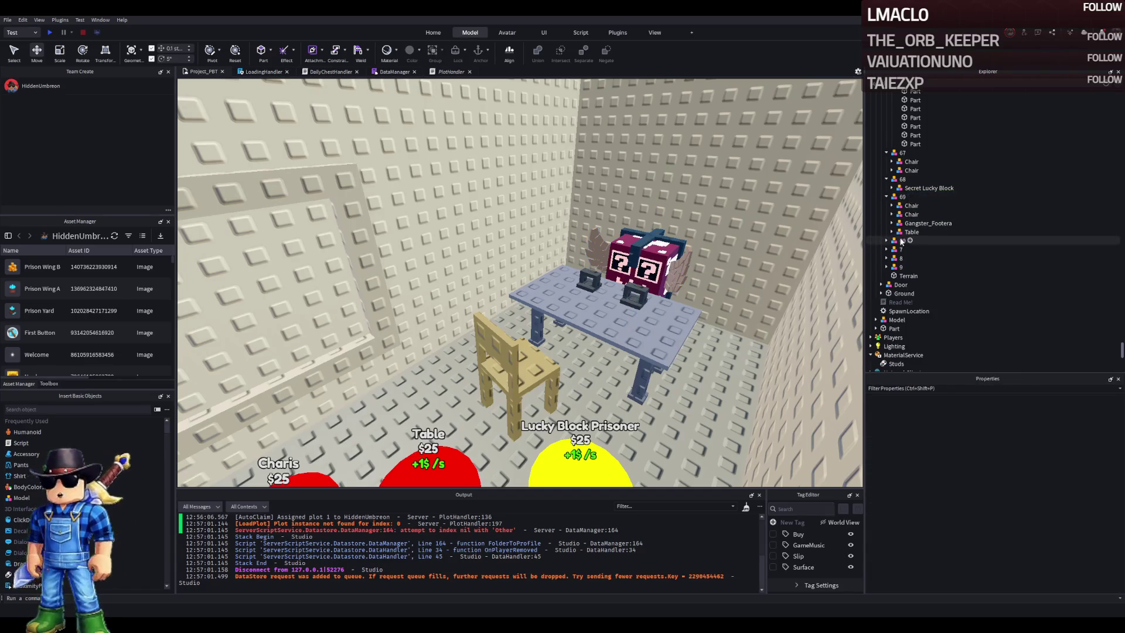
{"action": "left_click", "coordinate": [905, 240]}
{"action": "left_click", "coordinate": [915, 279]}
{"action": "key", "text": "Delete"}
{"action": "left_click", "coordinate": [914, 276]}
{"action": "key", "text": "Delete"}
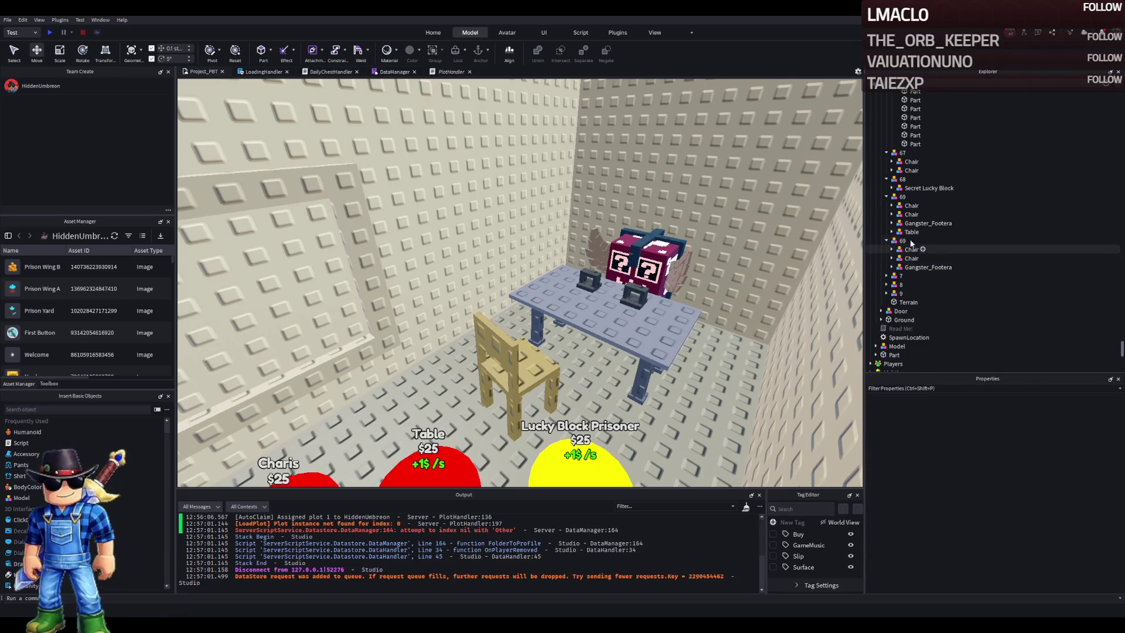
{"action": "left_click", "coordinate": [911, 233]}
{"action": "key", "text": "Delete"}
Rename the model copies to 70 and 71
{"action": "left_click", "coordinate": [905, 224]}
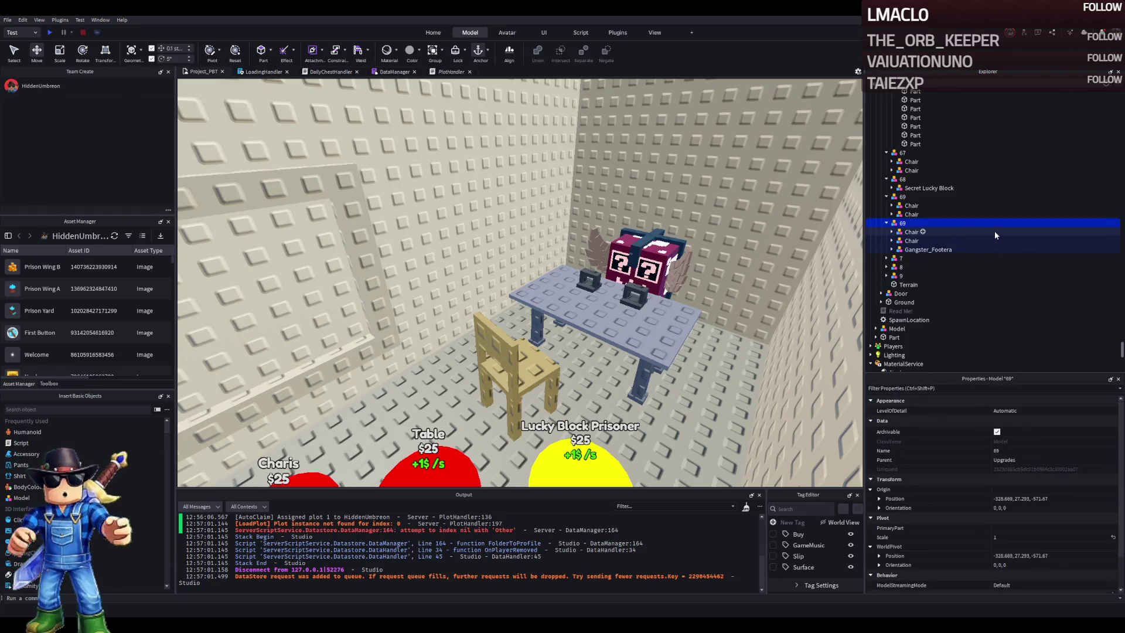
{"action": "key", "text": "F2"}
{"action": "type", "text": "70"}
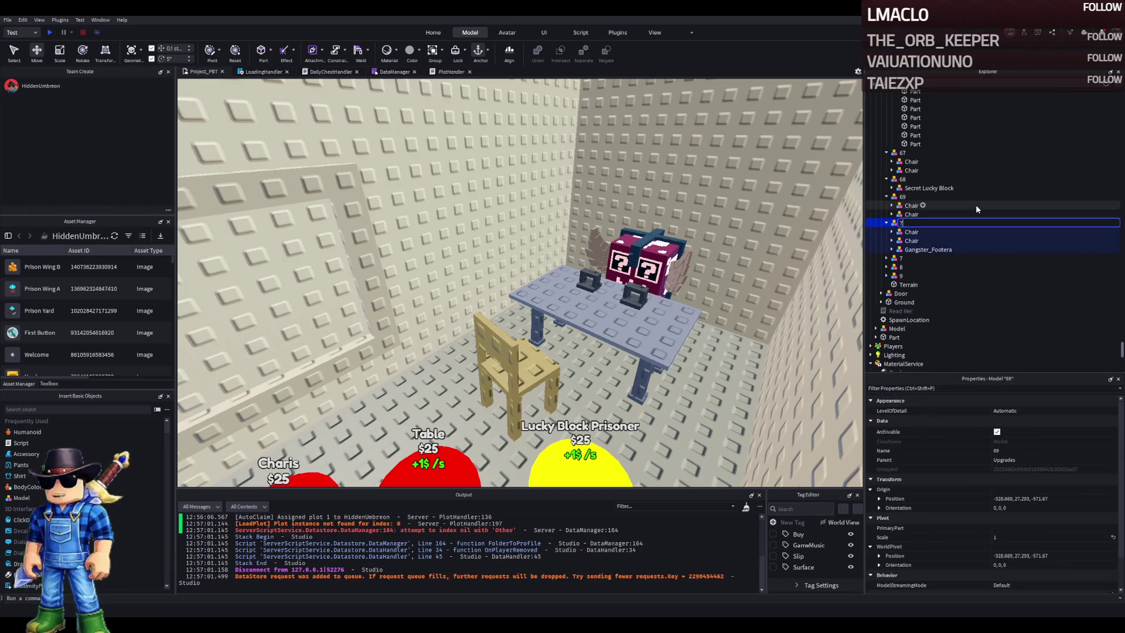
{"action": "key", "text": "Return"}
{"action": "key", "text": "F2"}
{"action": "type", "text": "71"}
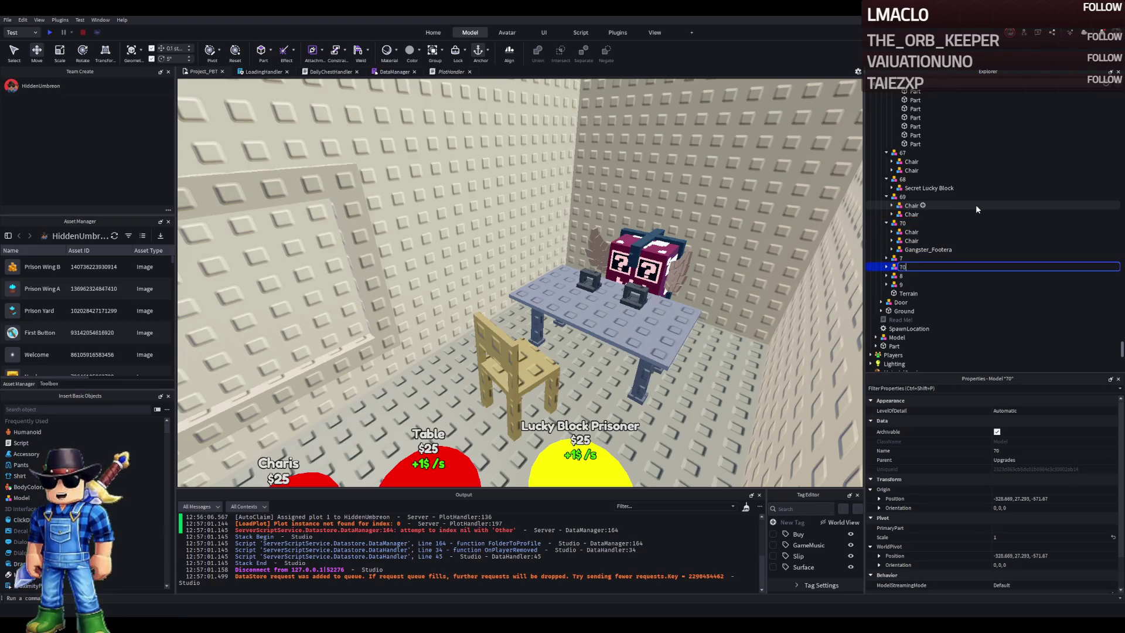
{"action": "key", "text": "Return"}
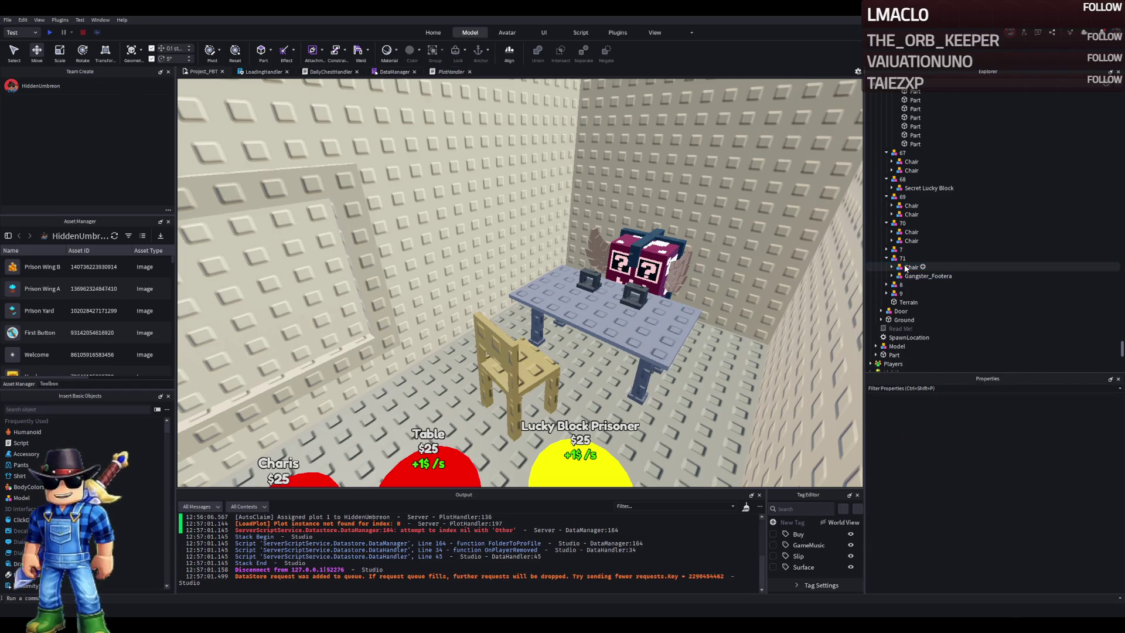
Check the chairs and Gangster_Footera in models 69 and 71, undoing the incorrect regrouping
{"action": "left_click", "coordinate": [906, 203]}
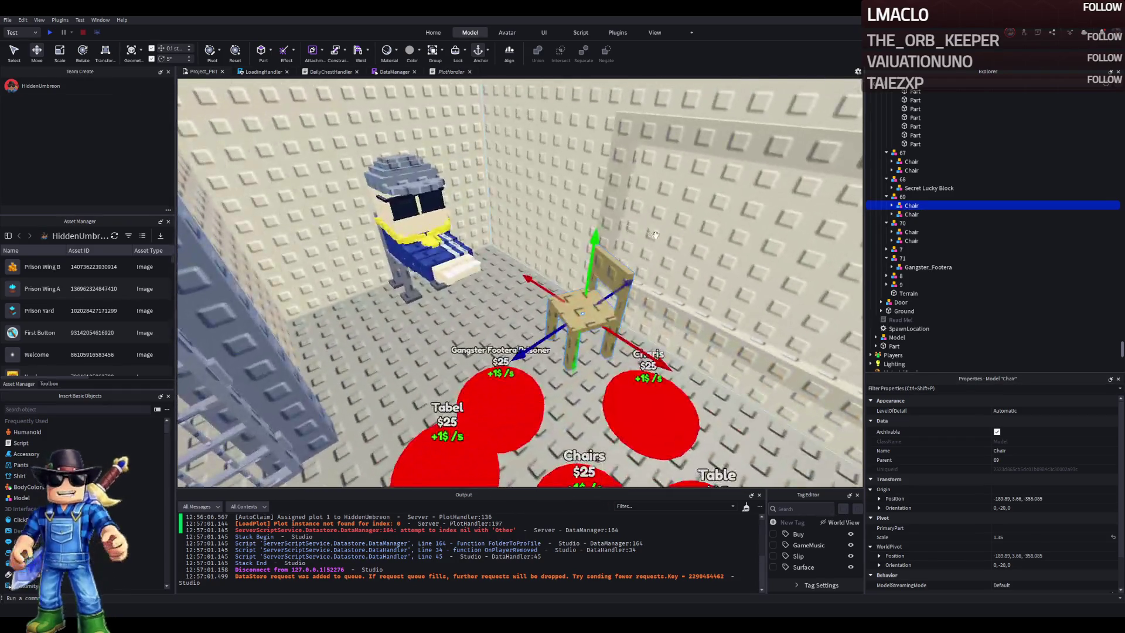
{"action": "left_click", "coordinate": [592, 302]}
{"action": "key", "text": "ctrl+z"}
{"action": "key", "text": "ctrl+z"}
{"action": "key", "text": "ctrl+z"}
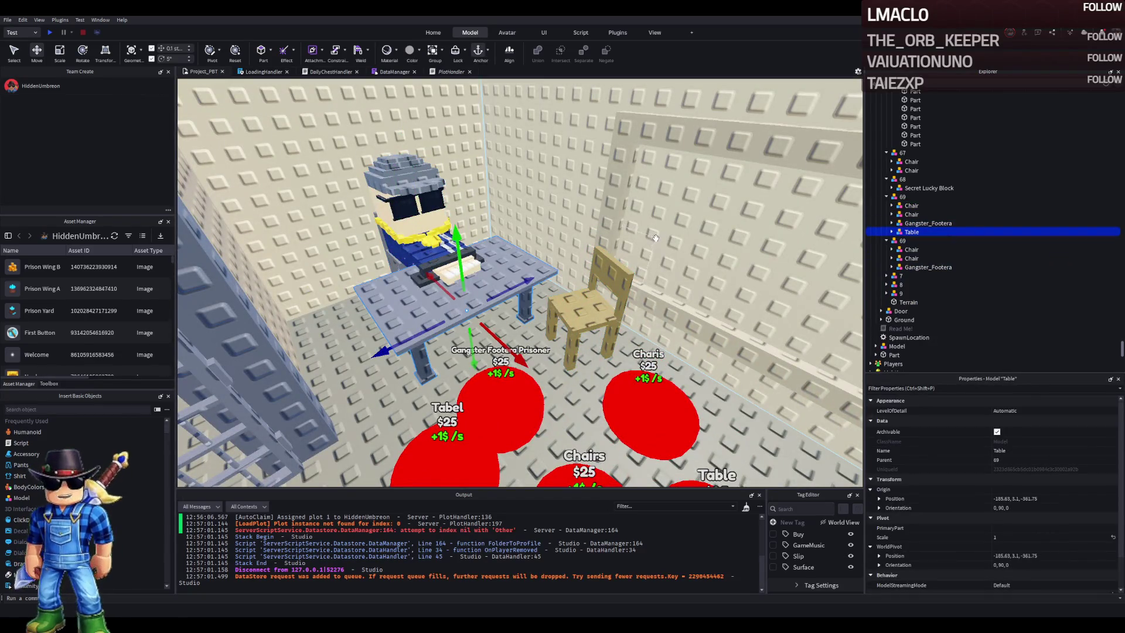
{"action": "key", "text": "w"}
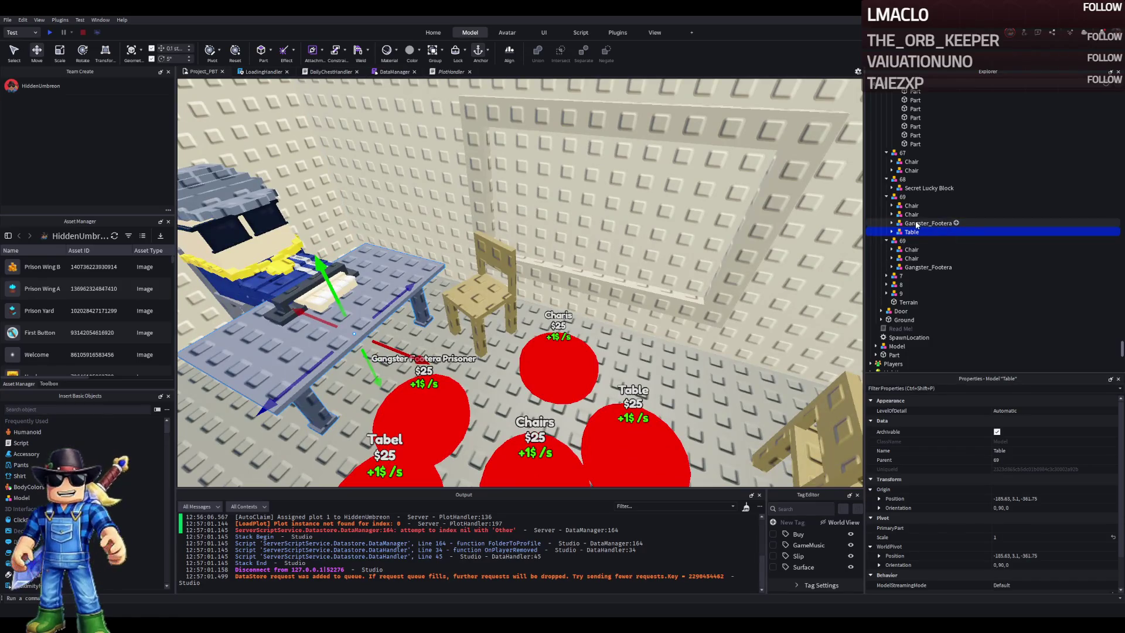
{"action": "left_click", "coordinate": [917, 224]}
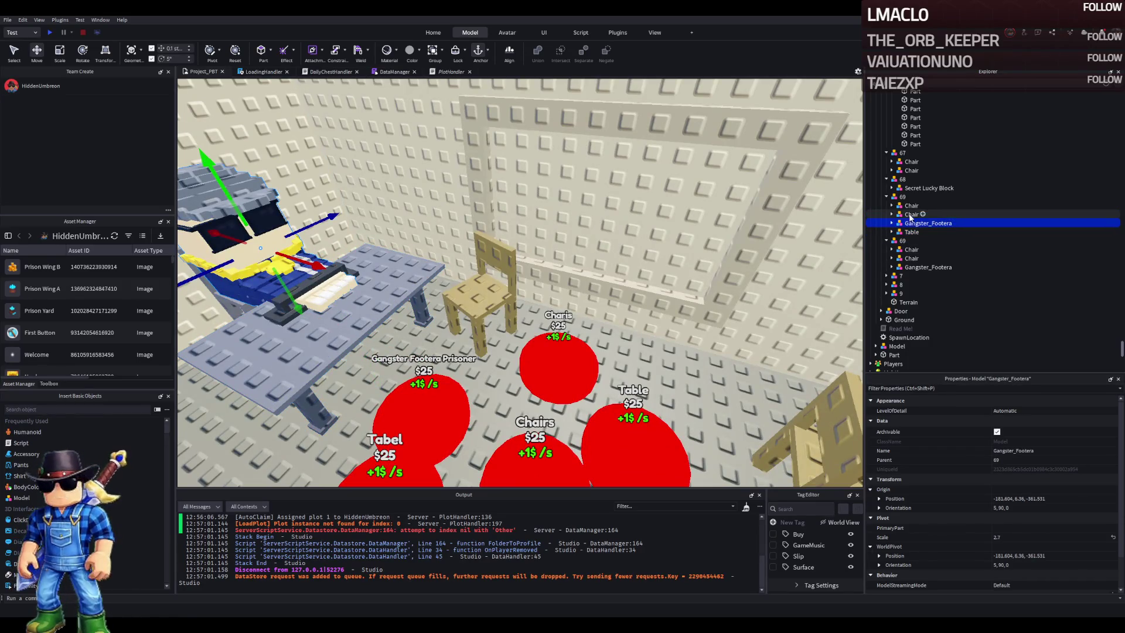
{"action": "key", "text": "ctrl+z"}
{"action": "key", "text": "ctrl+z"}
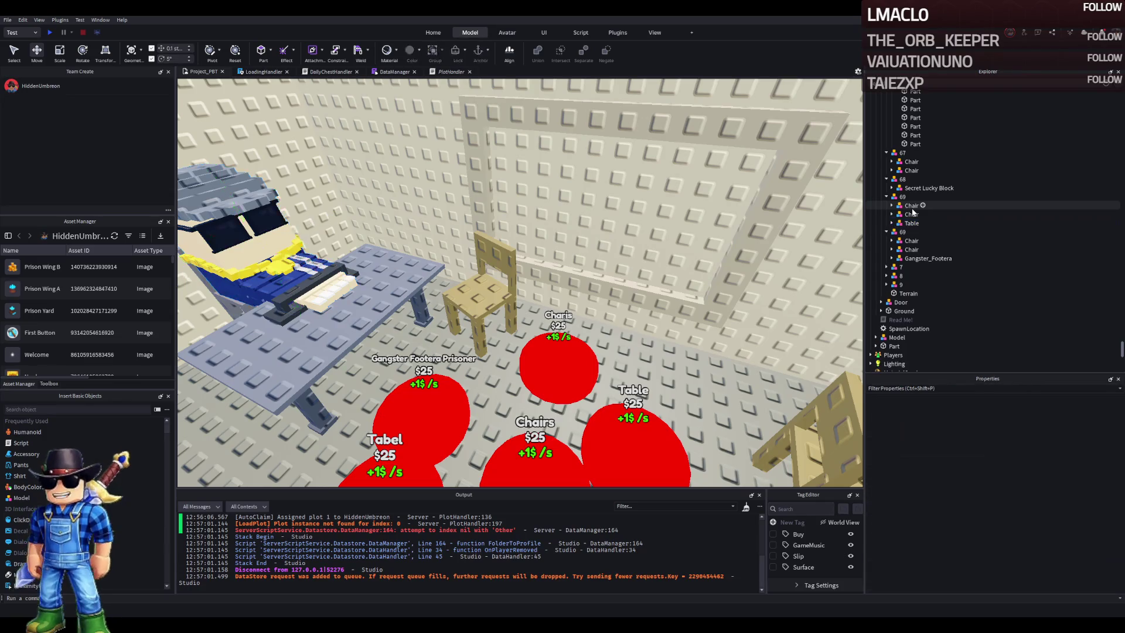
{"action": "key", "text": "ctrl+z"}
{"action": "key", "text": "ctrl+z"}
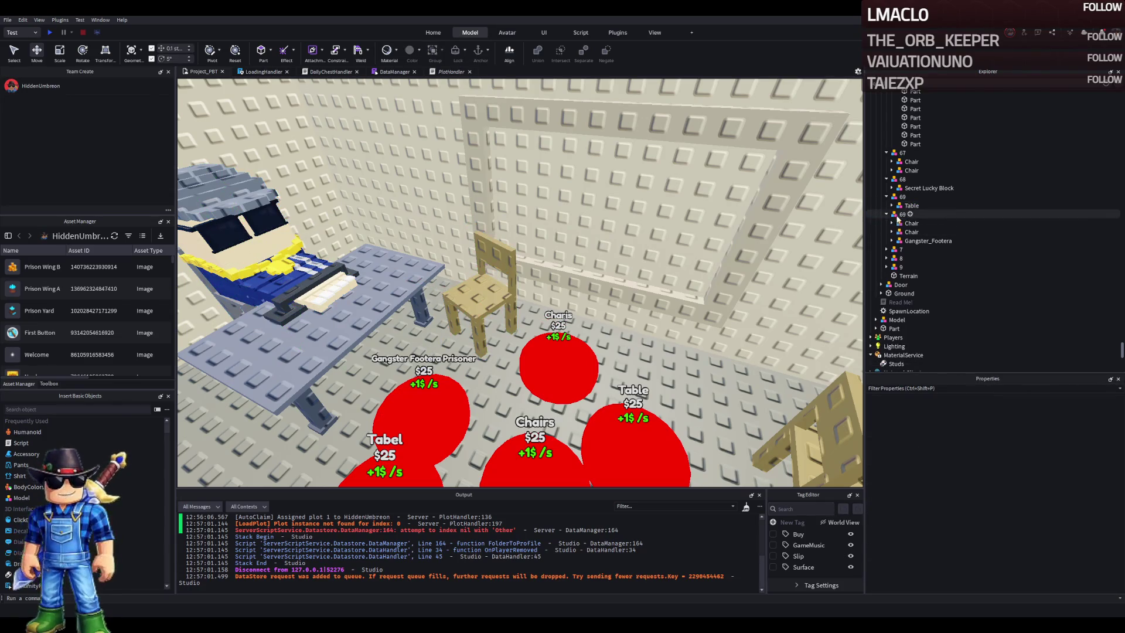
Name the models 71 and 70, then expand 71 to confirm its contents
{"action": "type", "text": "71"}
{"action": "key", "text": "Return"}
{"action": "left_click", "coordinate": [927, 214]}
{"action": "key", "text": "F2"}
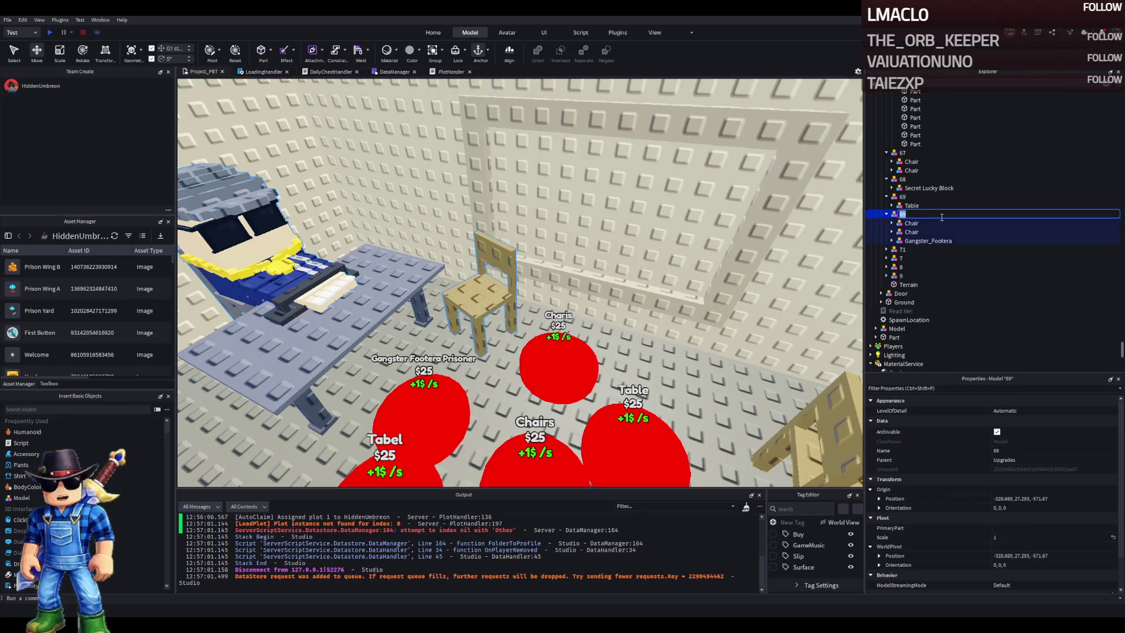
{"action": "type", "text": "70"}
{"action": "key", "text": "Return"}
{"action": "left_click", "coordinate": [903, 240]}
{"action": "left_click", "coordinate": [887, 241]}
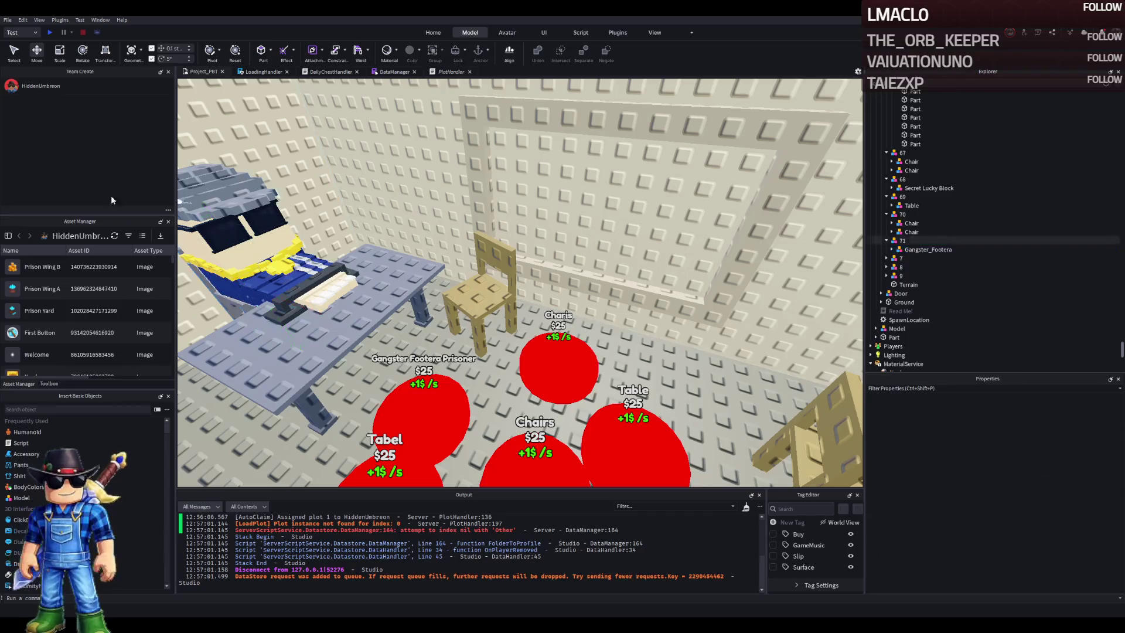
{"action": "key", "text": "a"}
{"action": "key", "text": "w"}
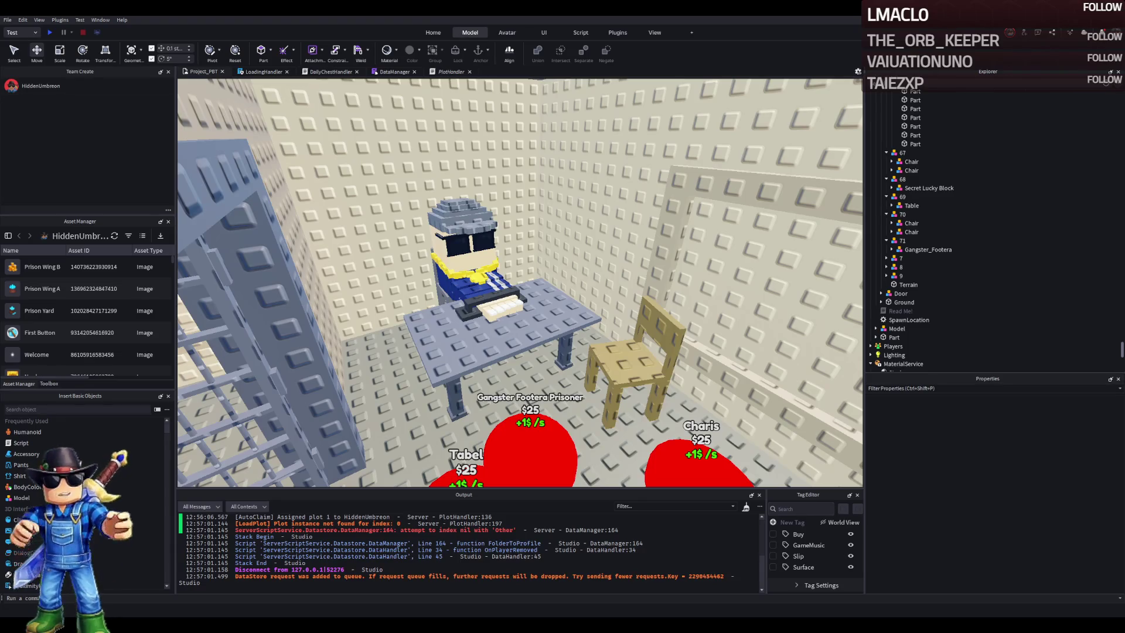
{"action": "key", "text": "s"}
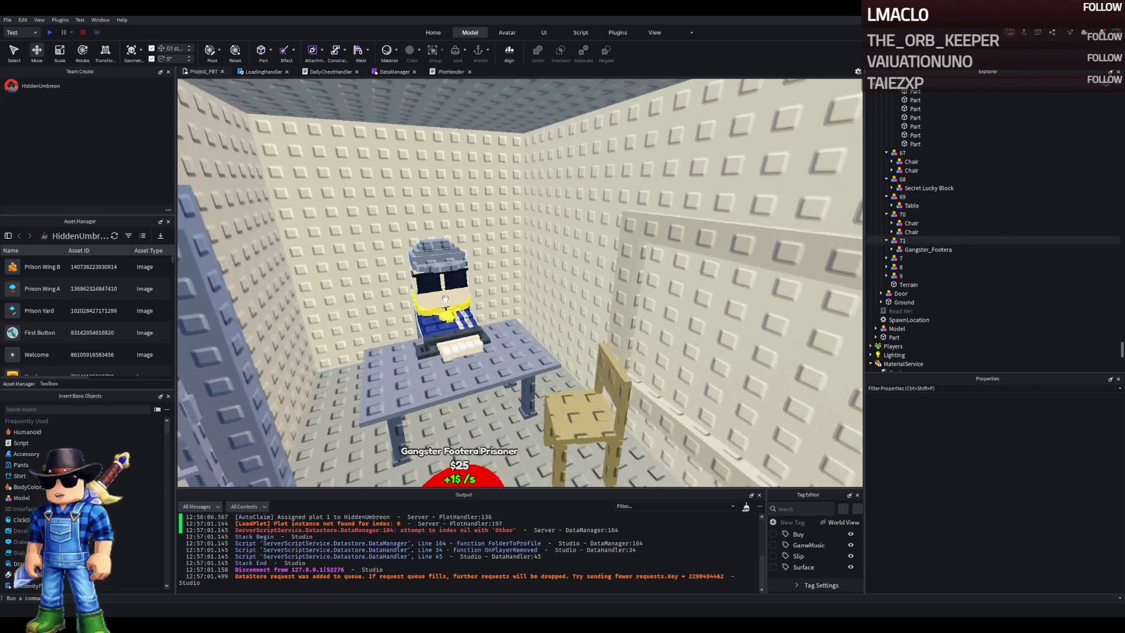
{"action": "key", "text": "d"}
{"action": "key", "text": "w"}
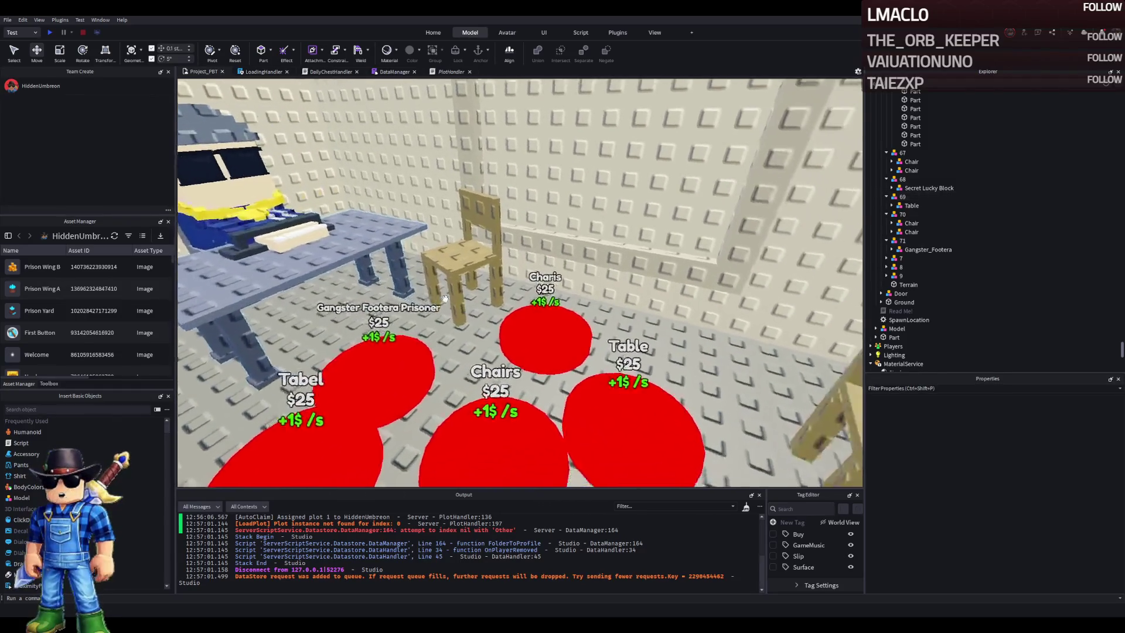
{"action": "key", "text": "a"}
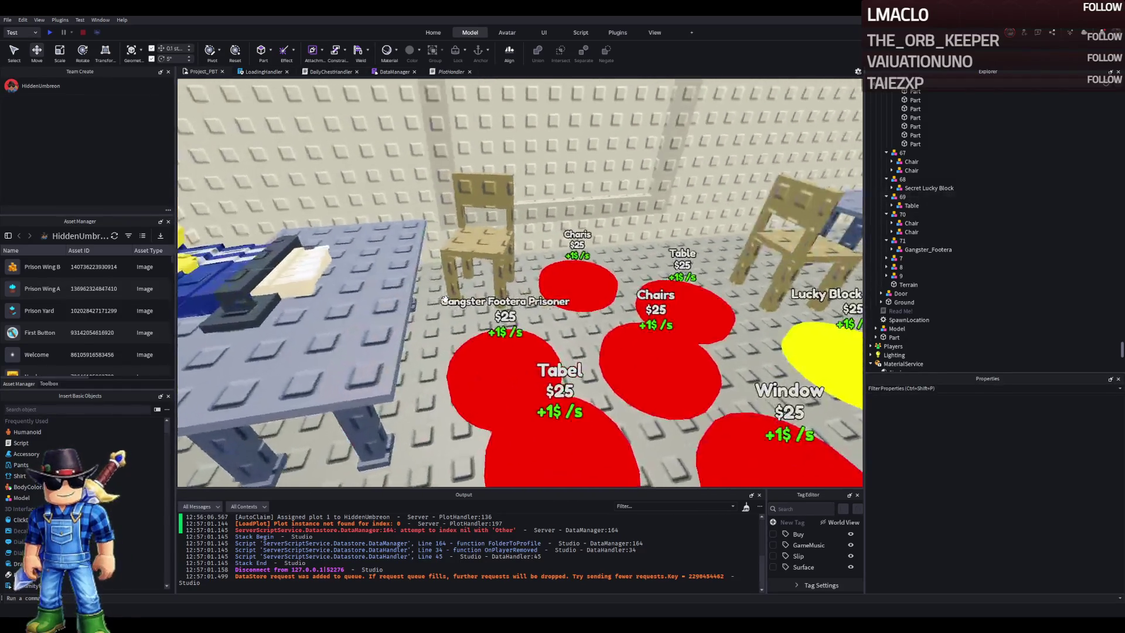
{"action": "key", "text": "a"}
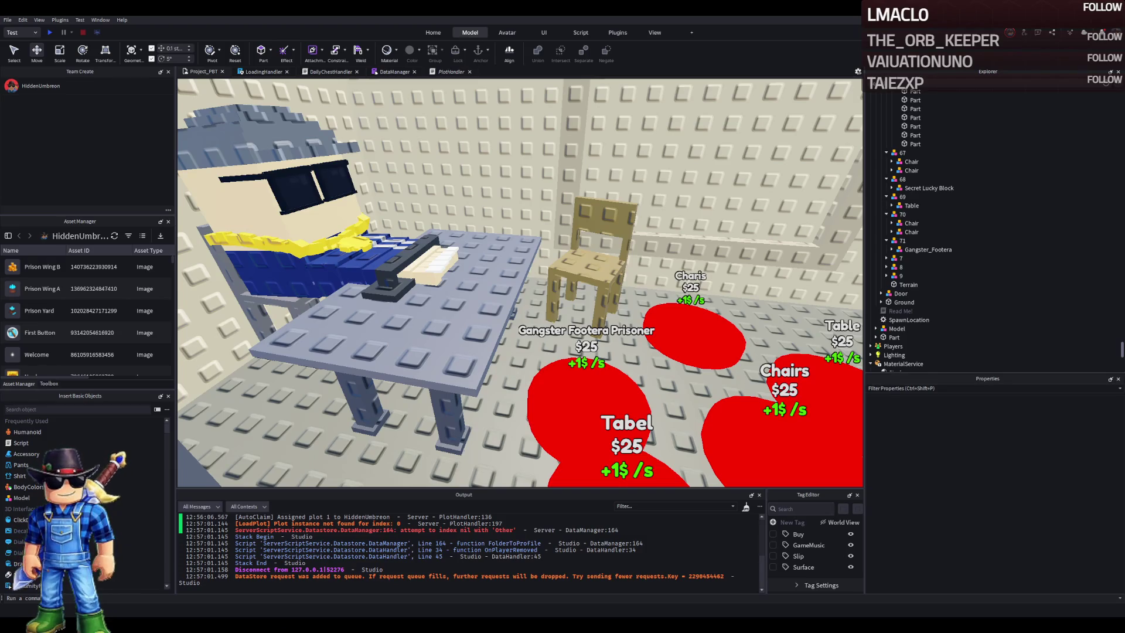
{"action": "left_click", "coordinate": [582, 393]}
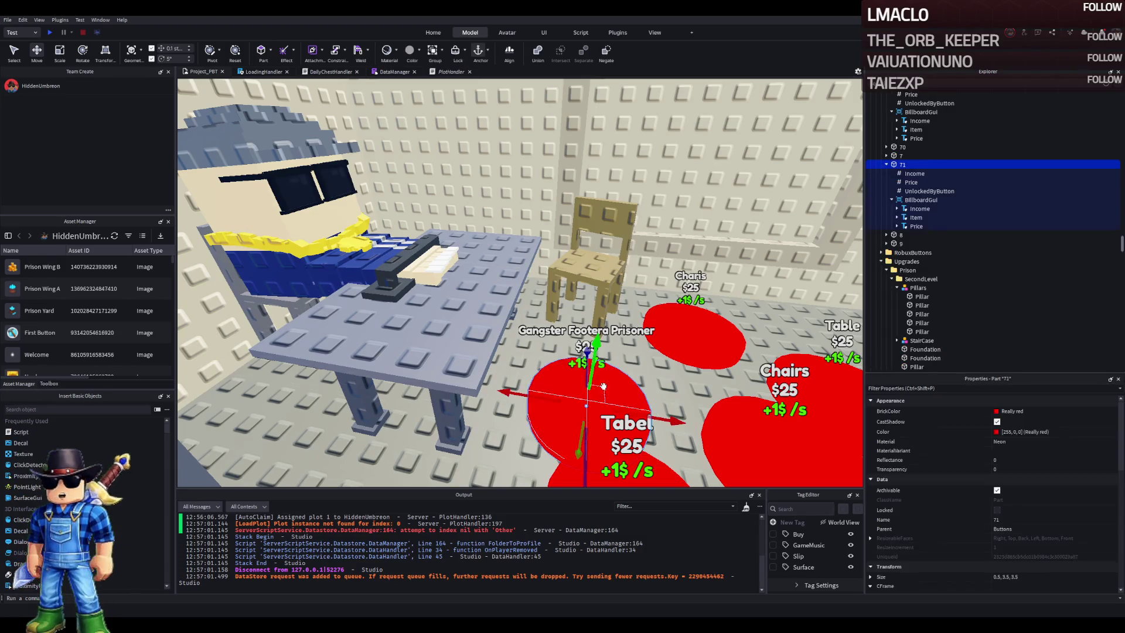
{"action": "left_click", "coordinate": [911, 183]}
{"action": "left_click", "coordinate": [1033, 460]}
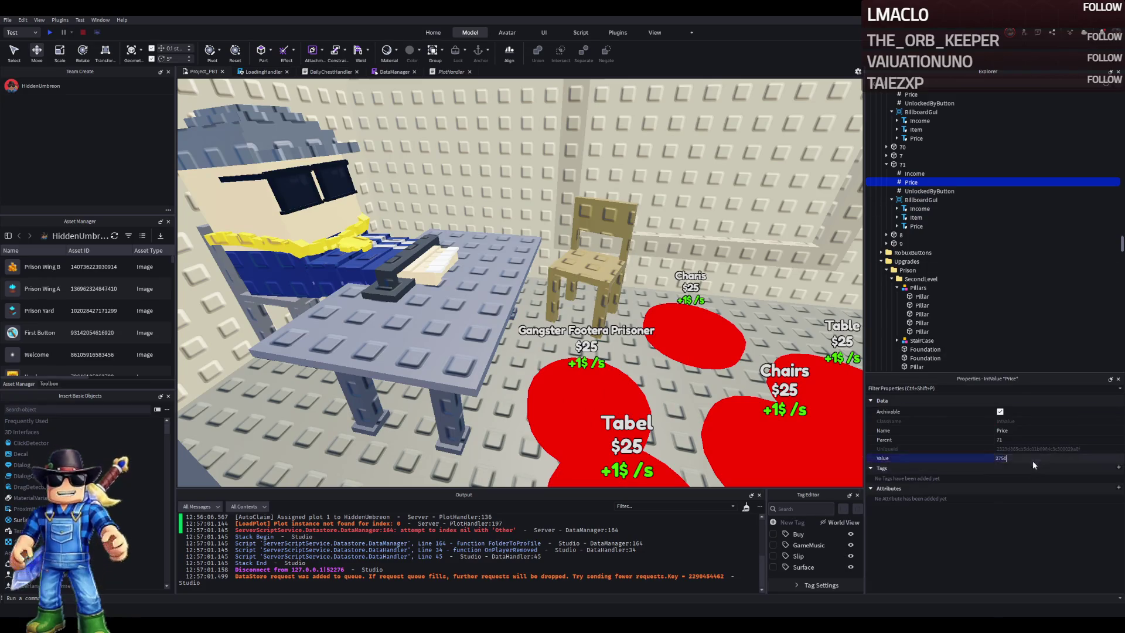
{"action": "left_click", "coordinate": [903, 165]}
{"action": "key", "text": "a"}
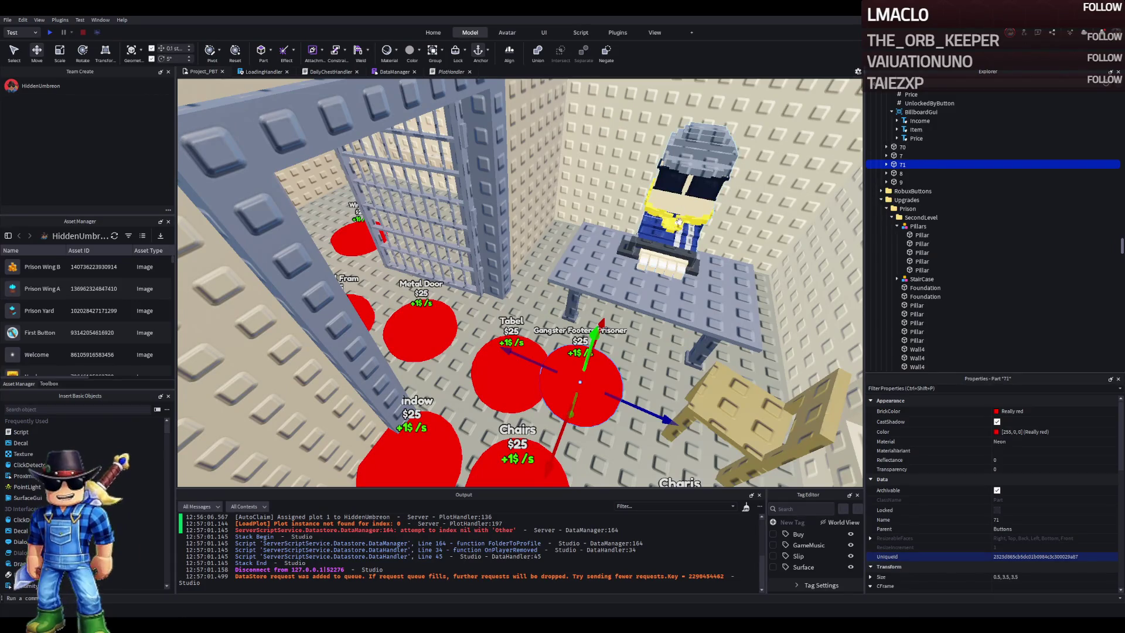
{"action": "left_click", "coordinate": [888, 147]}
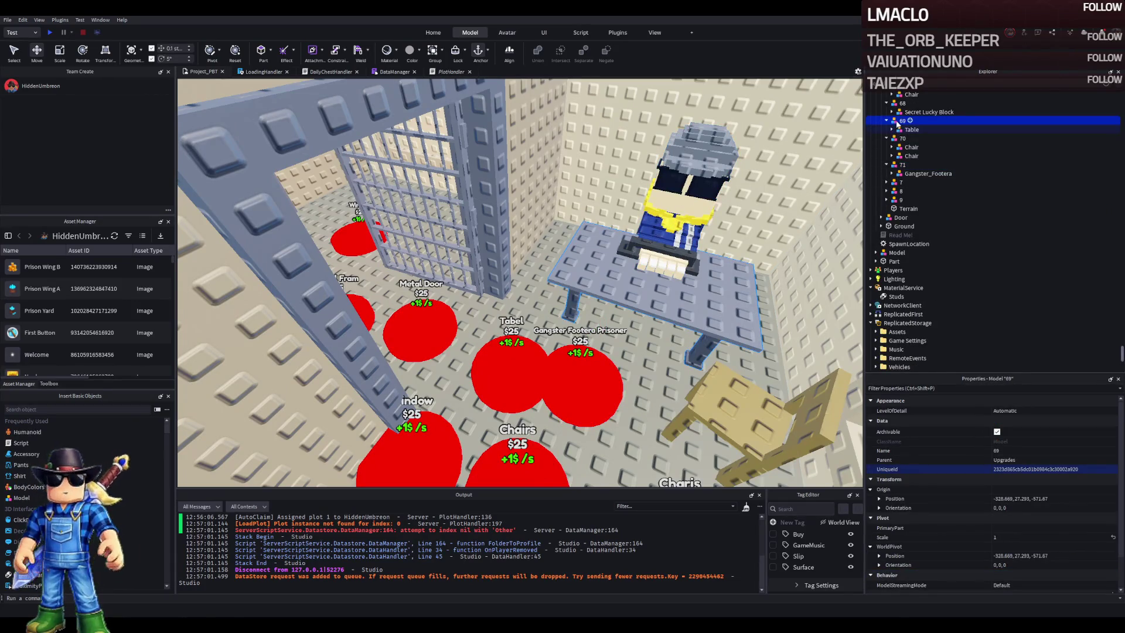
{"action": "left_click", "coordinate": [906, 164]}
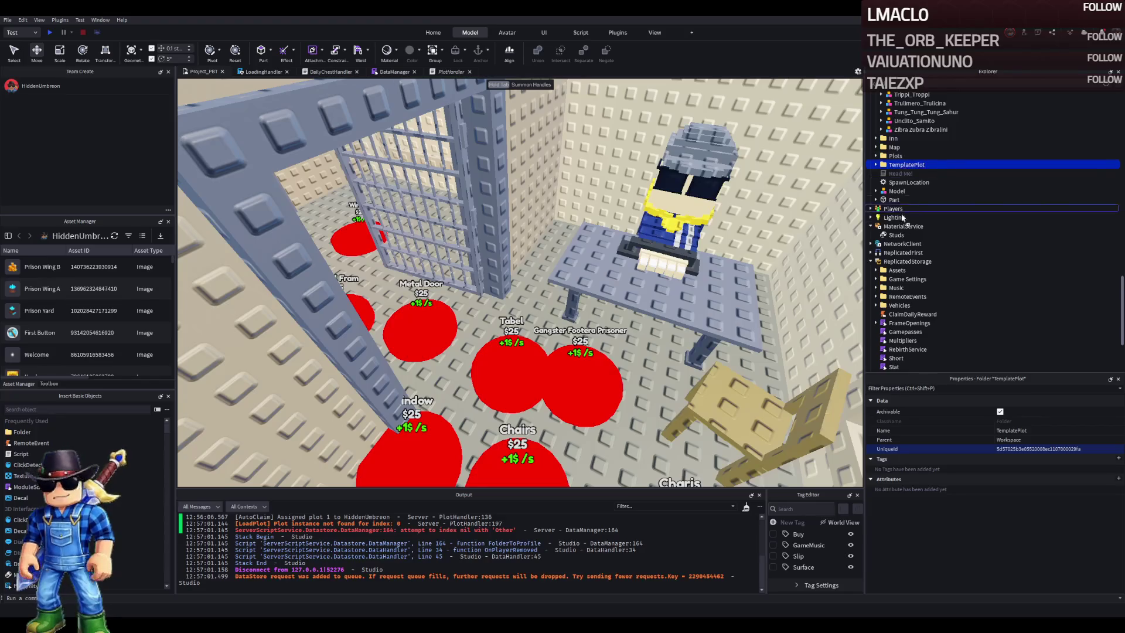
{"action": "key", "text": "F5"}
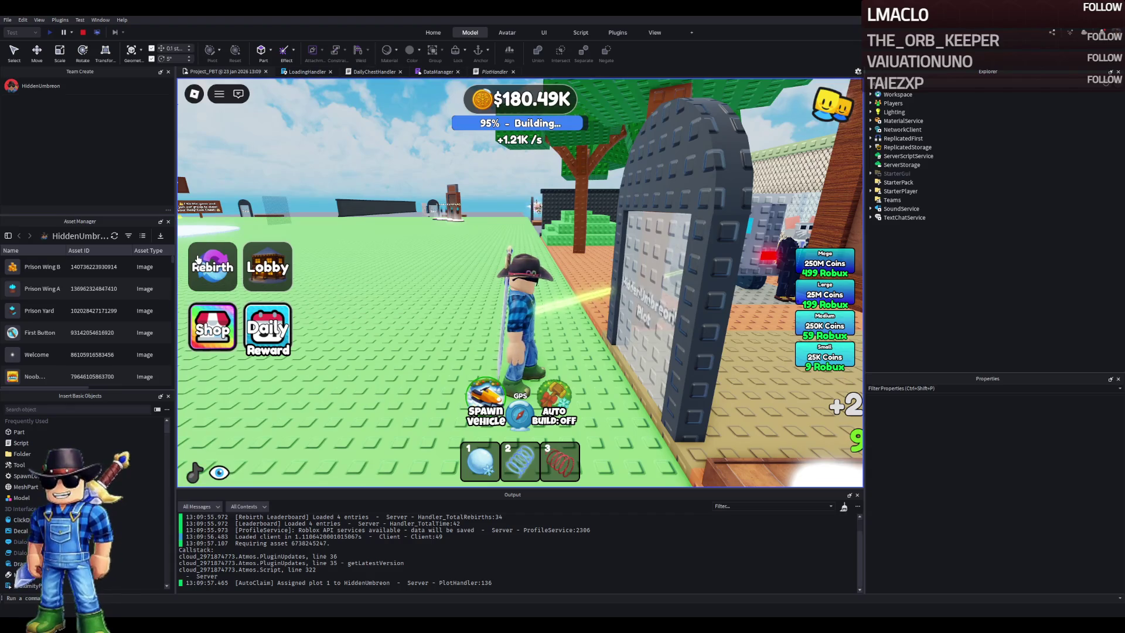
Walk the avatar through the gate and corridor into the cell and sit on a chair
{"action": "key", "text": "w"}
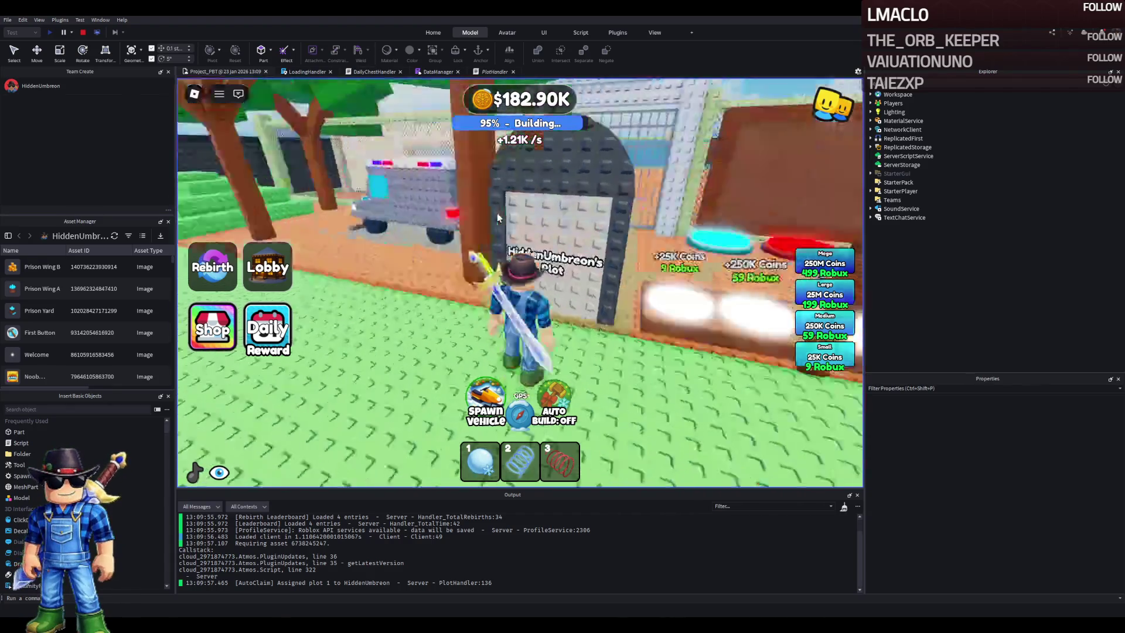
{"action": "key", "text": "a"}
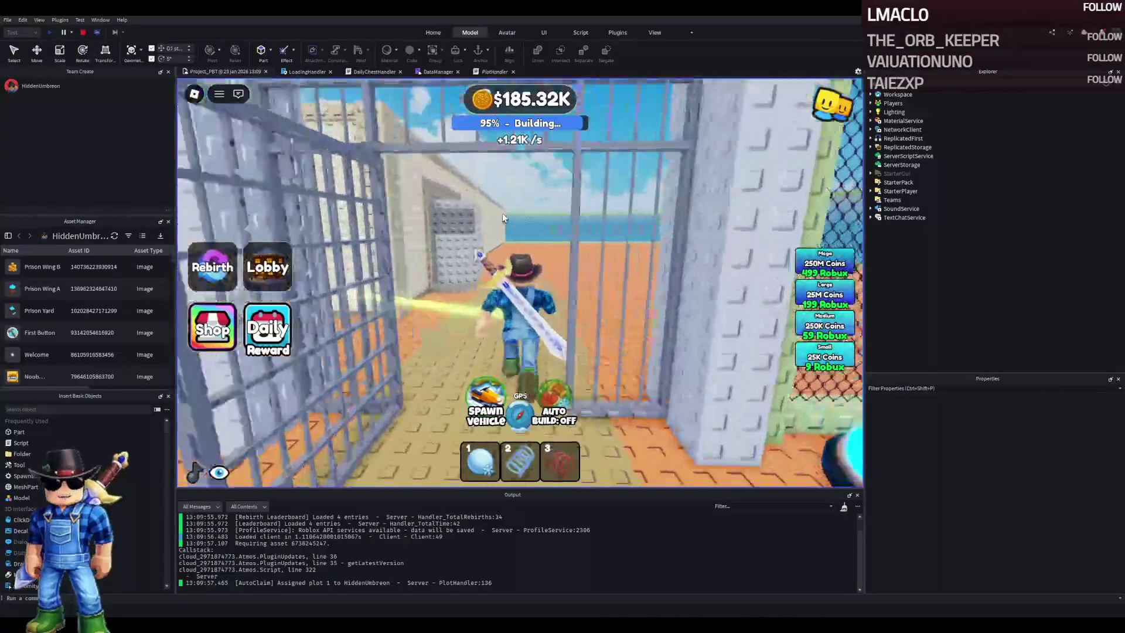
{"action": "key", "text": "w"}
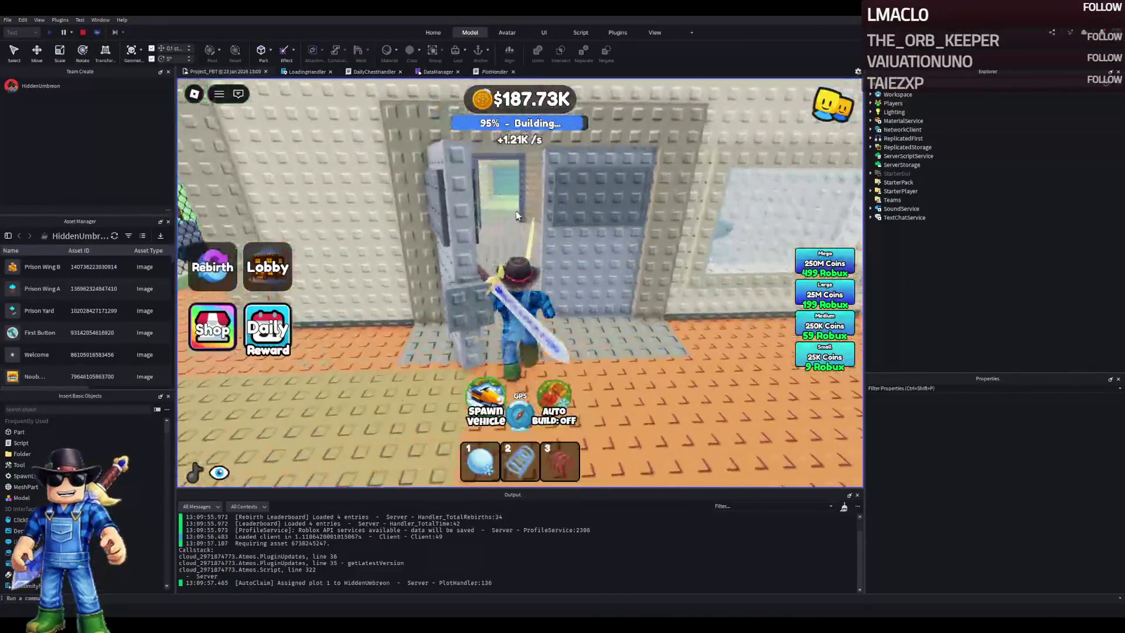
{"action": "key", "text": "w"}
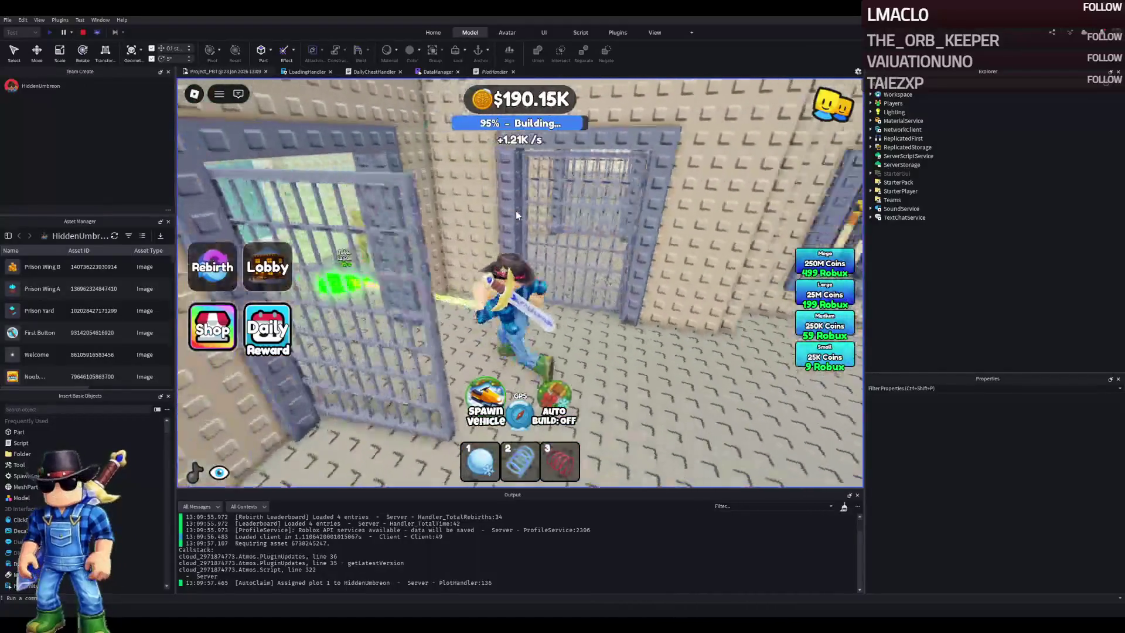
{"action": "key", "text": "a"}
{"action": "key", "text": "w"}
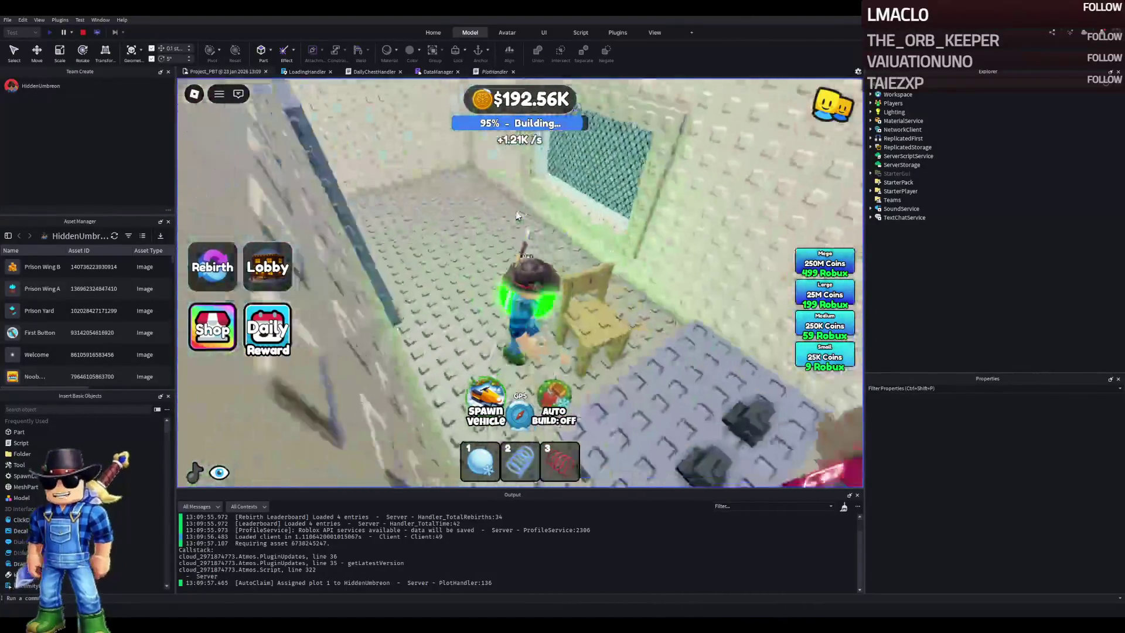
Jump off the chair and step onto the green pad to buy the prisoner at the table
{"action": "key", "text": "space"}
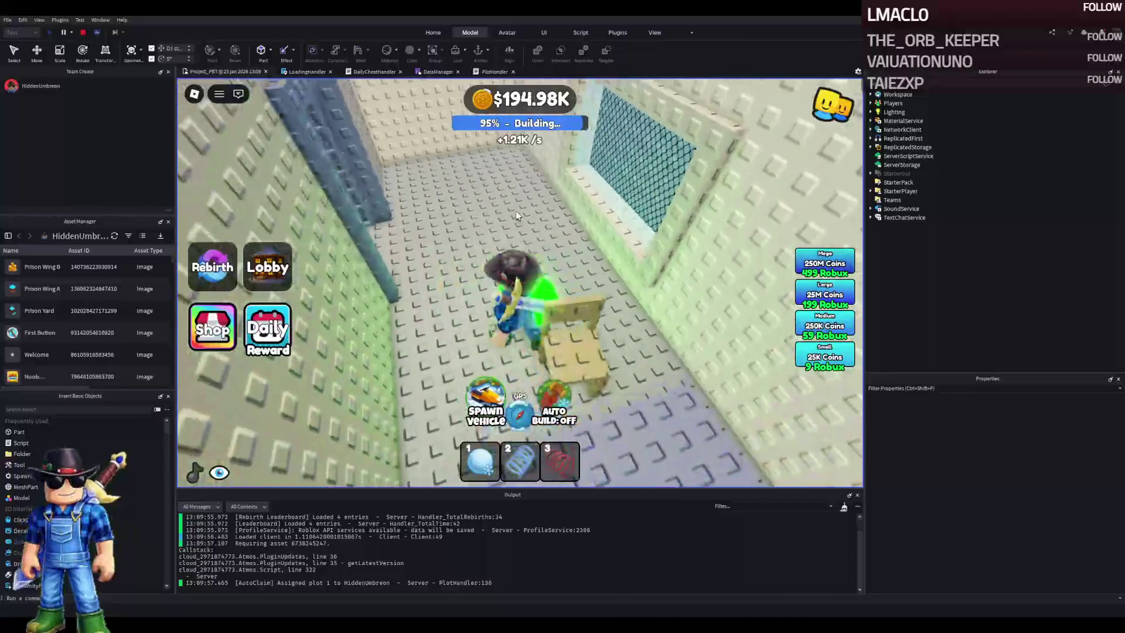
{"action": "key", "text": "w"}
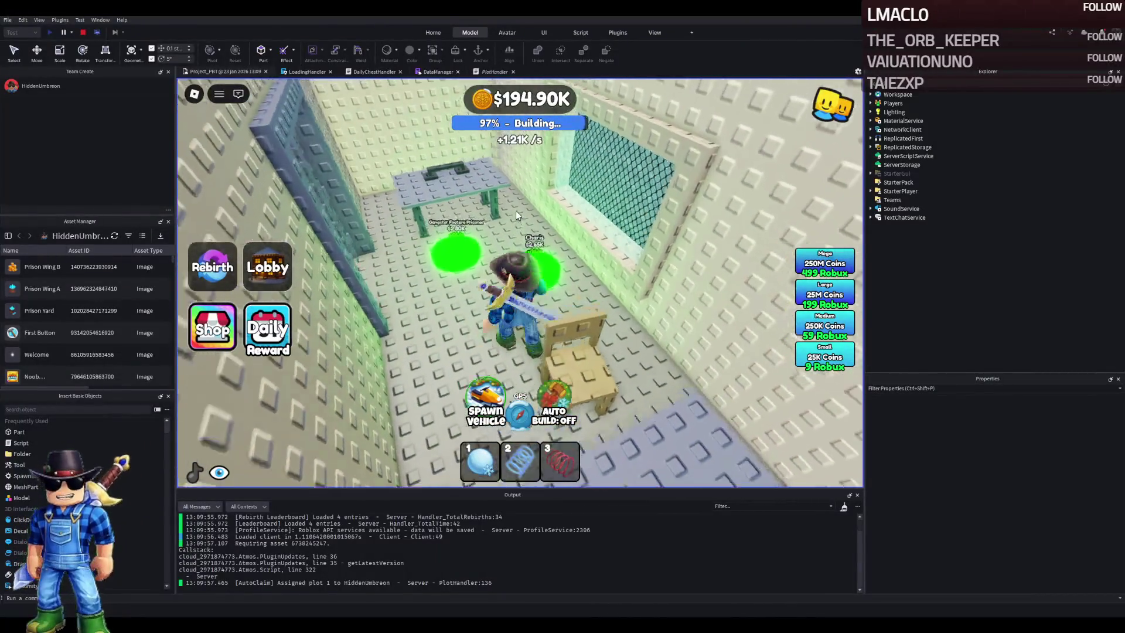
{"action": "key", "text": "a"}
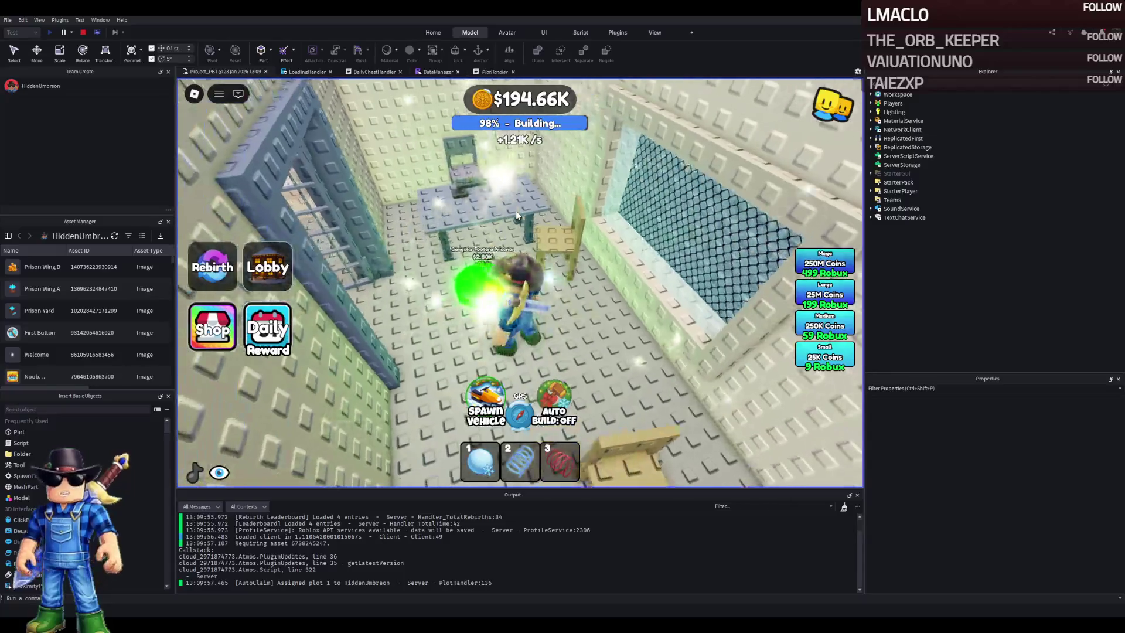
{"action": "key", "text": "w"}
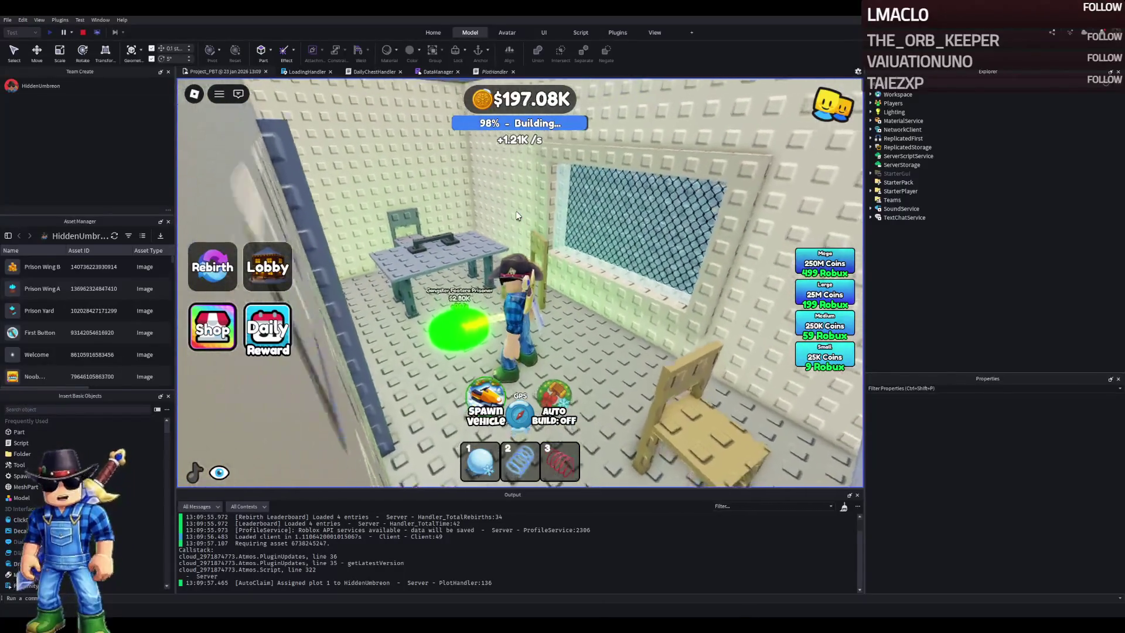
{"action": "key", "text": "w"}
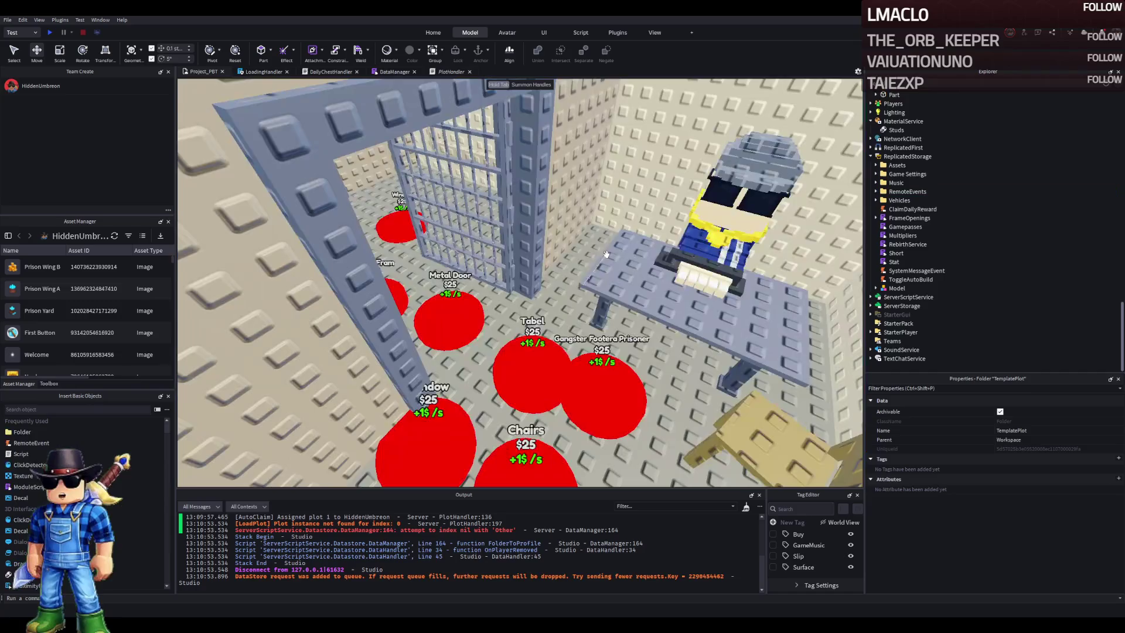
Remove 'Prisoner' from the red pad's Item label so it reads Gangster Footera
{"action": "left_click", "coordinate": [558, 310]}
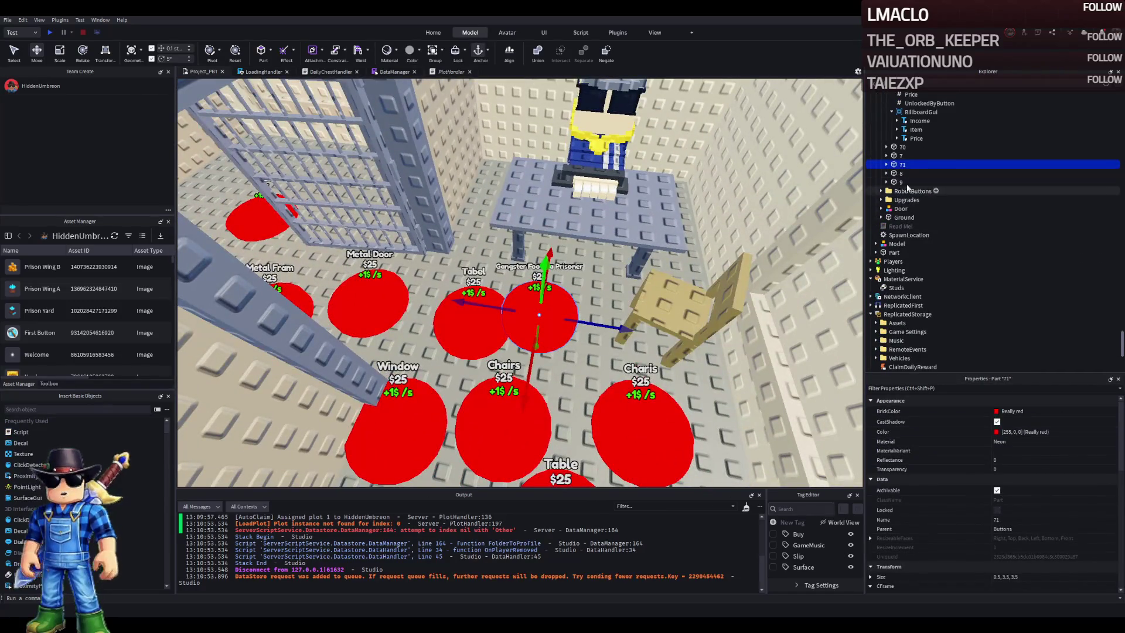
{"action": "double_click", "coordinate": [903, 166]}
{"action": "left_click", "coordinate": [916, 217]}
{"action": "scroll", "coordinate": [1067, 489], "scroll_direction": "down", "scroll_amount": 5}
{"action": "scroll", "coordinate": [1062, 491], "scroll_direction": "down", "scroll_amount": 5}
{"action": "left_click", "coordinate": [1077, 552]}
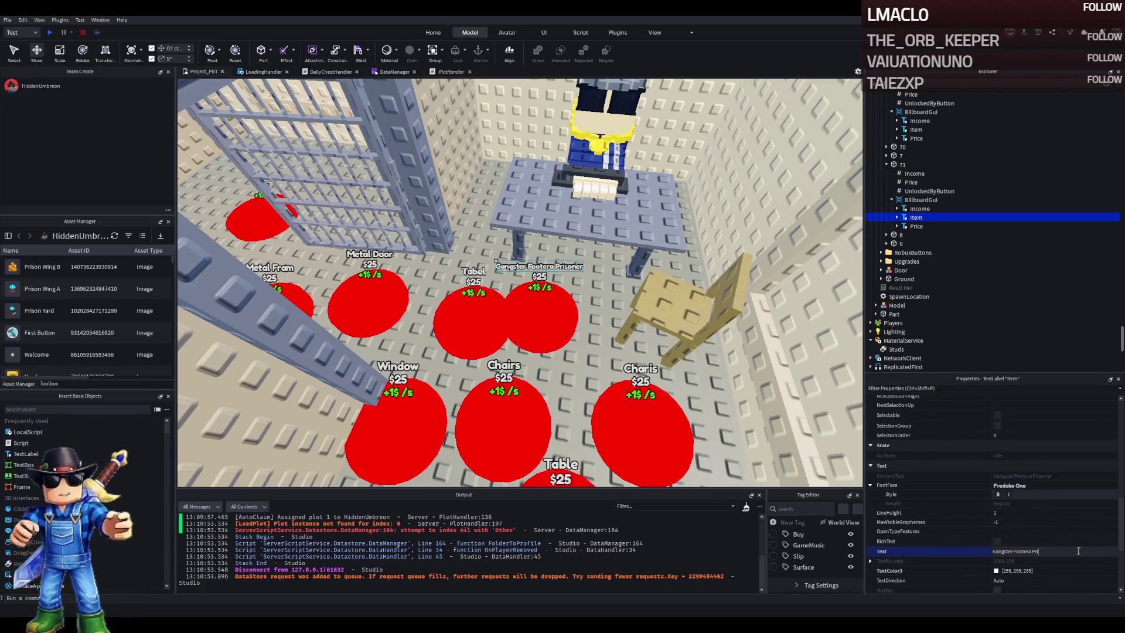
{"action": "key", "text": "BackSpace"}
{"action": "key", "text": "BackSpace"}
{"action": "key", "text": "Return"}
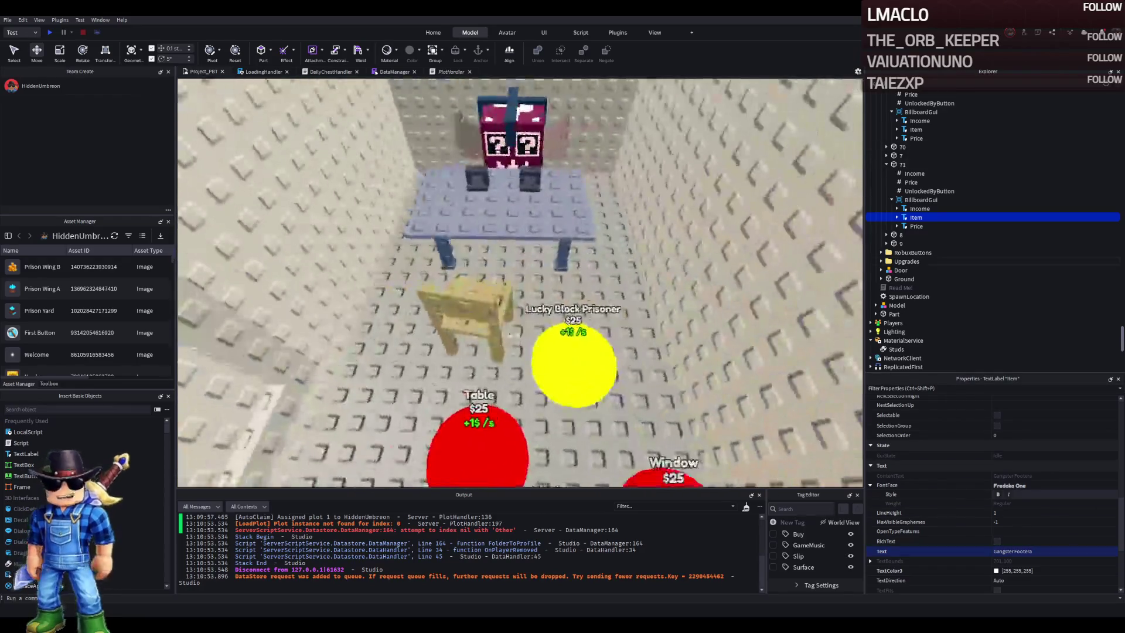
Remove 'Prisoner' from the yellow pad's Item label so it reads Lucky Block
{"action": "left_click", "coordinate": [583, 357]}
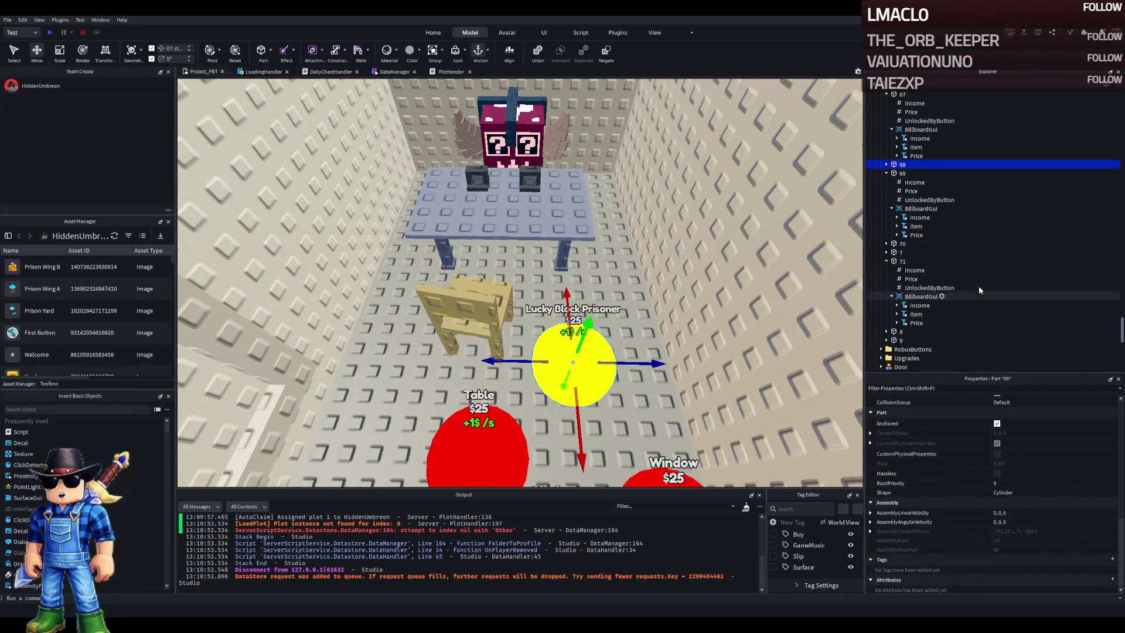
{"action": "left_click", "coordinate": [887, 164]}
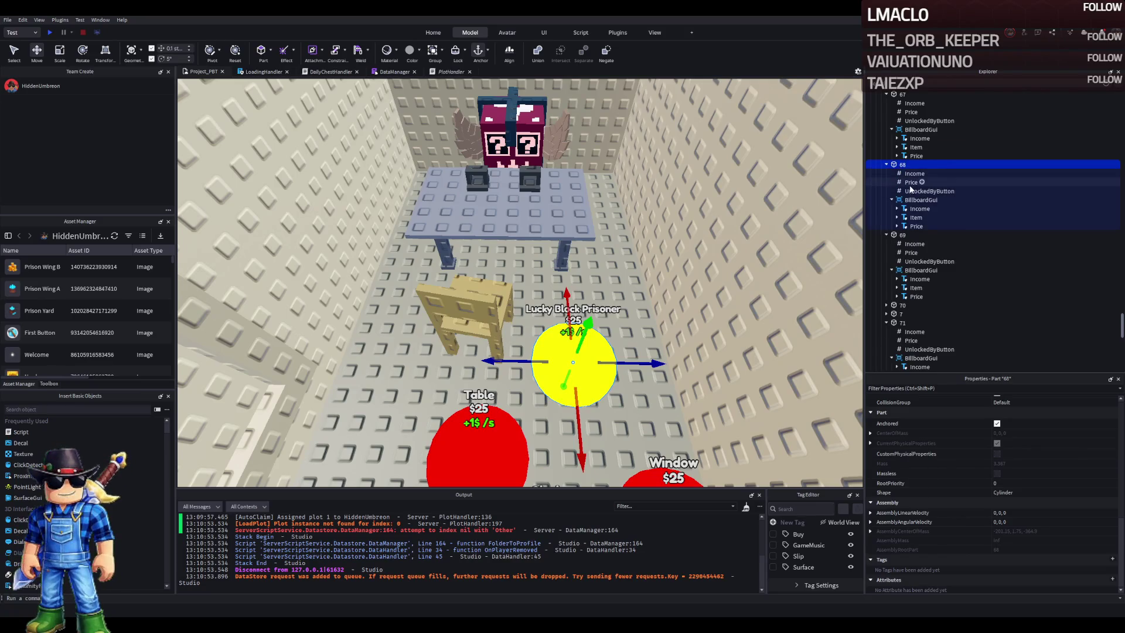
{"action": "left_click", "coordinate": [916, 218]}
{"action": "left_click", "coordinate": [1062, 568]}
{"action": "key", "text": "BackSpace"}
{"action": "key", "text": "BackSpace"}
{"action": "key", "text": "BackSpace"}
{"action": "key", "text": "Return"}
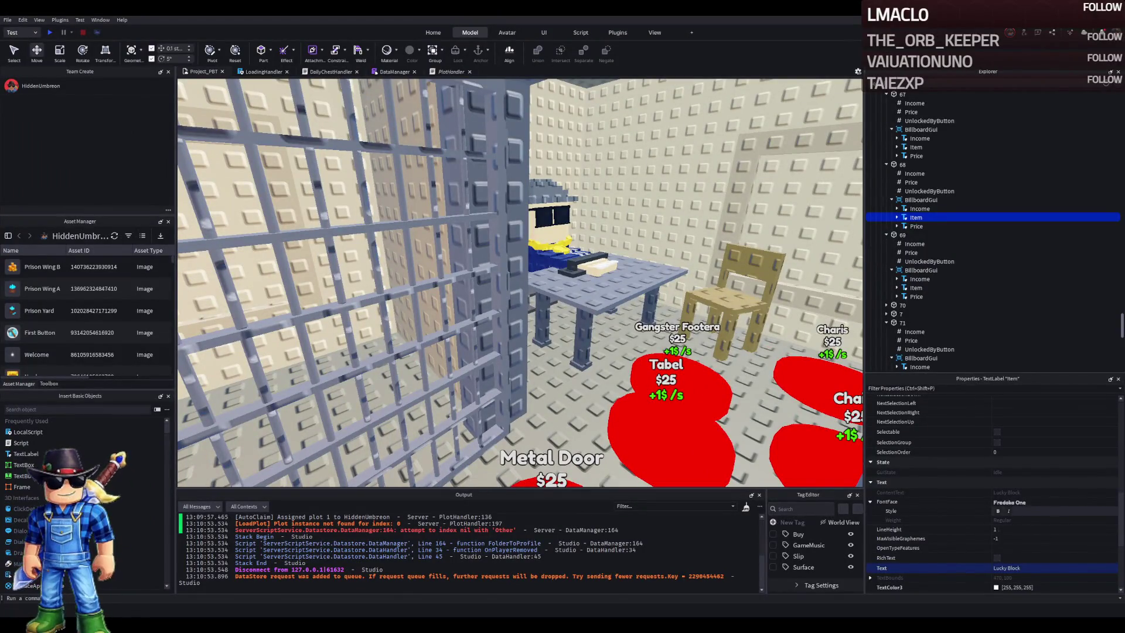
Select the TemplatePlot folder and start a new play-test with F5
{"action": "scroll", "coordinate": [494, 287], "scroll_direction": "up", "scroll_amount": 5}
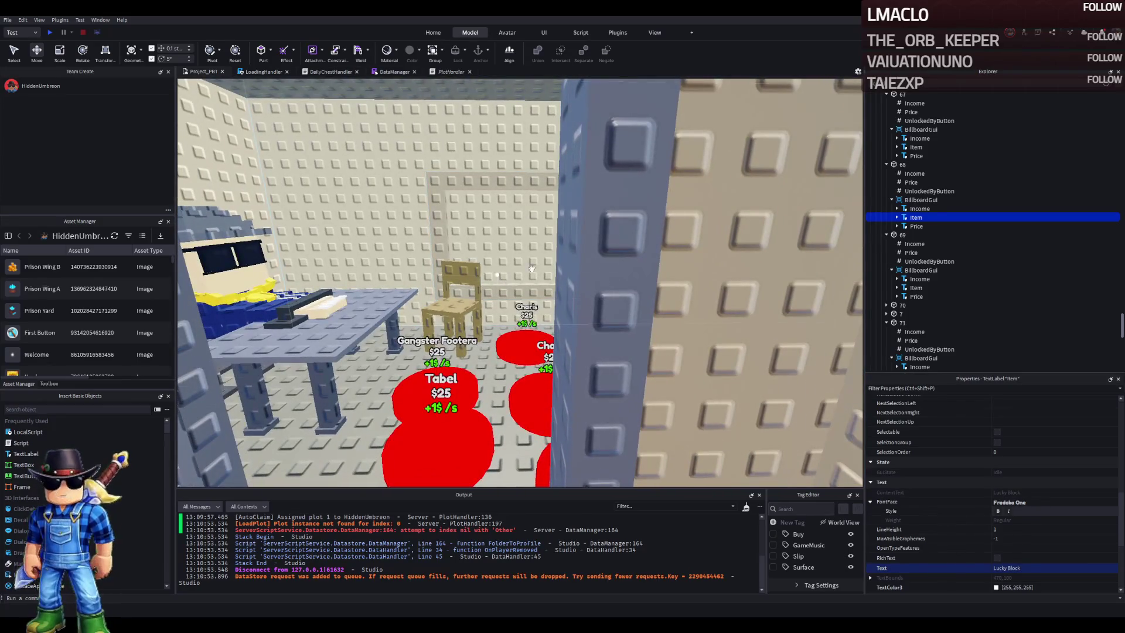
{"action": "left_click", "coordinate": [891, 130]}
{"action": "left_click", "coordinate": [903, 94]}
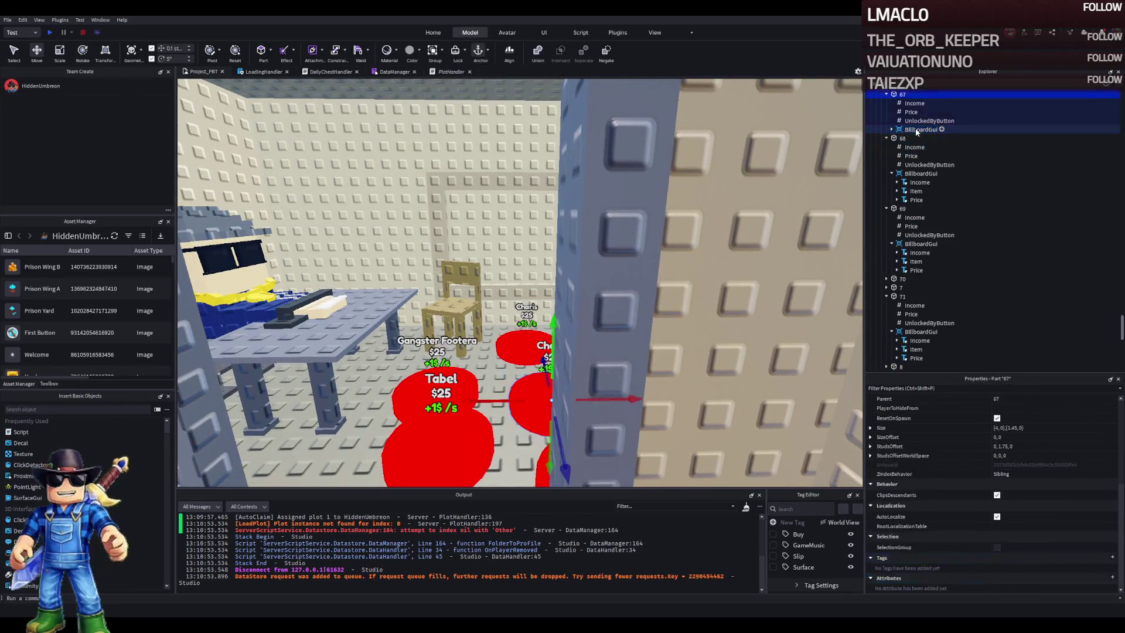
{"action": "scroll", "coordinate": [916, 128], "scroll_direction": "up", "scroll_amount": 10}
{"action": "left_click", "coordinate": [907, 154]}
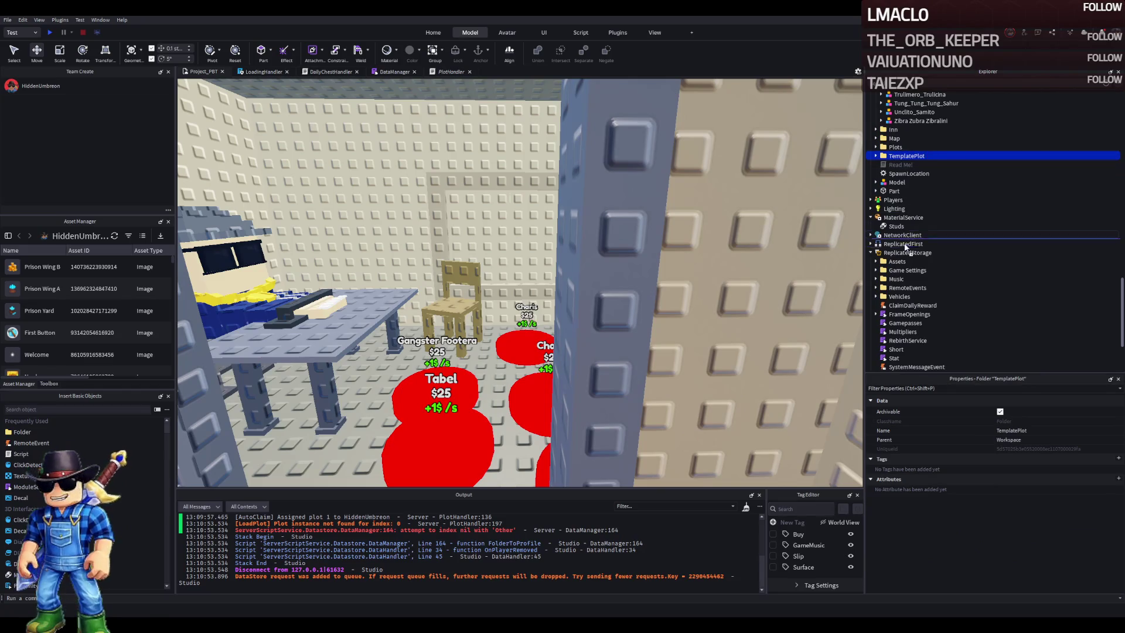
{"action": "key", "text": "F5"}
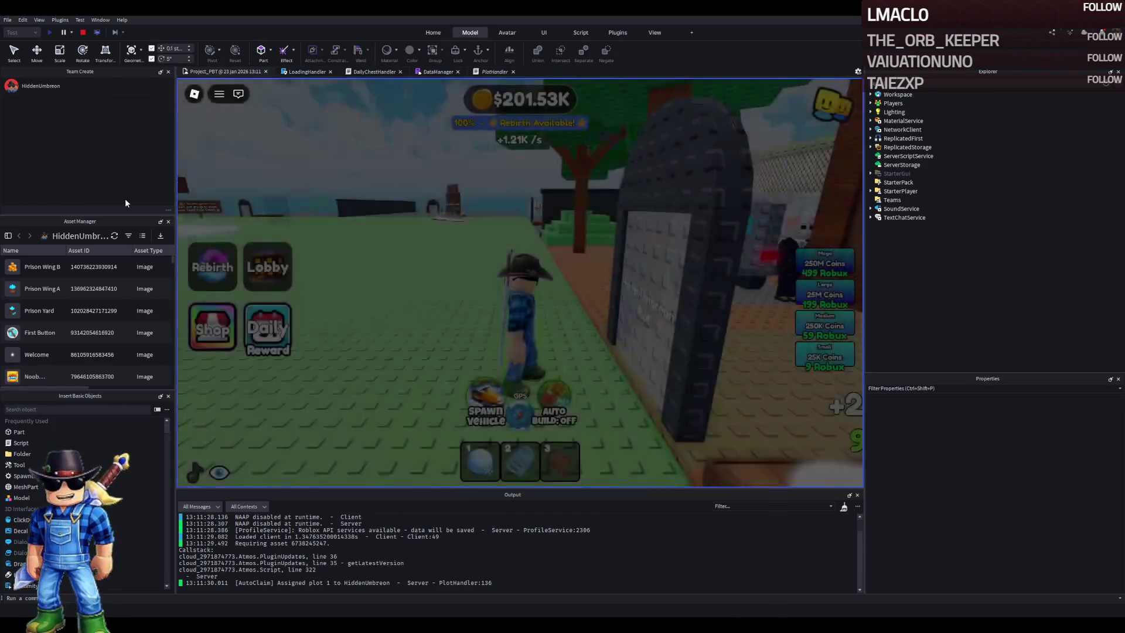
Walk through the yard and corridor into a prison cell and sit on a chair
{"action": "key", "text": "w"}
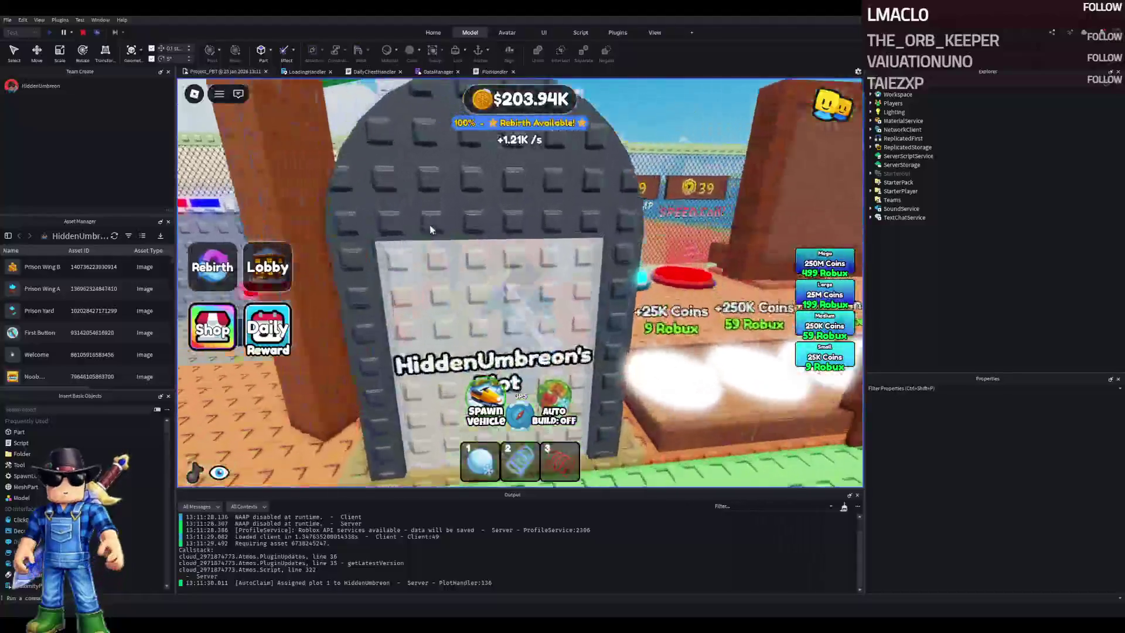
{"action": "key", "text": "w"}
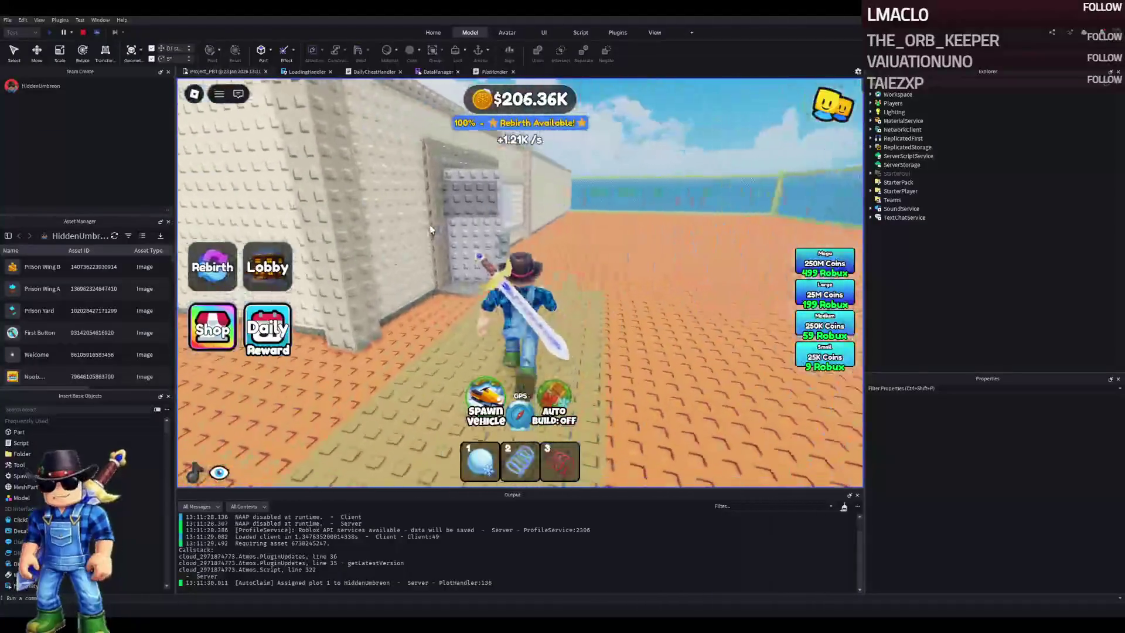
{"action": "key", "text": "w"}
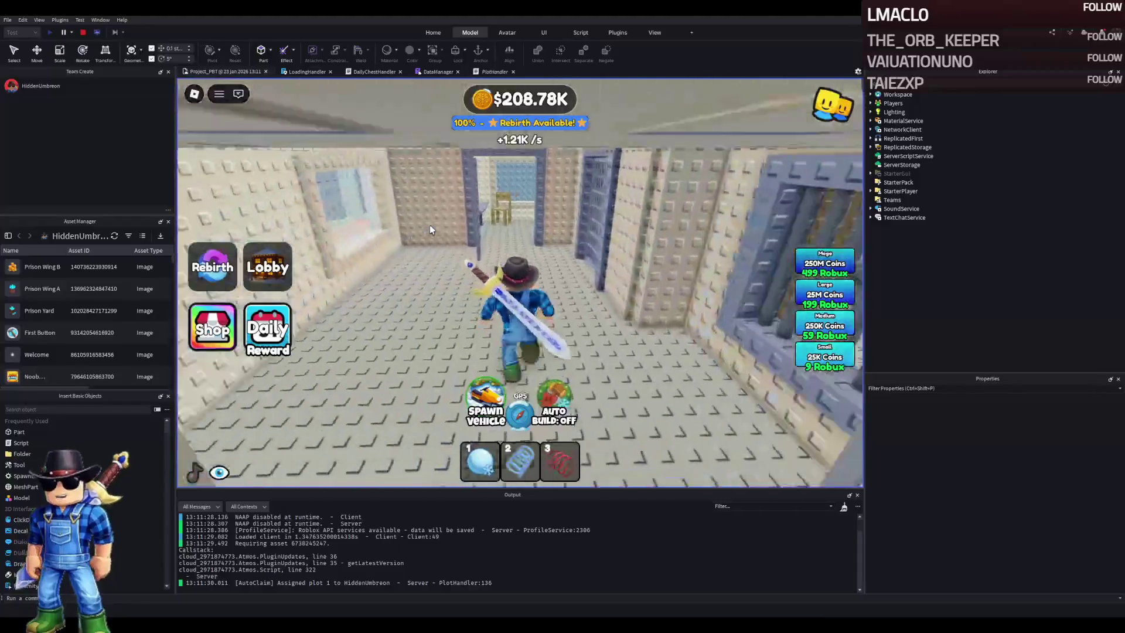
{"action": "key", "text": "w"}
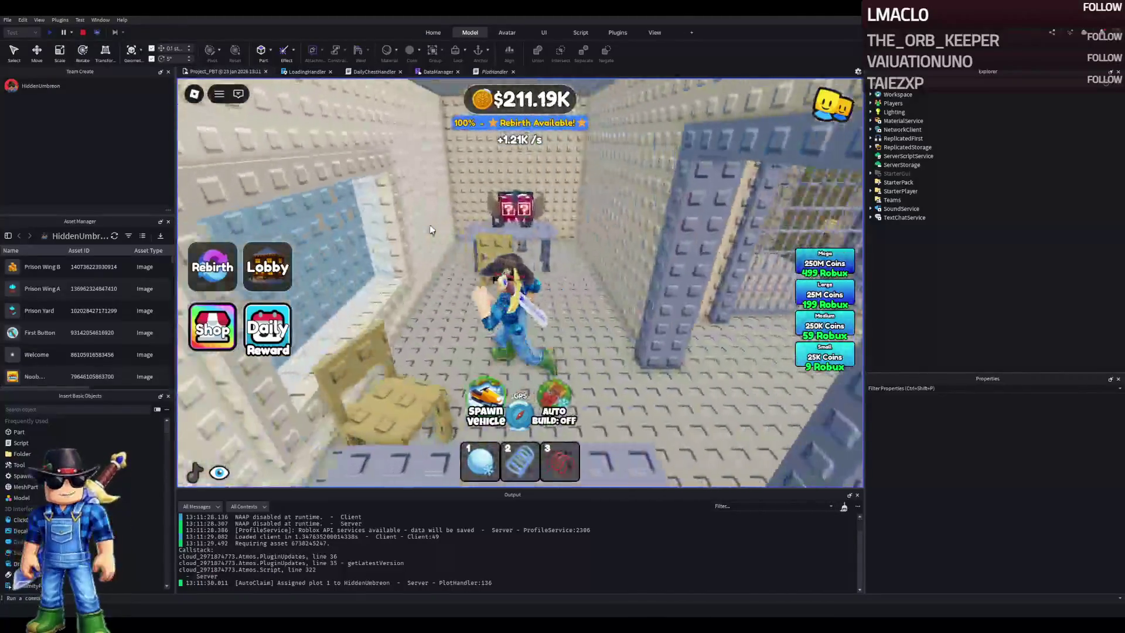
{"action": "key", "text": "a"}
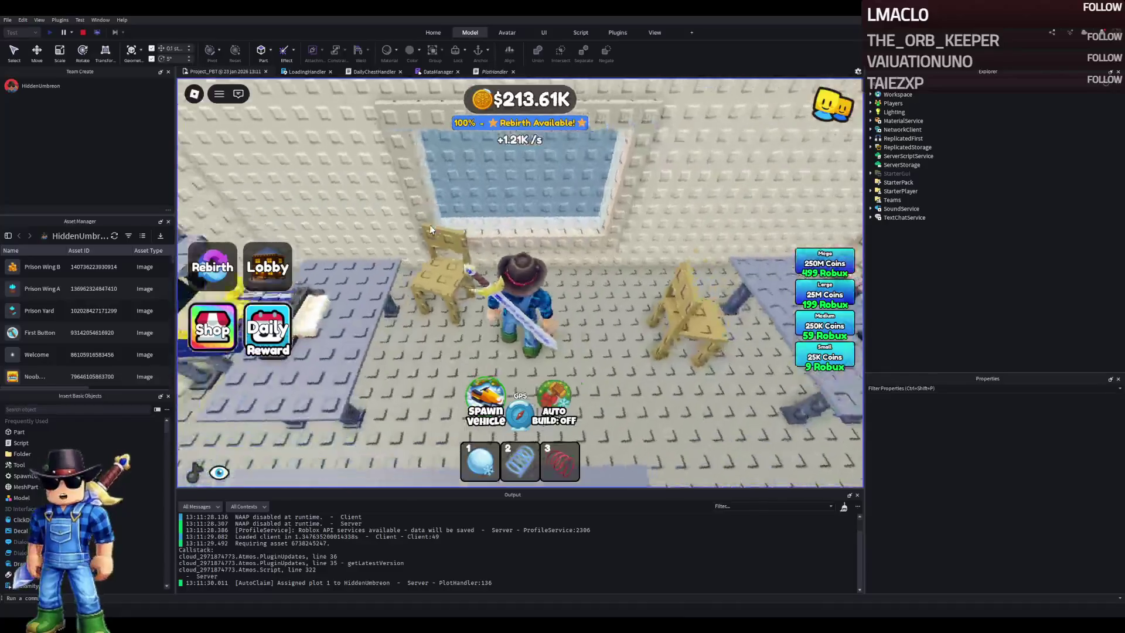
{"action": "key", "text": "a"}
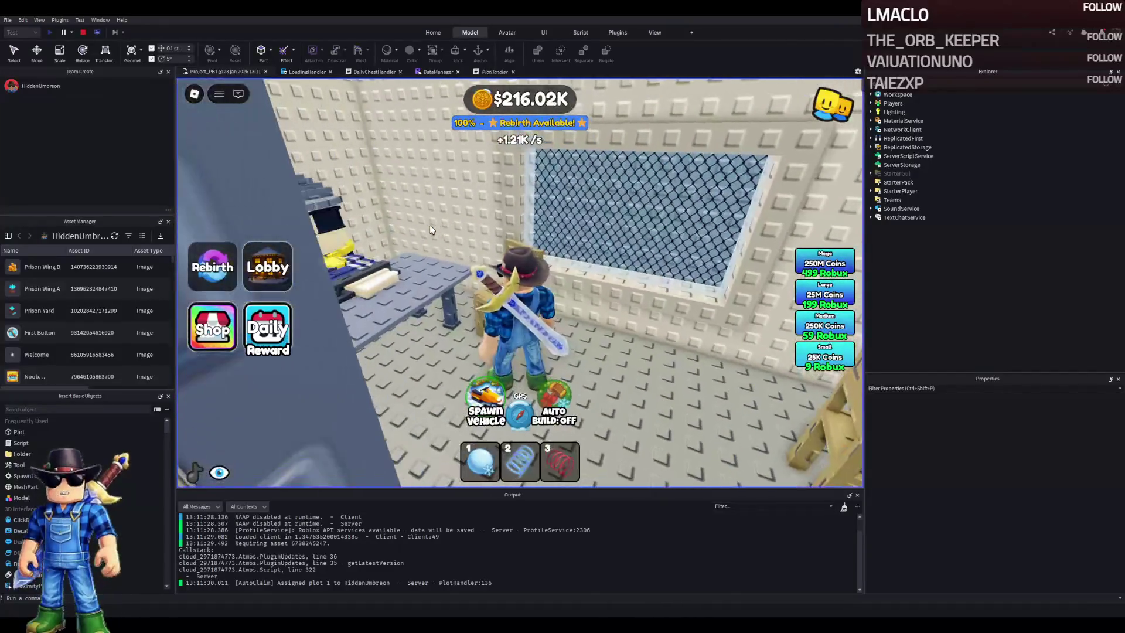
{"action": "key", "text": "s"}
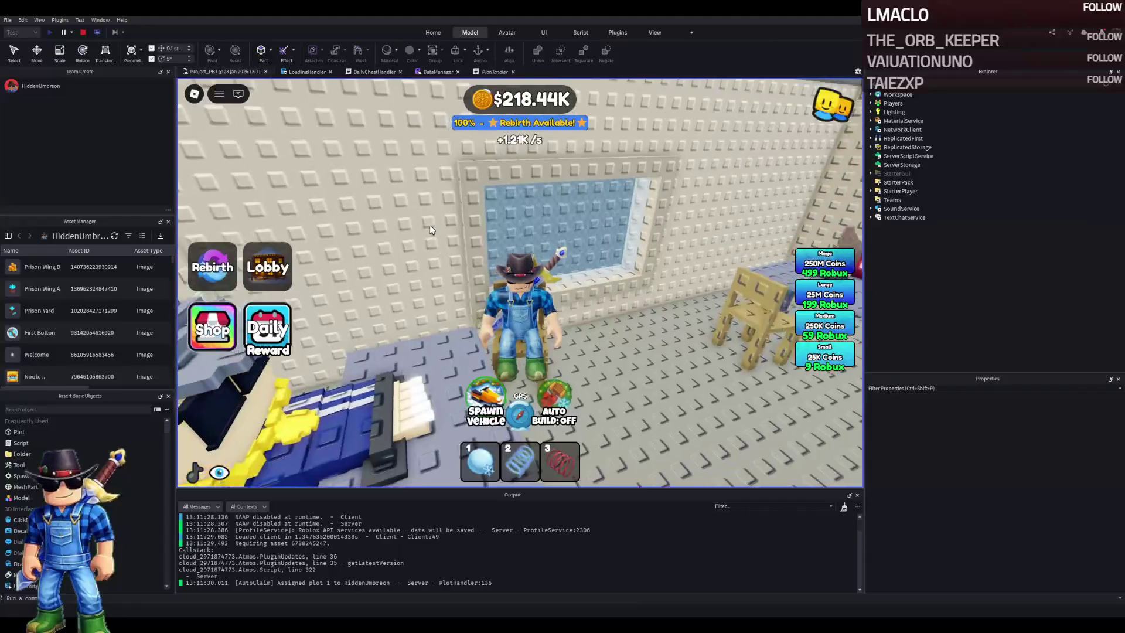
Rotate the camera with the arrow keys to look around the cell
{"action": "key", "text": "Right"}
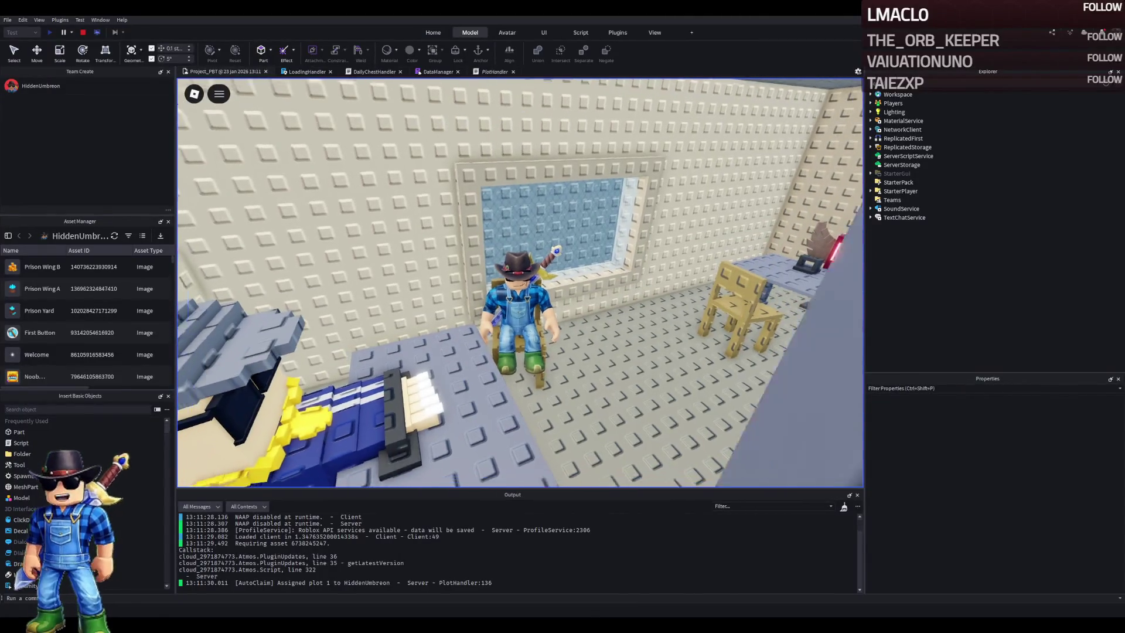
{"action": "key", "text": "Right"}
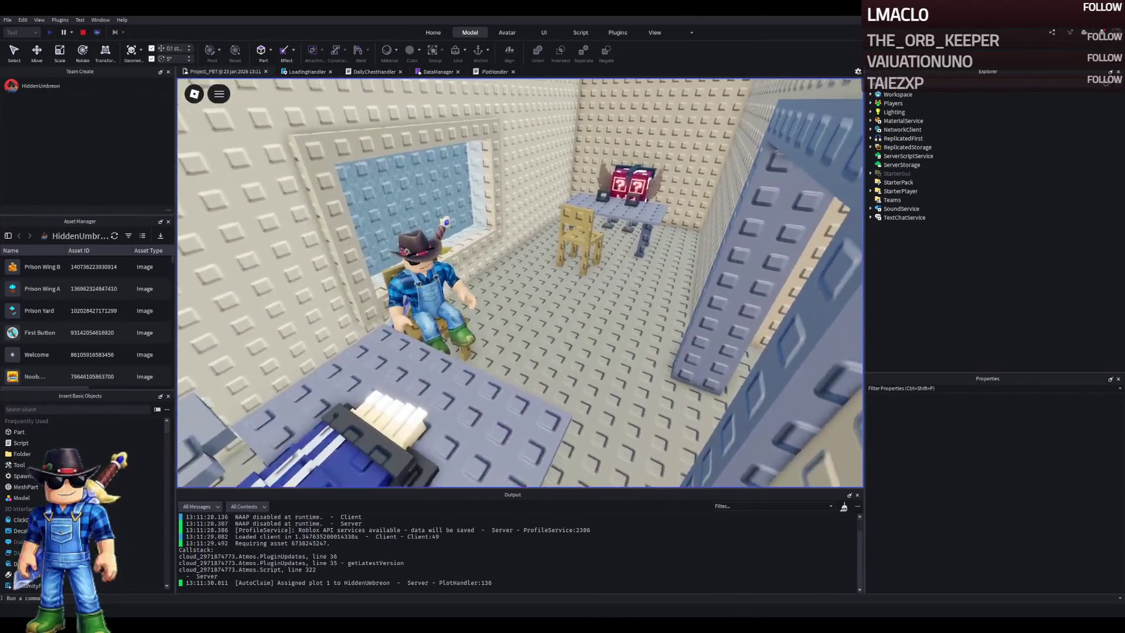
{"action": "key", "text": "Right"}
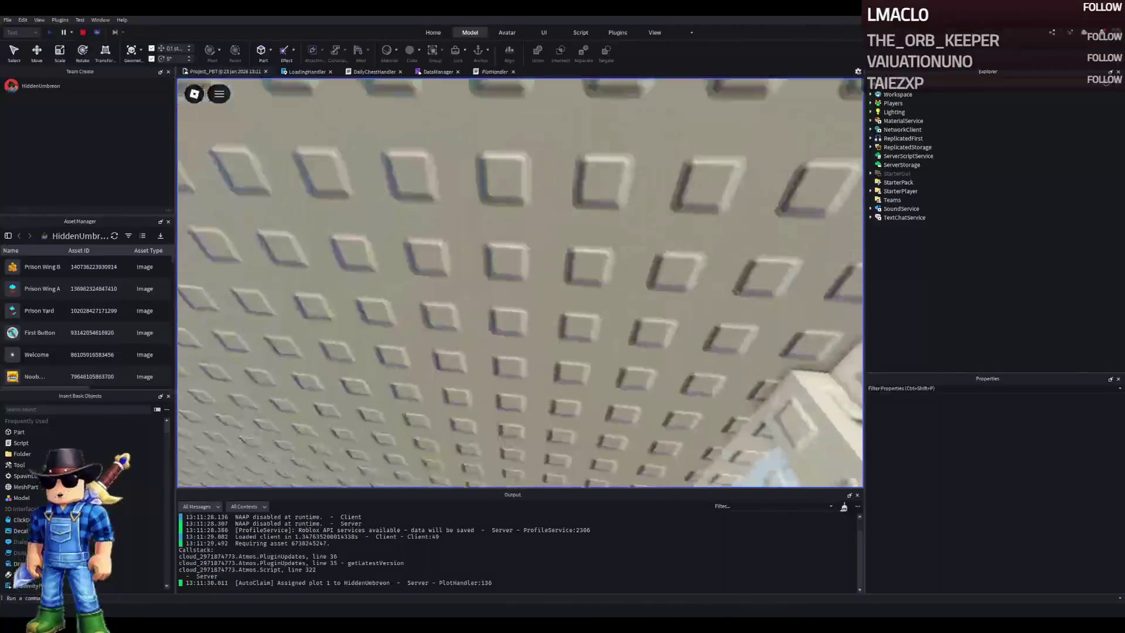
{"action": "key", "text": "Right"}
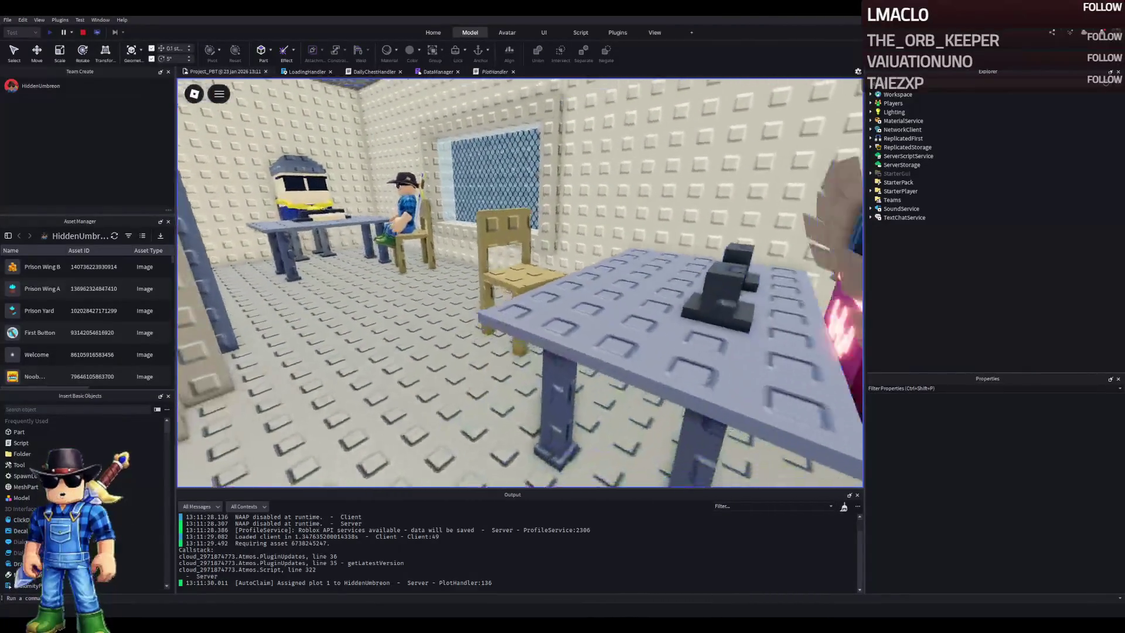
{"action": "key", "text": "Right"}
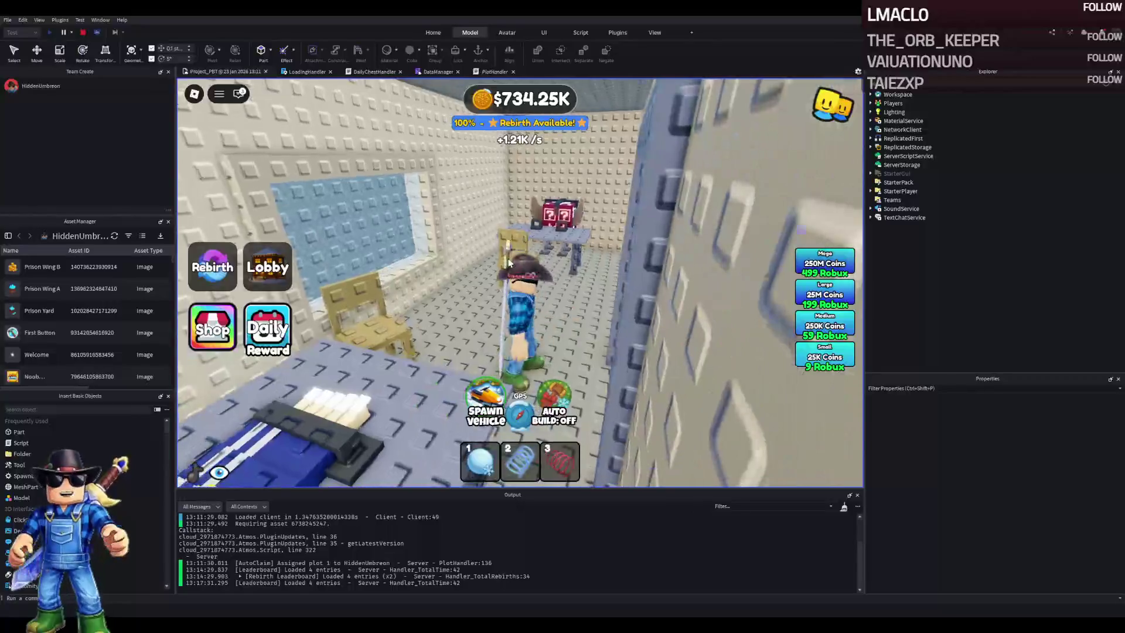
Run through the cell, corridor and barred yard gate up to the jeep, then stop the play-test
{"action": "key", "text": "w"}
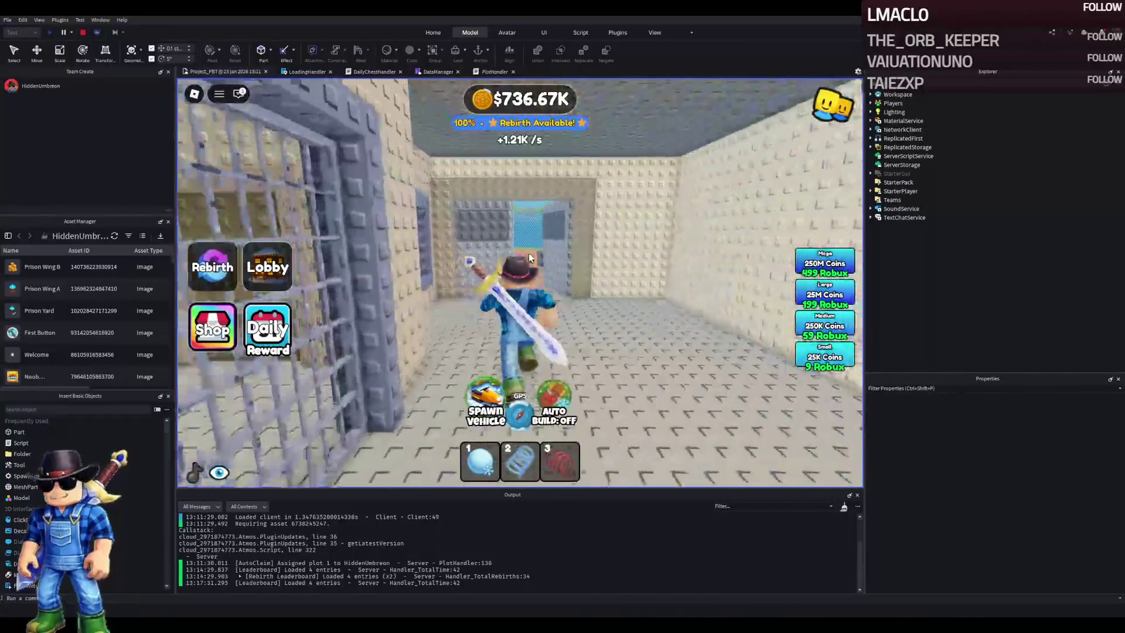
{"action": "key", "text": "w"}
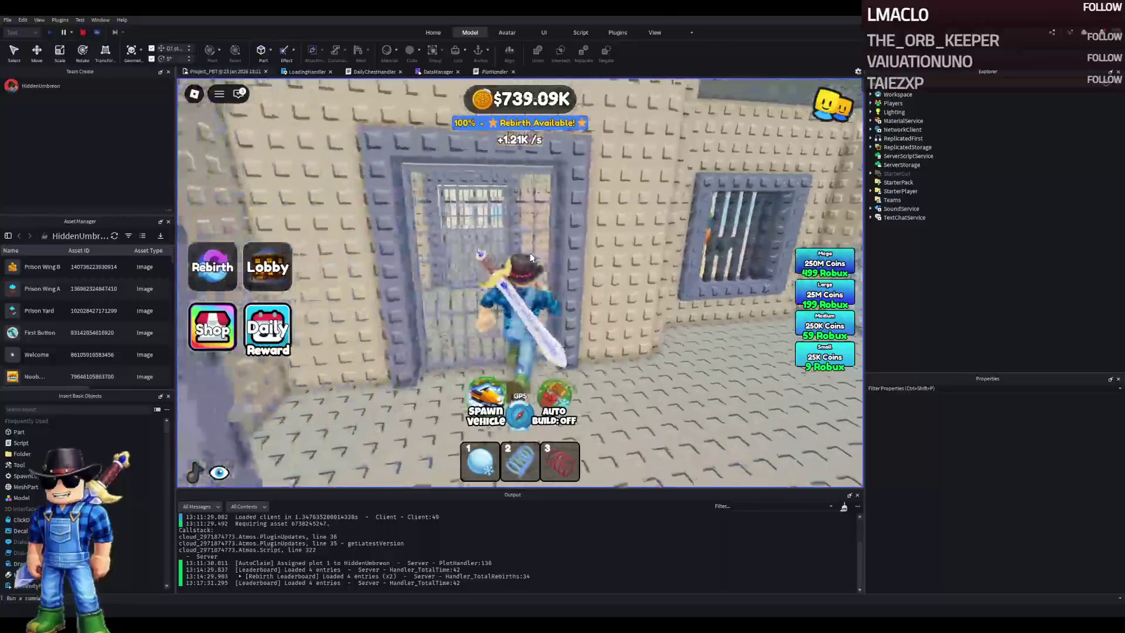
{"action": "key", "text": "w"}
{"action": "key", "text": "w"}
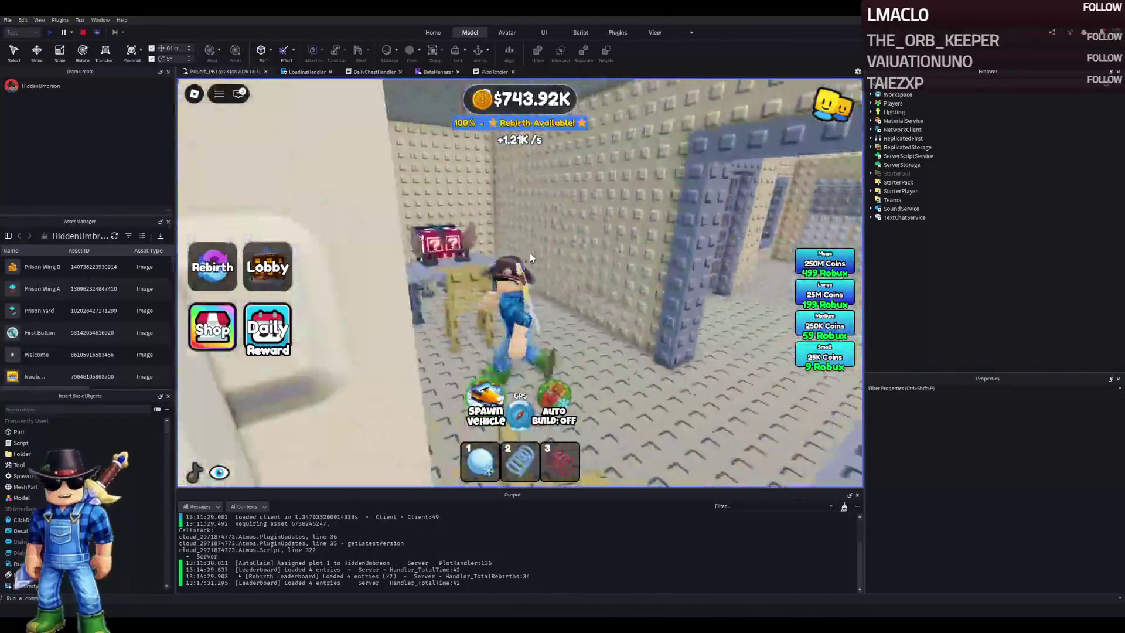
{"action": "key", "text": "w"}
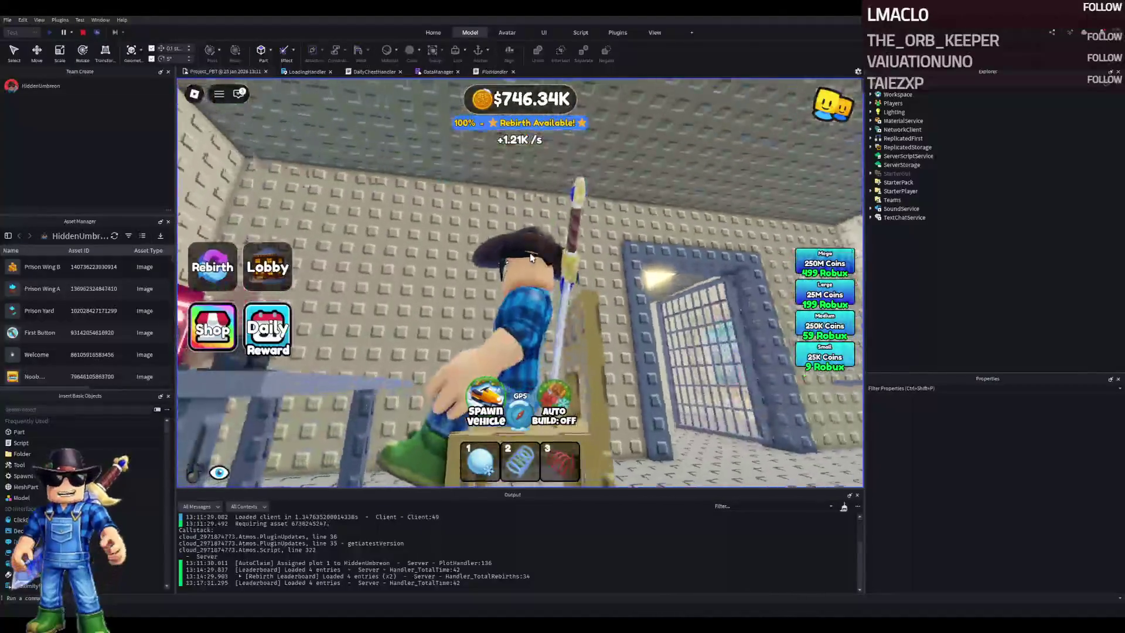
{"action": "key", "text": "w"}
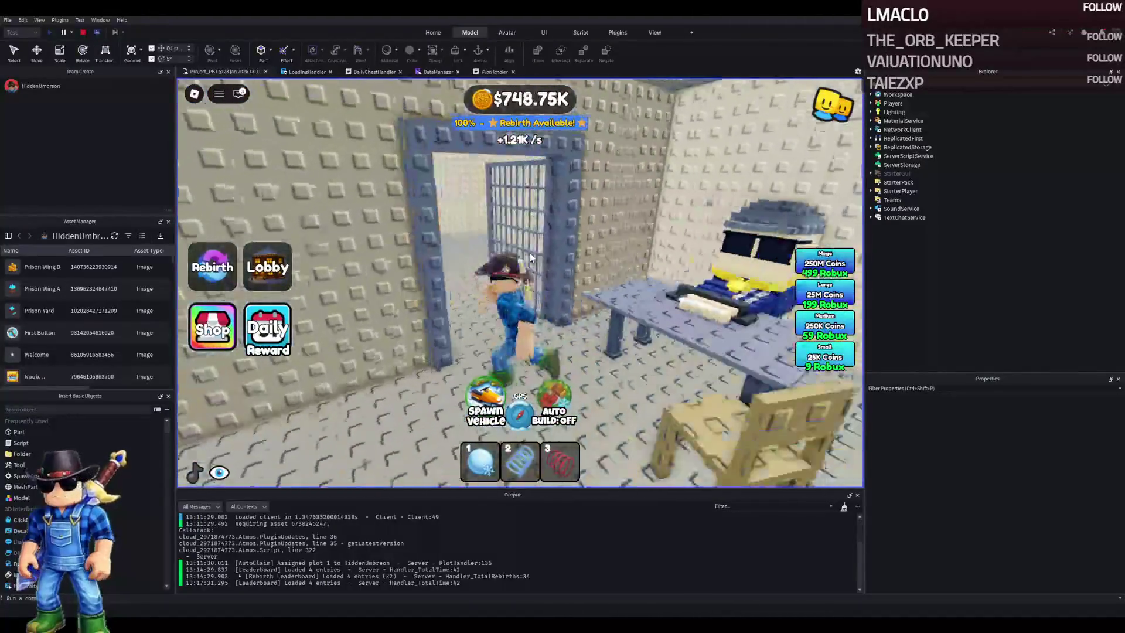
{"action": "key", "text": "w"}
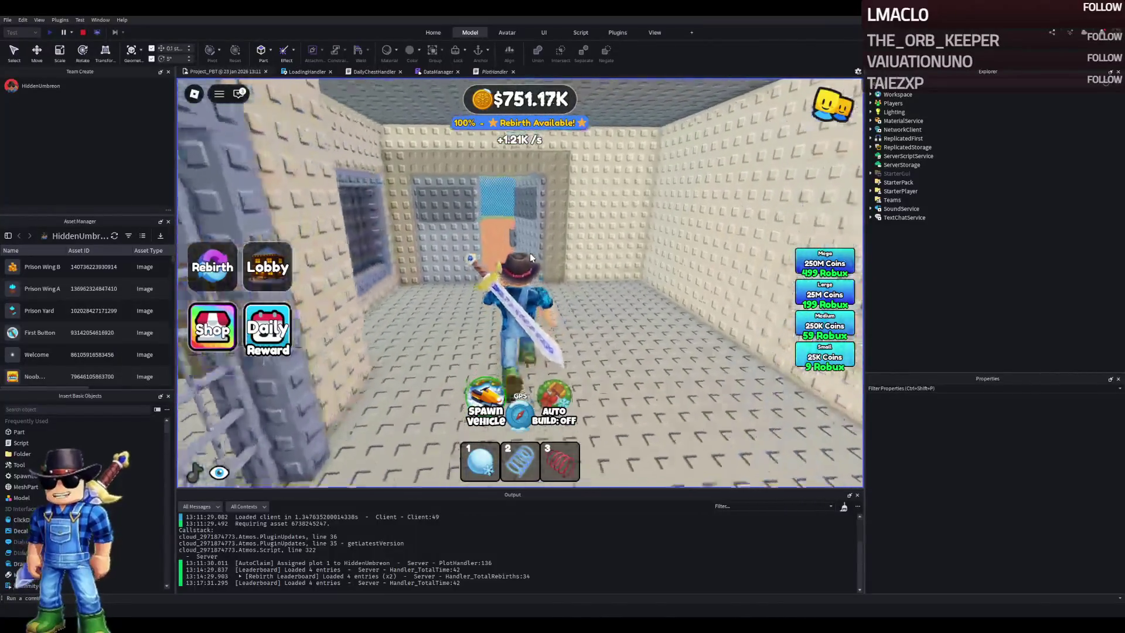
{"action": "key", "text": "w"}
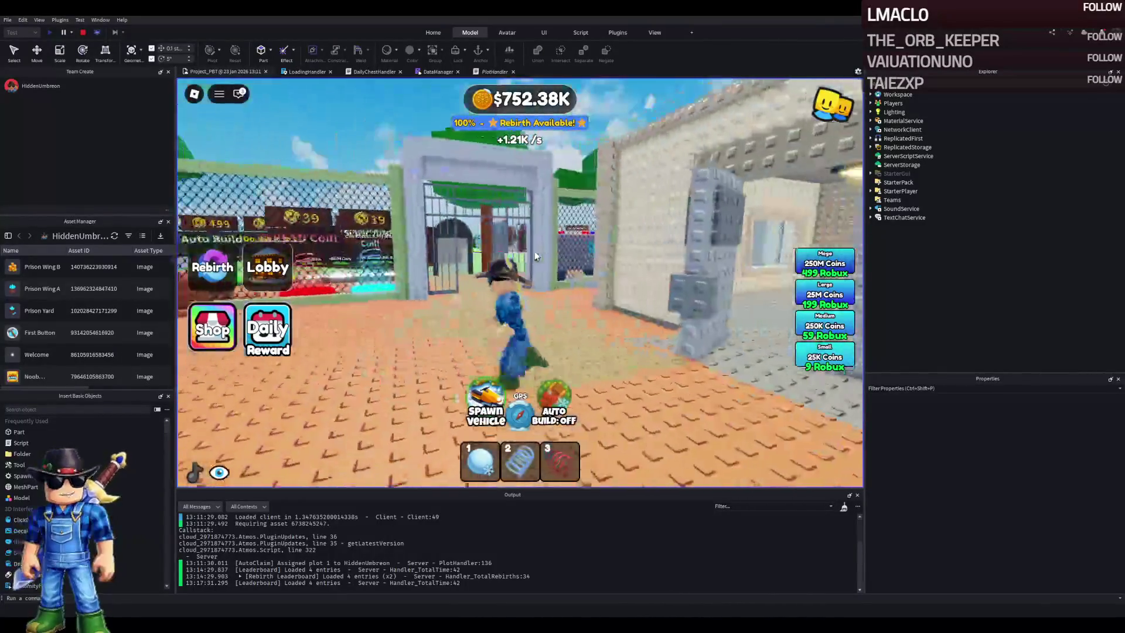
{"action": "key", "text": "w"}
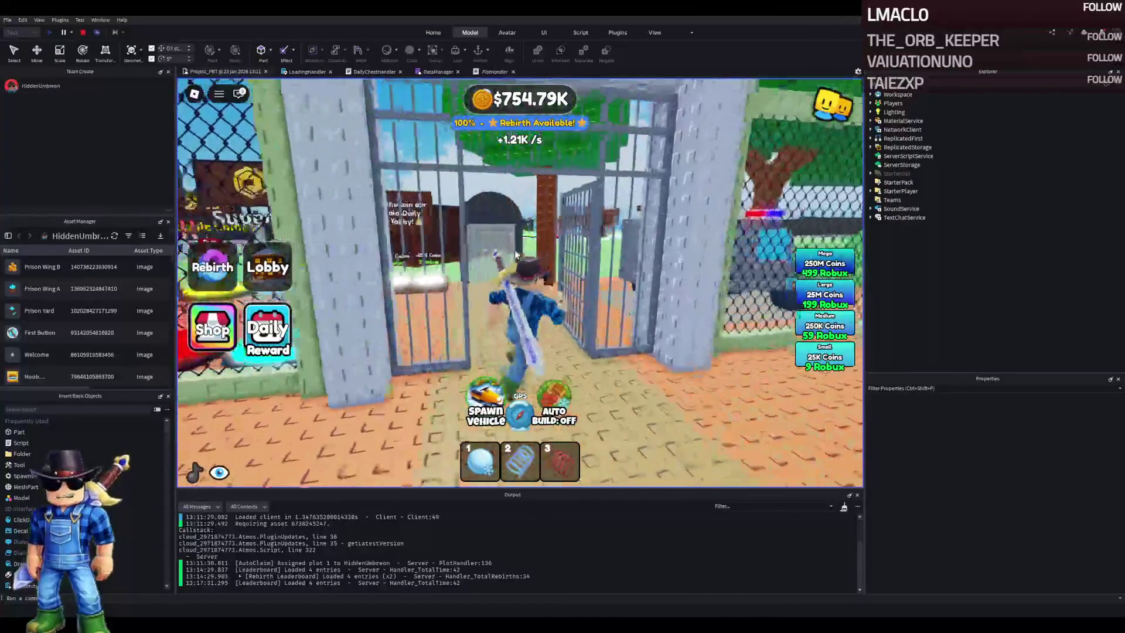
{"action": "key", "text": "w"}
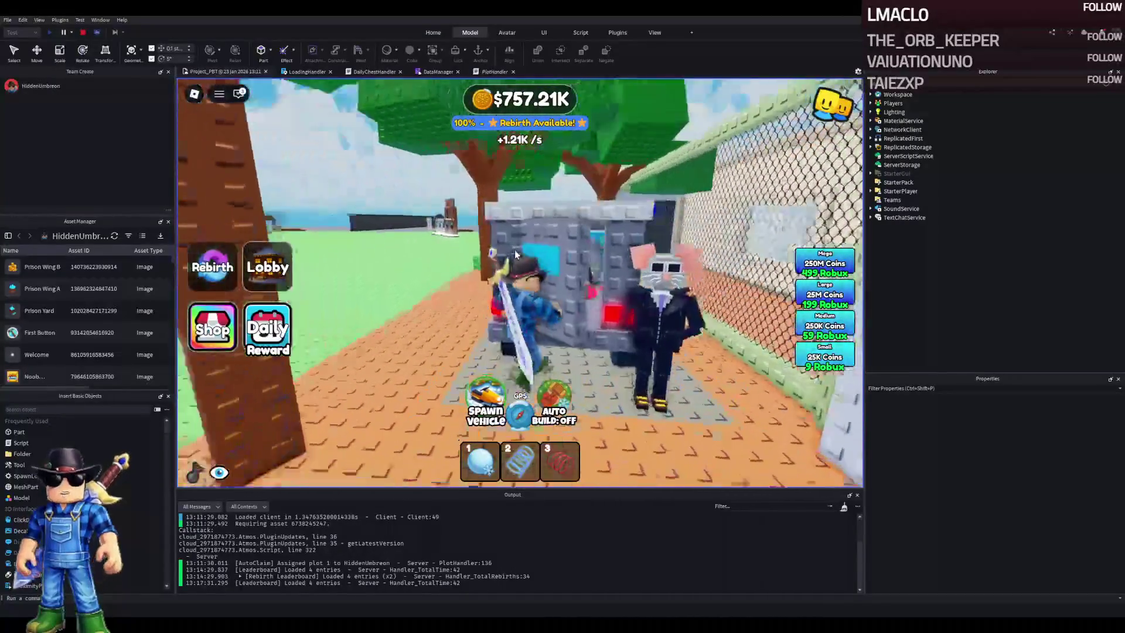
{"action": "key", "text": "w"}
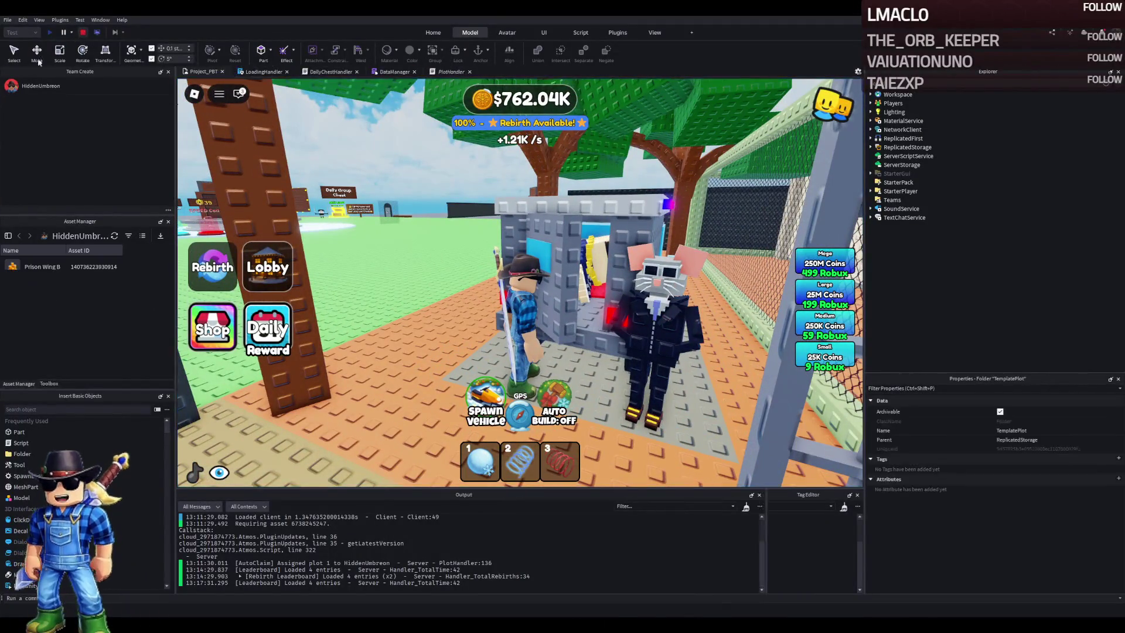
{"action": "key", "text": "shift+F5"}
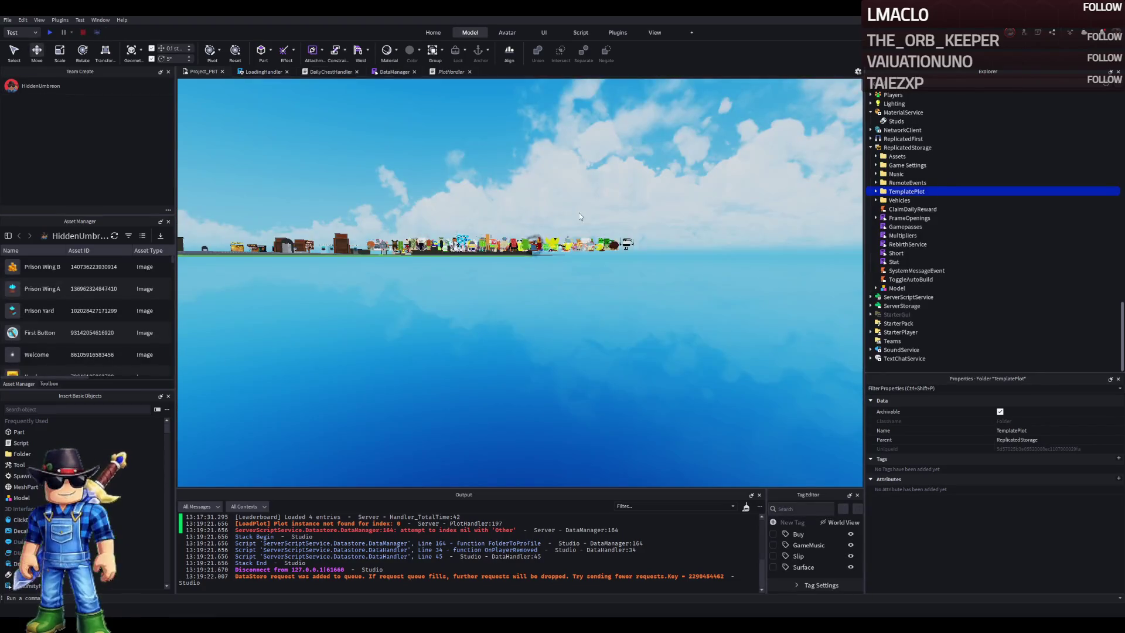
Copy the RemoveOnButton value from the barred cell window
{"action": "scroll", "coordinate": [658, 269], "scroll_direction": "up", "scroll_amount": 10}
{"action": "scroll", "coordinate": [658, 259], "scroll_direction": "down", "scroll_amount": 5}
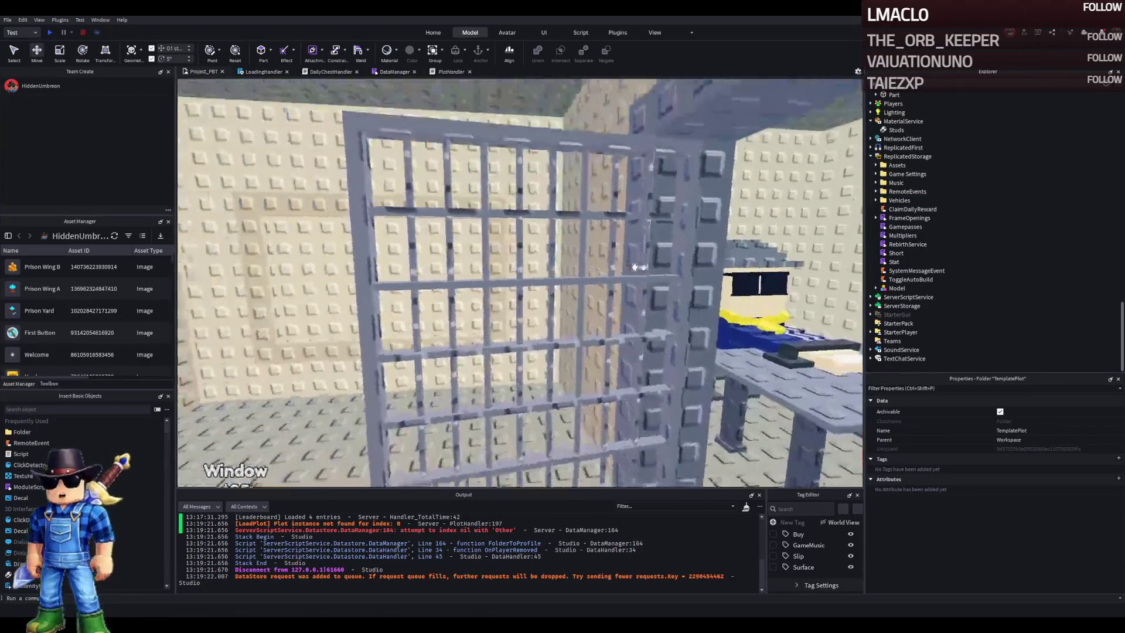
{"action": "scroll", "coordinate": [634, 265], "scroll_direction": "down", "scroll_amount": 3}
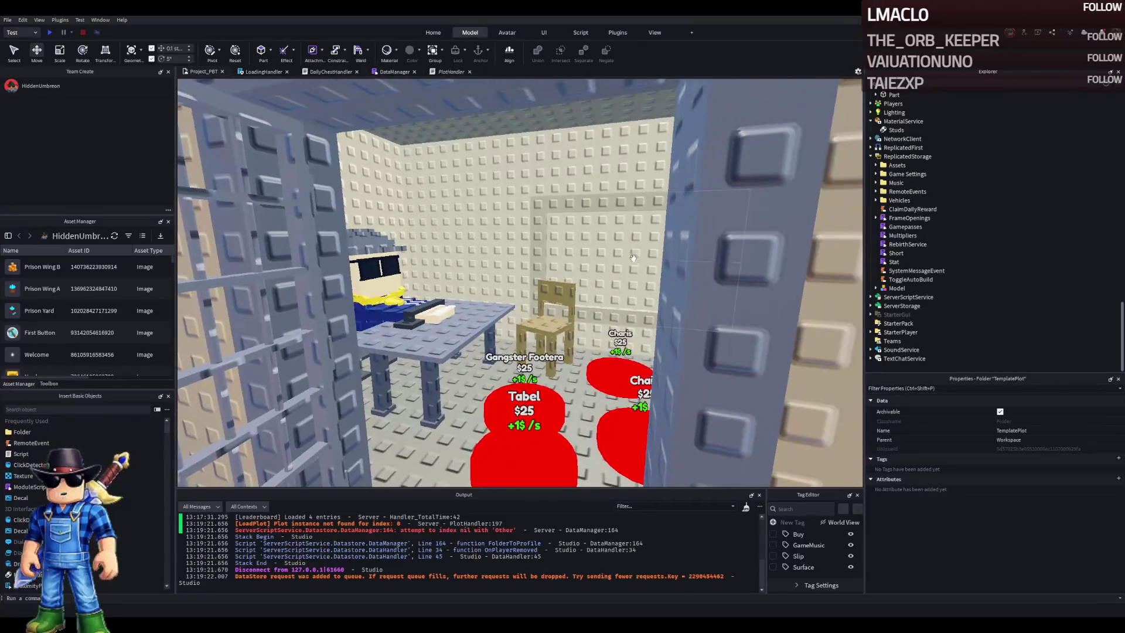
{"action": "left_click", "coordinate": [629, 268]}
{"action": "left_click", "coordinate": [897, 165]}
{"action": "left_click", "coordinate": [938, 174]}
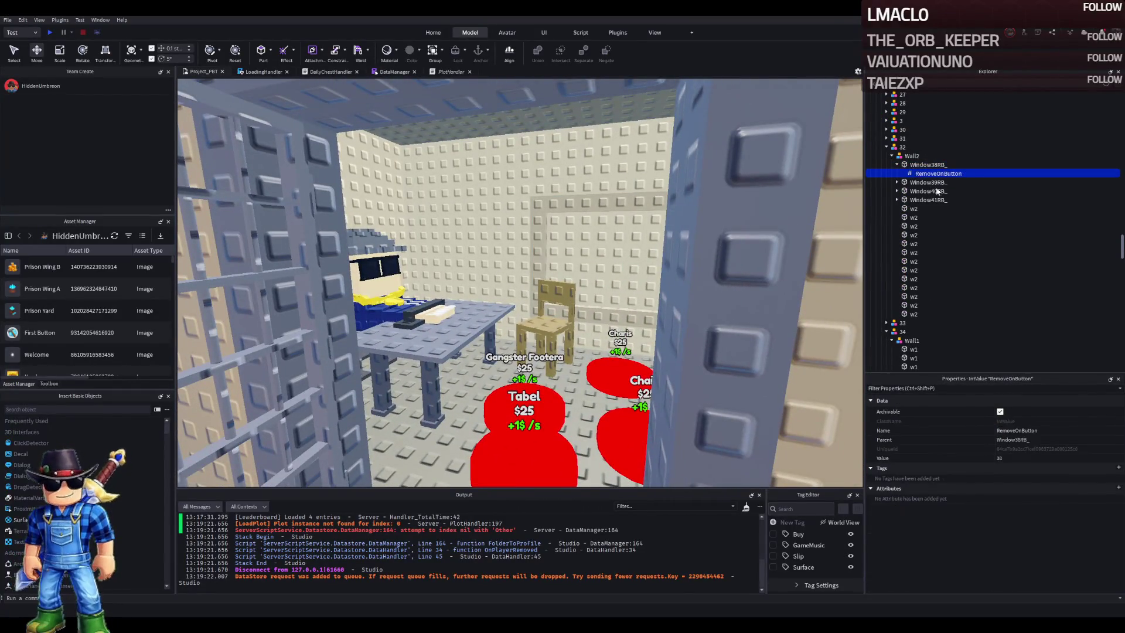
{"action": "key", "text": "a"}
Paste RemoveOnButton into the first Gangster_Footera cube and set its Value to 71
{"action": "key", "text": "s"}
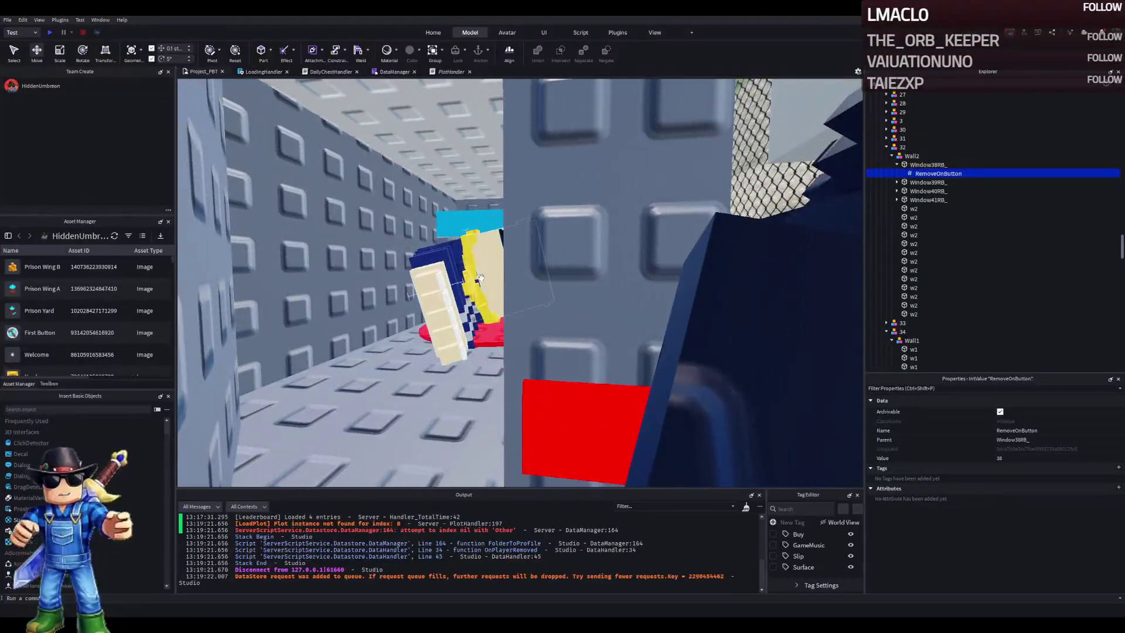
{"action": "left_click", "coordinate": [703, 264]}
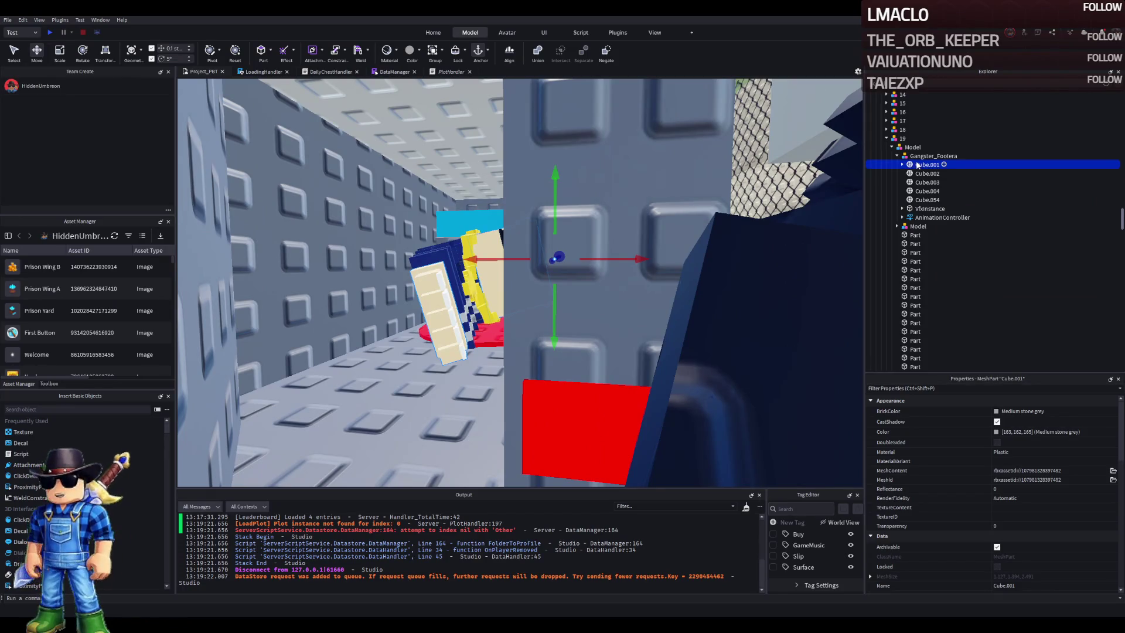
{"action": "key", "text": "Right"}
{"action": "key", "text": "Down"}
{"action": "left_click", "coordinate": [1028, 457]}
{"action": "type", "text": "71"}
{"action": "key", "text": "Return"}
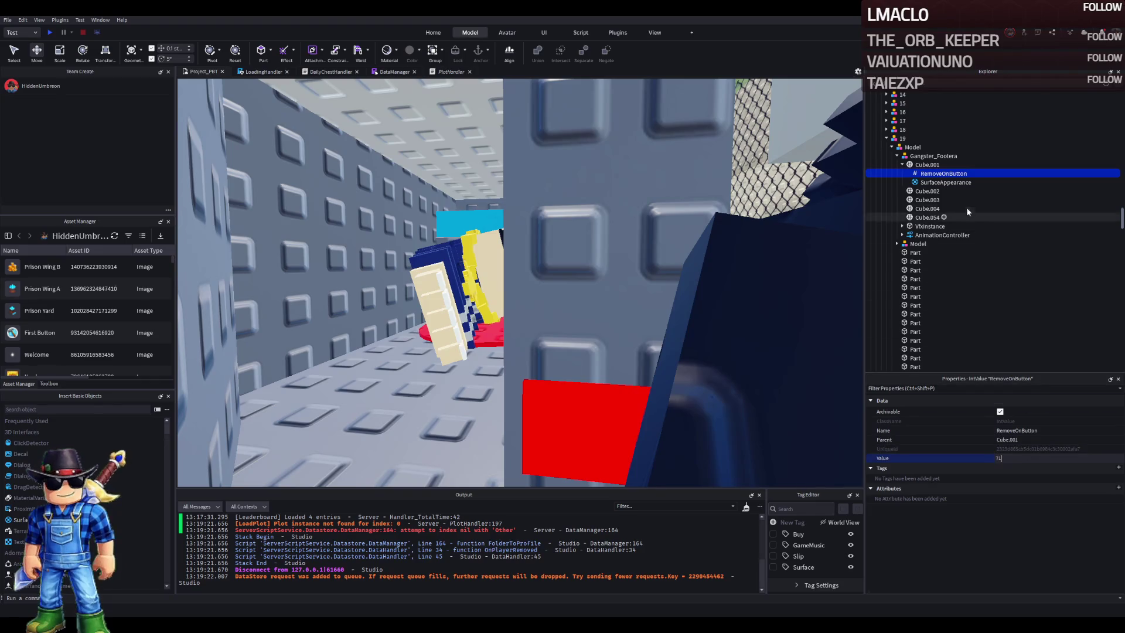
Paste RemoveOnButton into the remaining Gangster_Footera cubes and delete the VfxInstance
{"action": "left_click", "coordinate": [927, 192]}
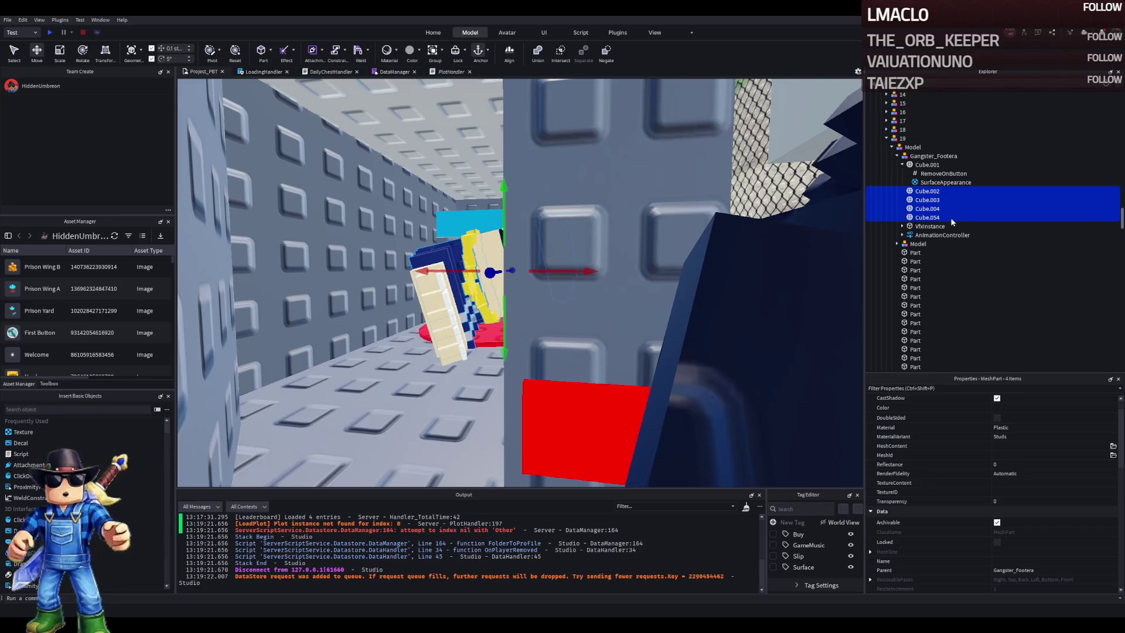
{"action": "key", "text": "ctrl+shift+v"}
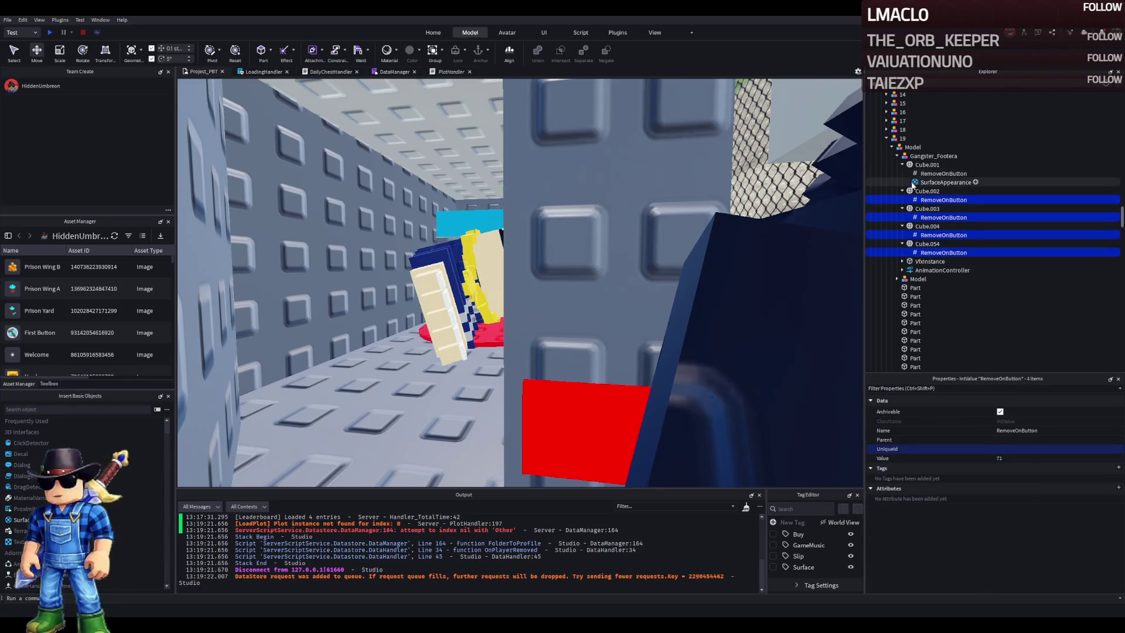
{"action": "left_click", "coordinate": [898, 156]}
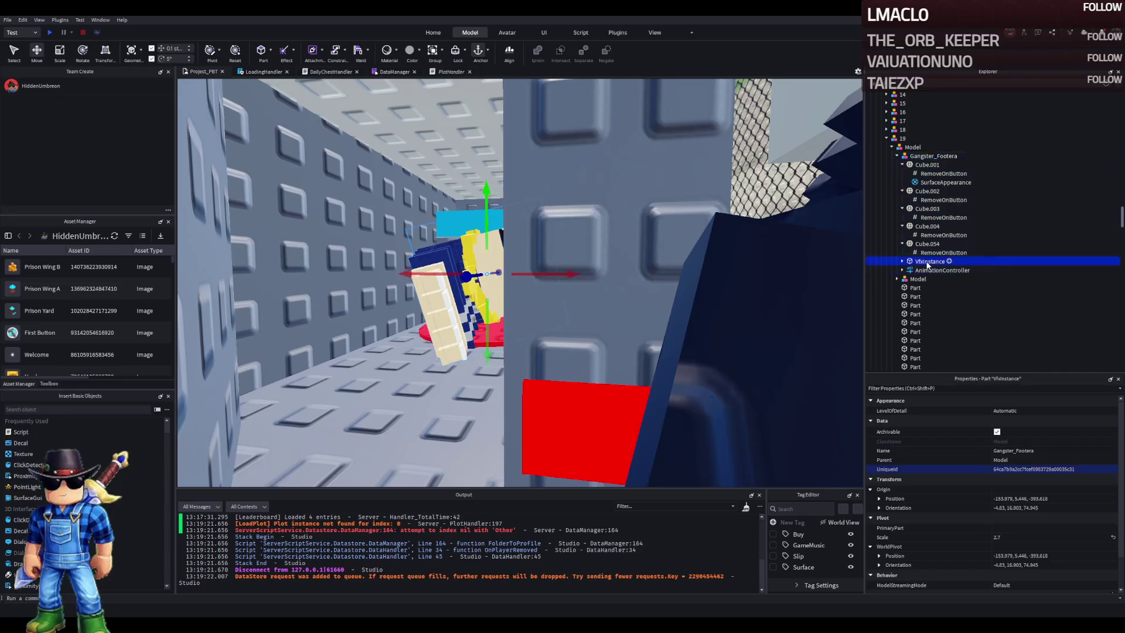
{"action": "key", "text": "Delete"}
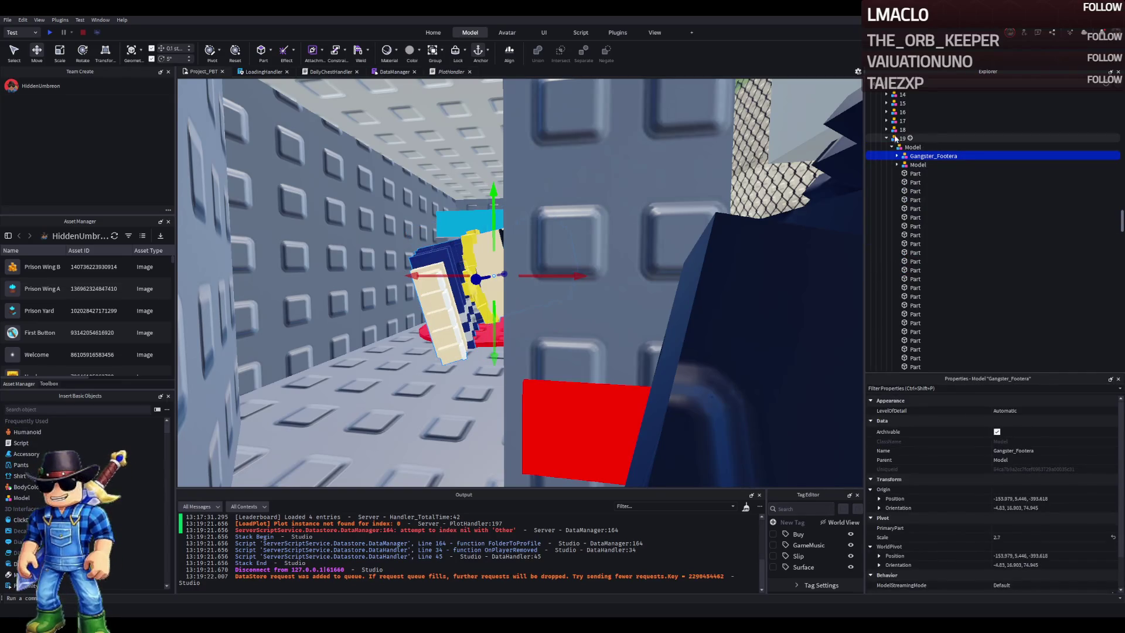
Stop the session and start a fresh play-test
{"action": "key", "text": "Left"}
{"action": "key", "text": "Left"}
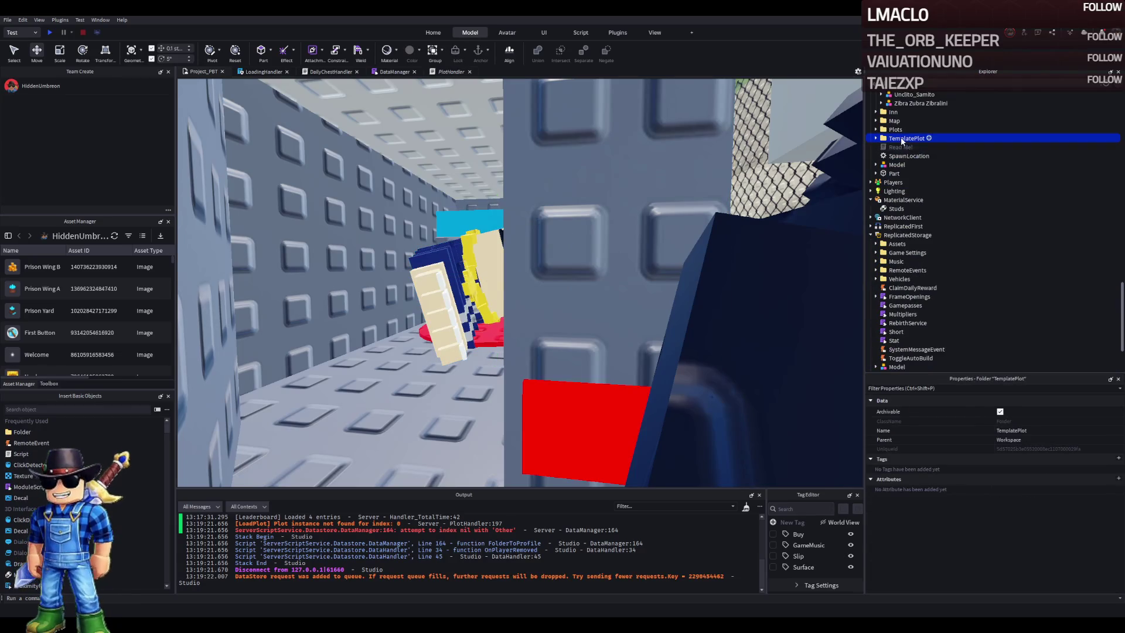
{"action": "key", "text": "shift+F5"}
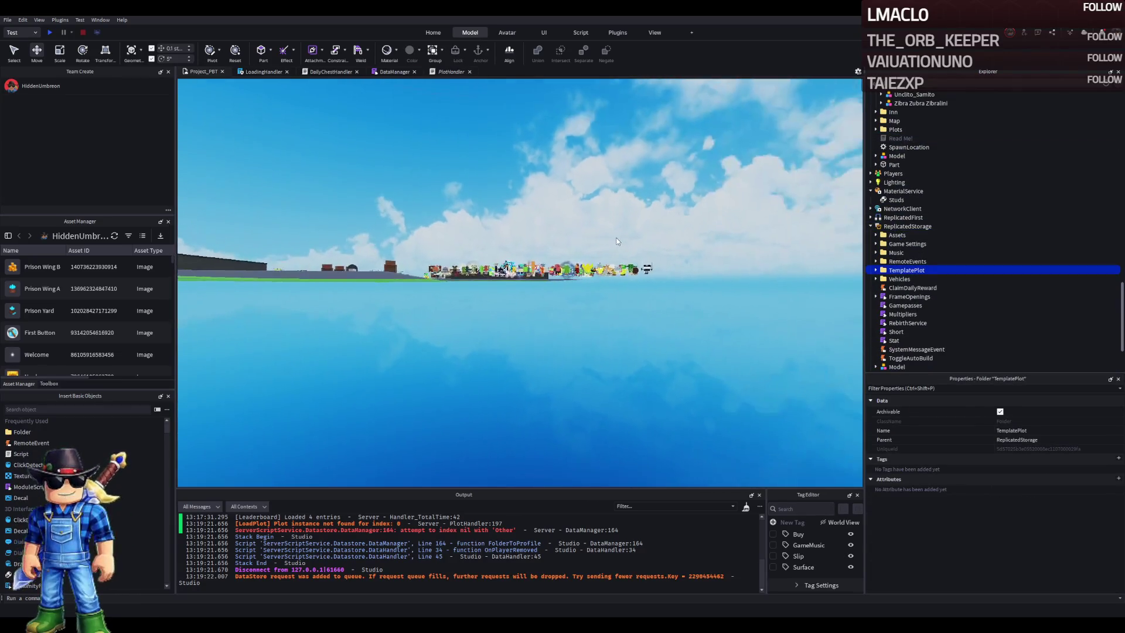
{"action": "key", "text": "F5"}
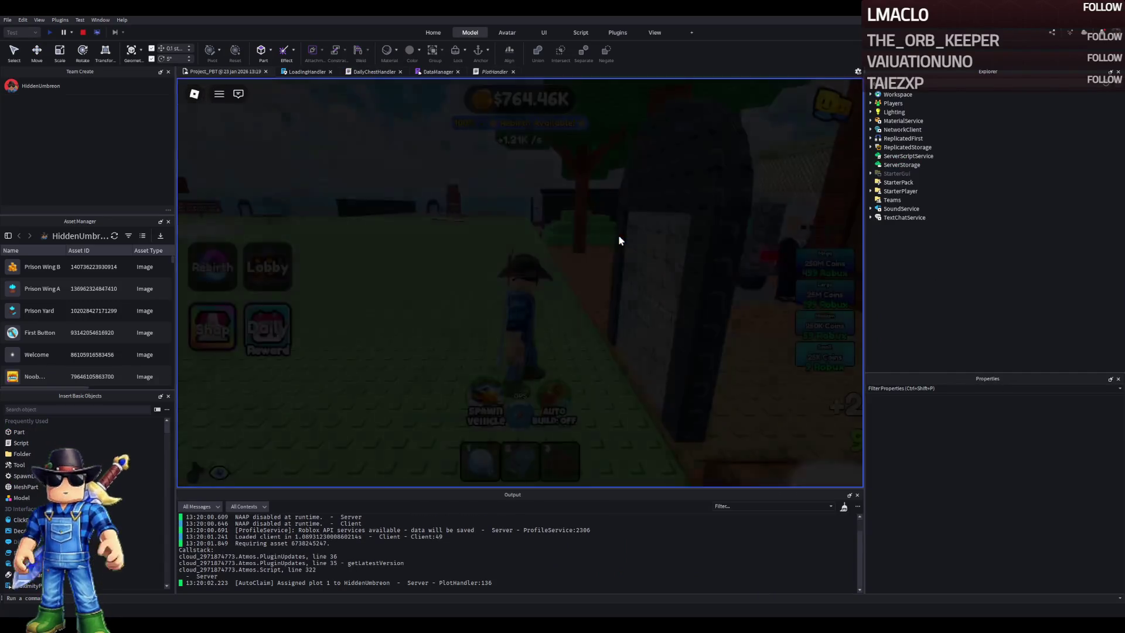
Walk through the plot gate and prison corridor into the guarded cell and sit on its chair
{"action": "key", "text": "w"}
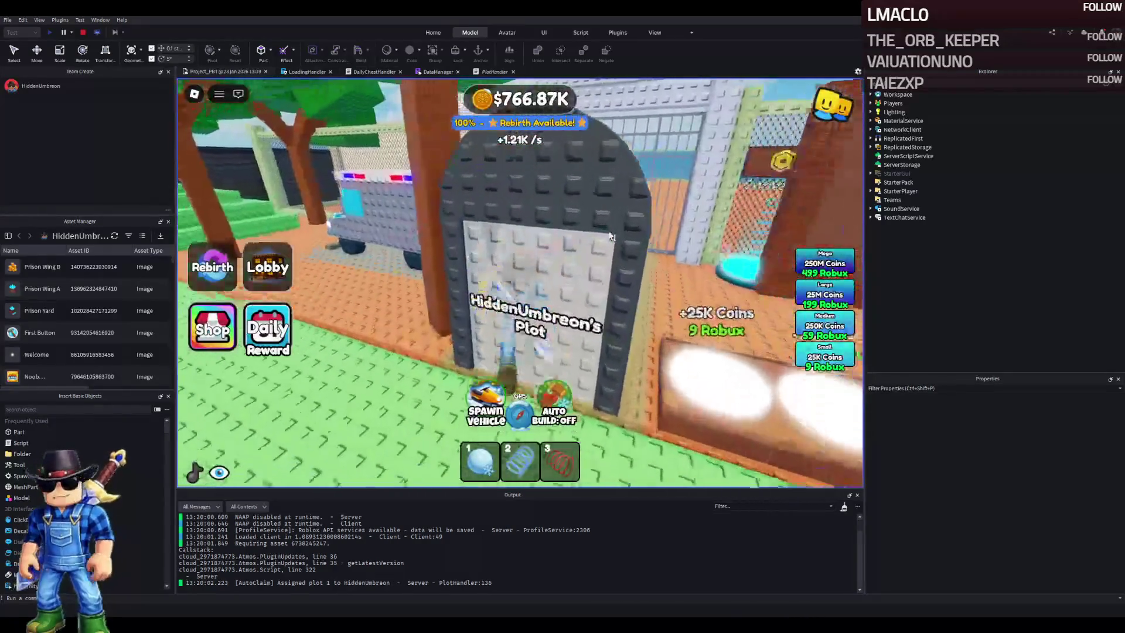
{"action": "left_click_drag", "start_coordinate": [608, 230], "coordinate": [608, 230]}
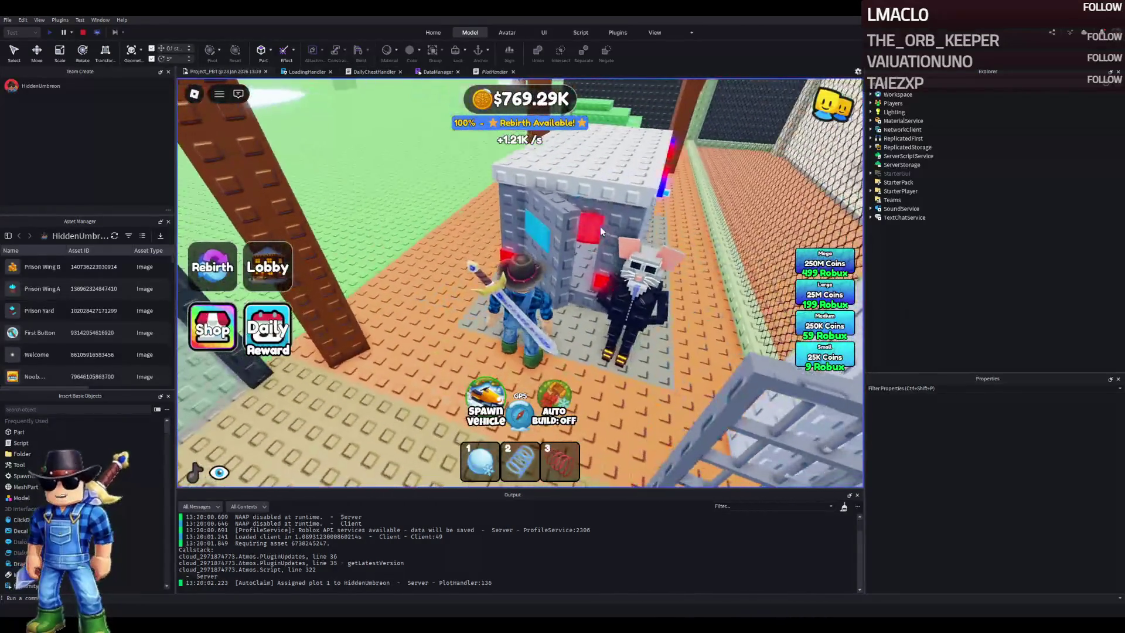
{"action": "key", "text": "w"}
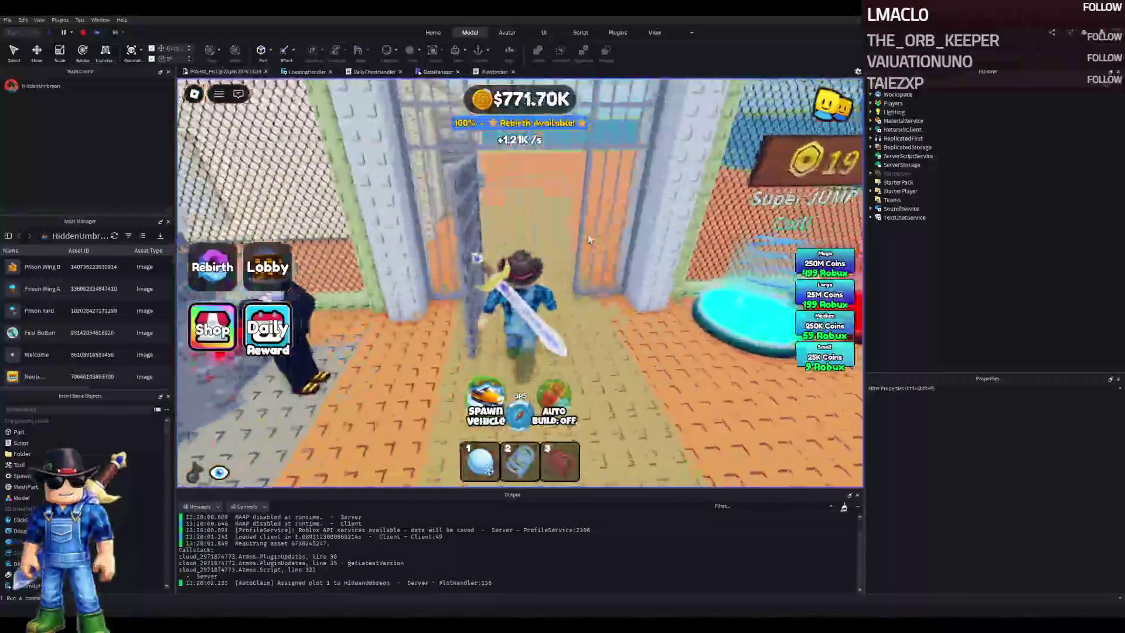
{"action": "key", "text": "w"}
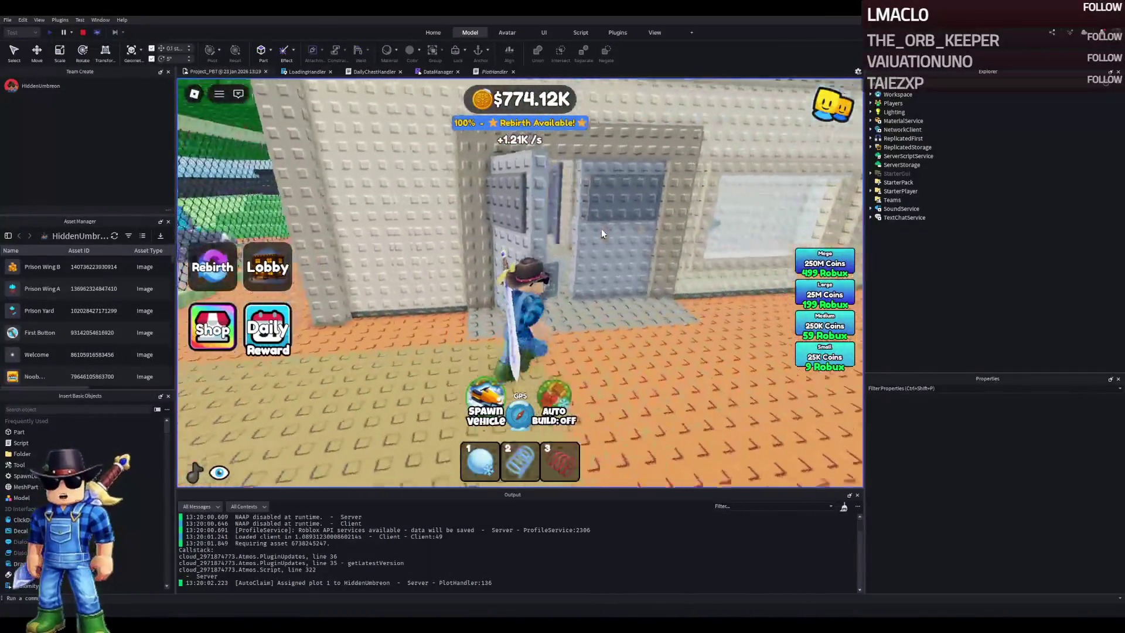
{"action": "key", "text": "w"}
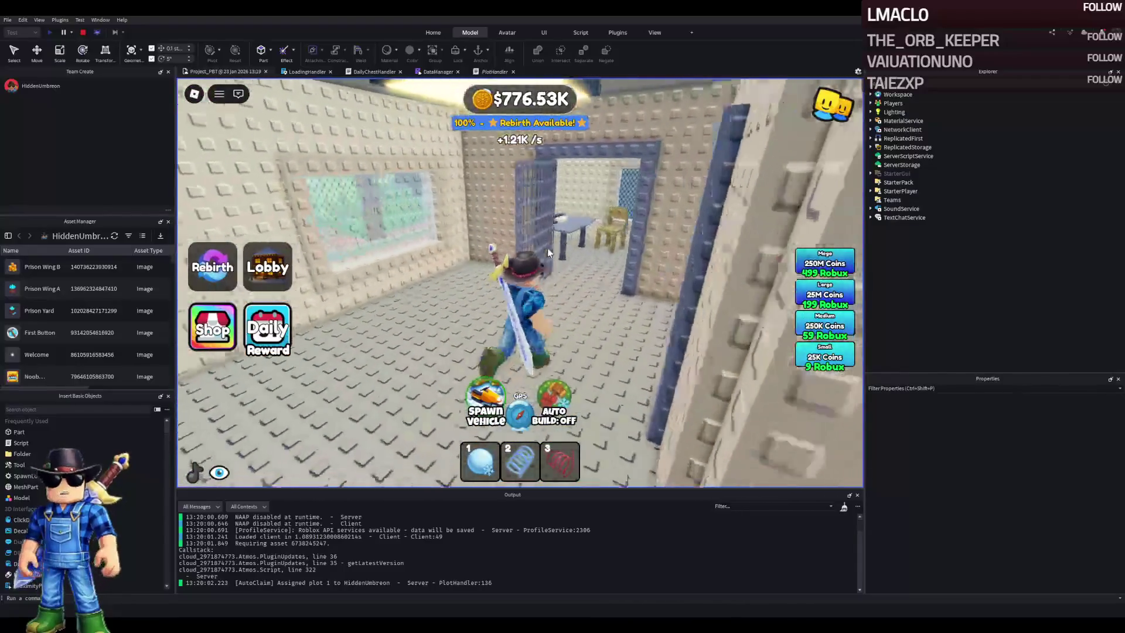
{"action": "key", "text": "w"}
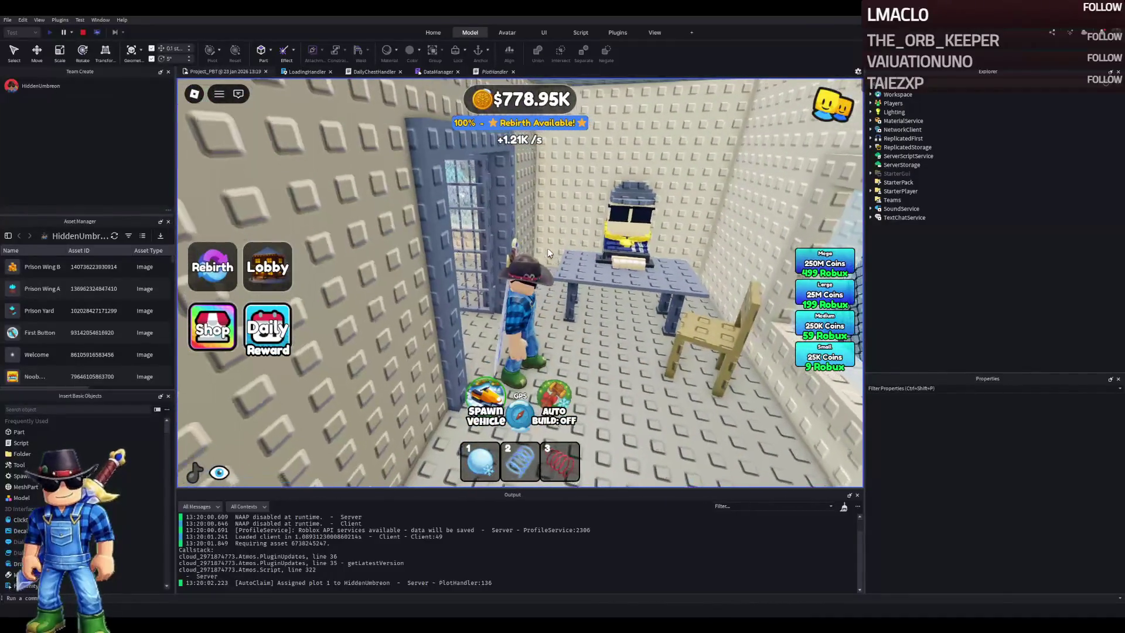
{"action": "key", "text": "w"}
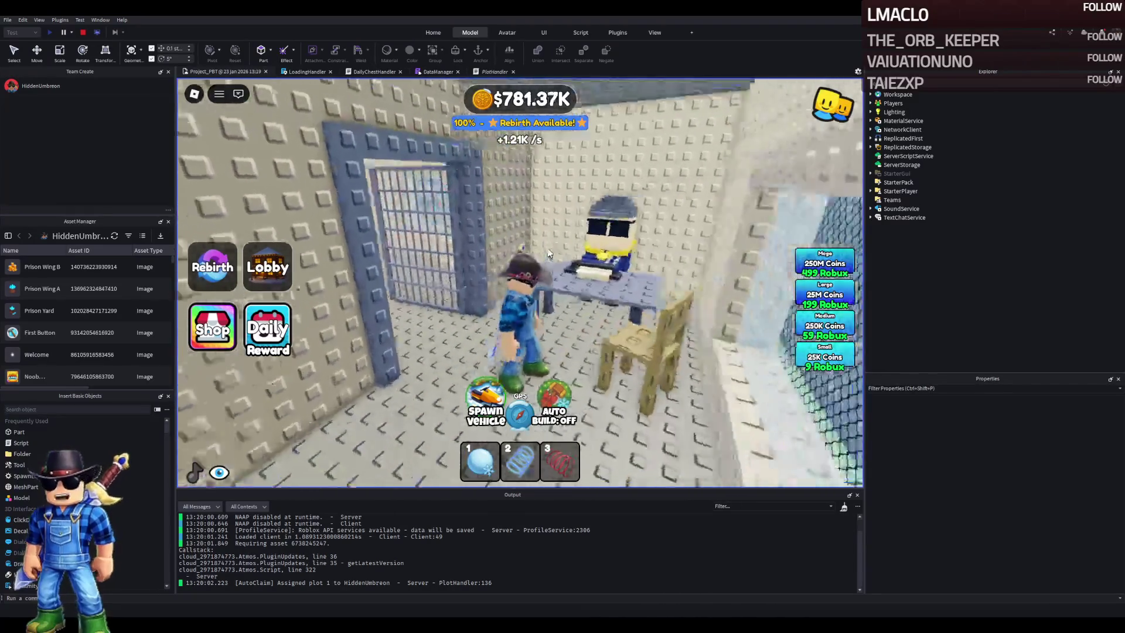
{"action": "key", "text": "w"}
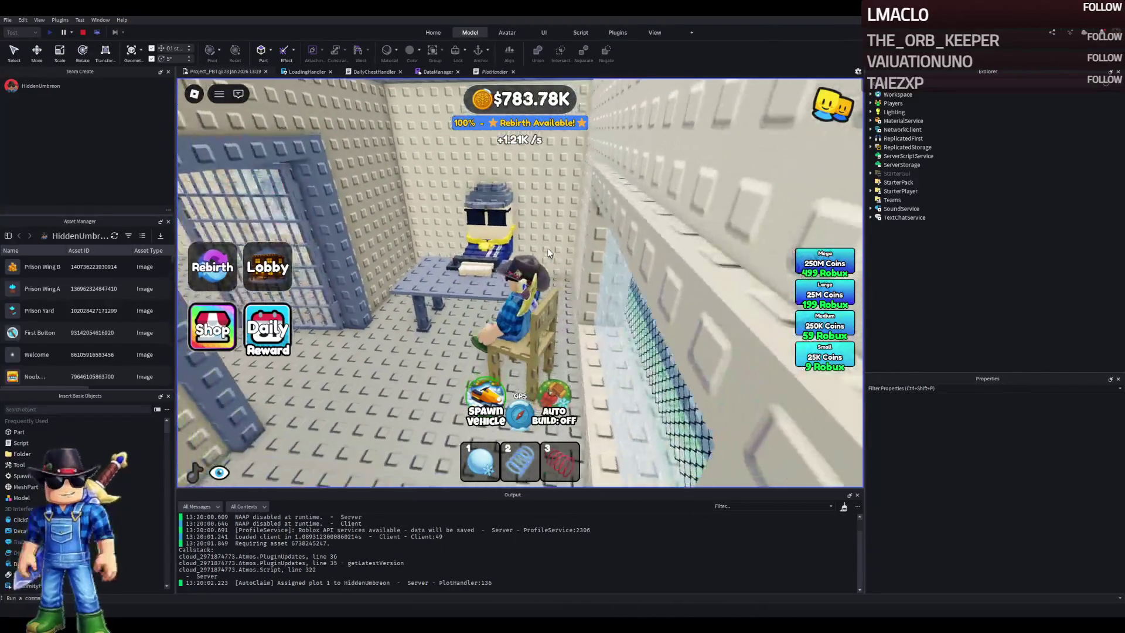
Jump off the chair, leave the cell, and cross the orange yard to the green area
{"action": "key", "text": "space"}
{"action": "key", "text": "w"}
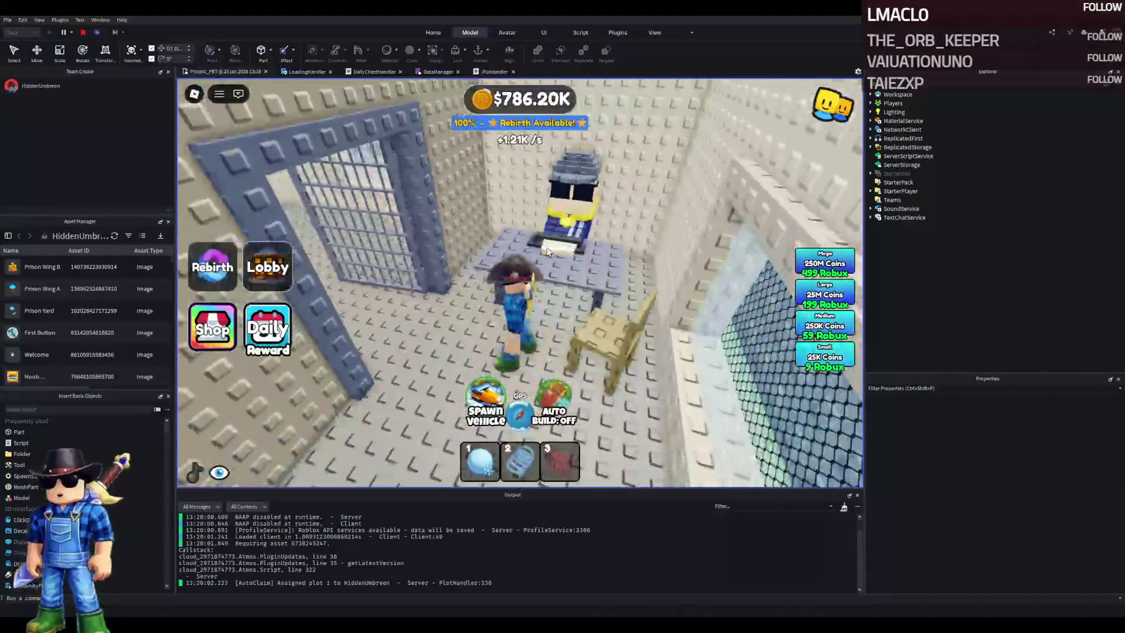
{"action": "key", "text": "w"}
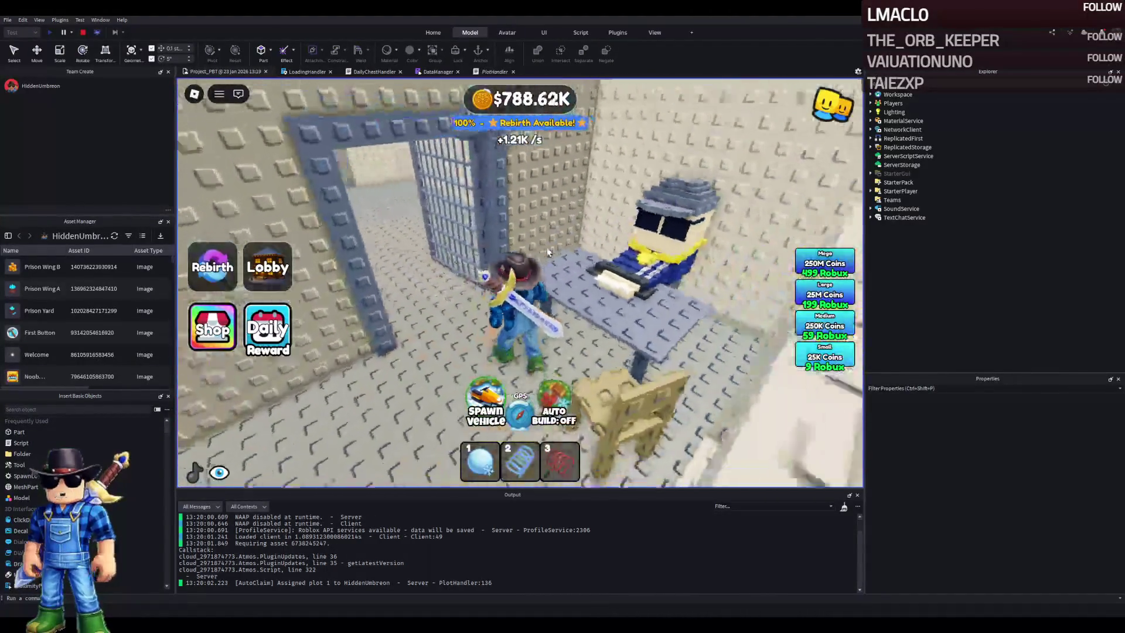
{"action": "key", "text": "w"}
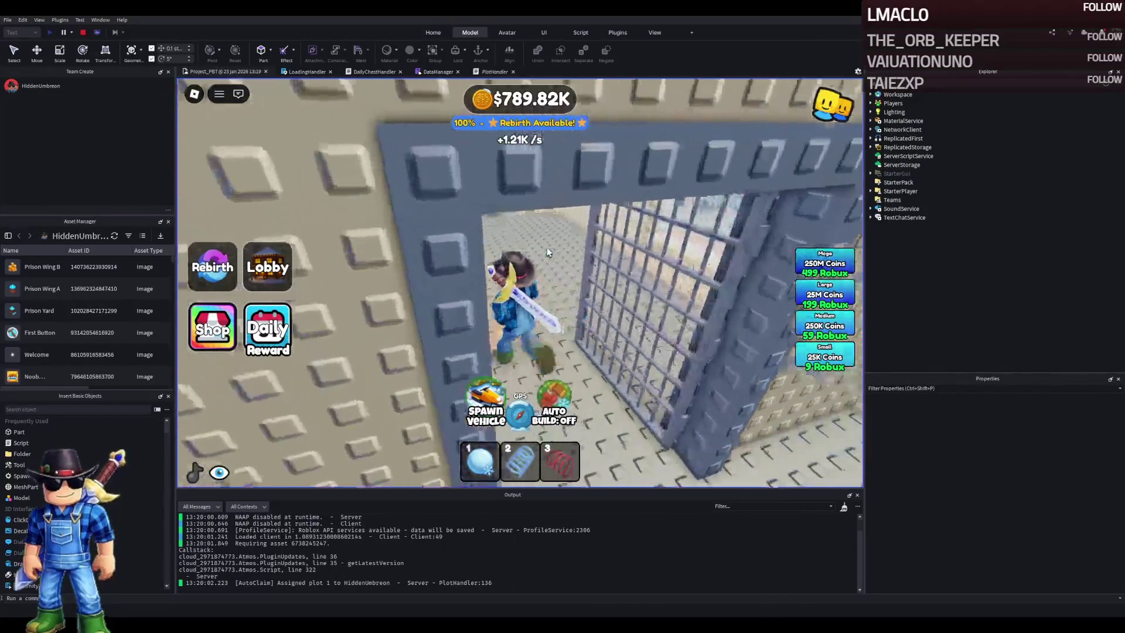
{"action": "key", "text": "w"}
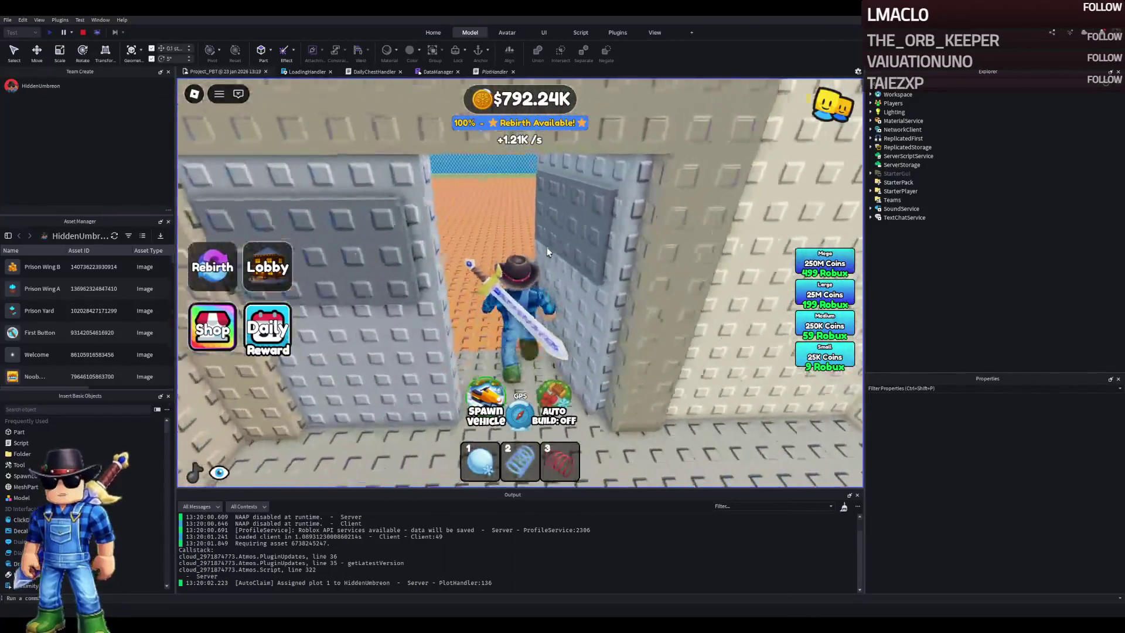
{"action": "key", "text": "w"}
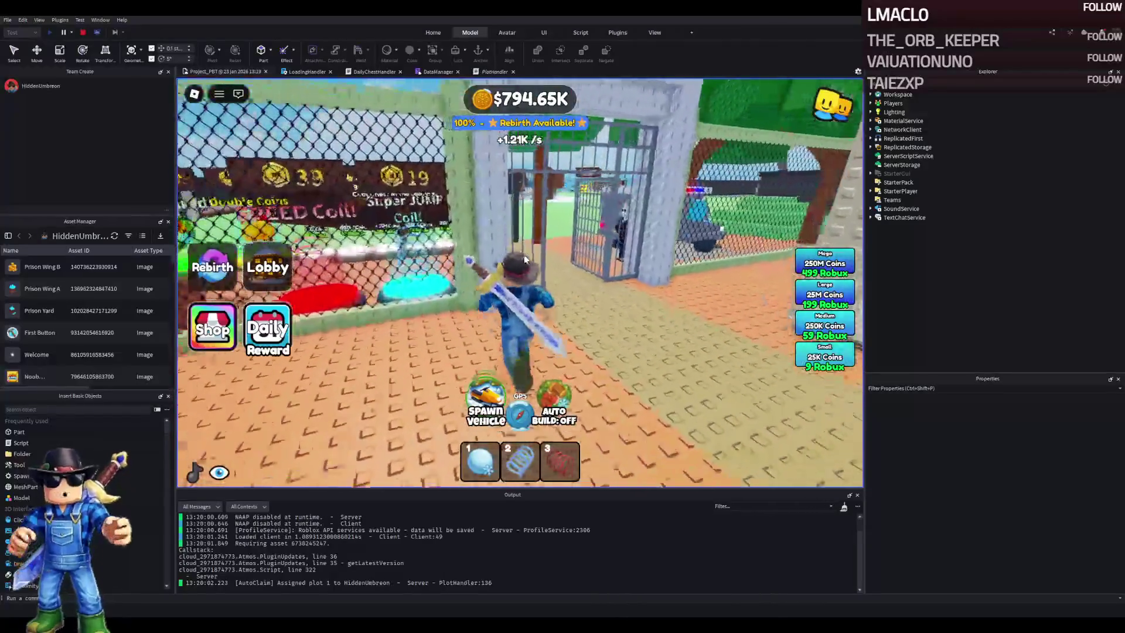
{"action": "key", "text": "w"}
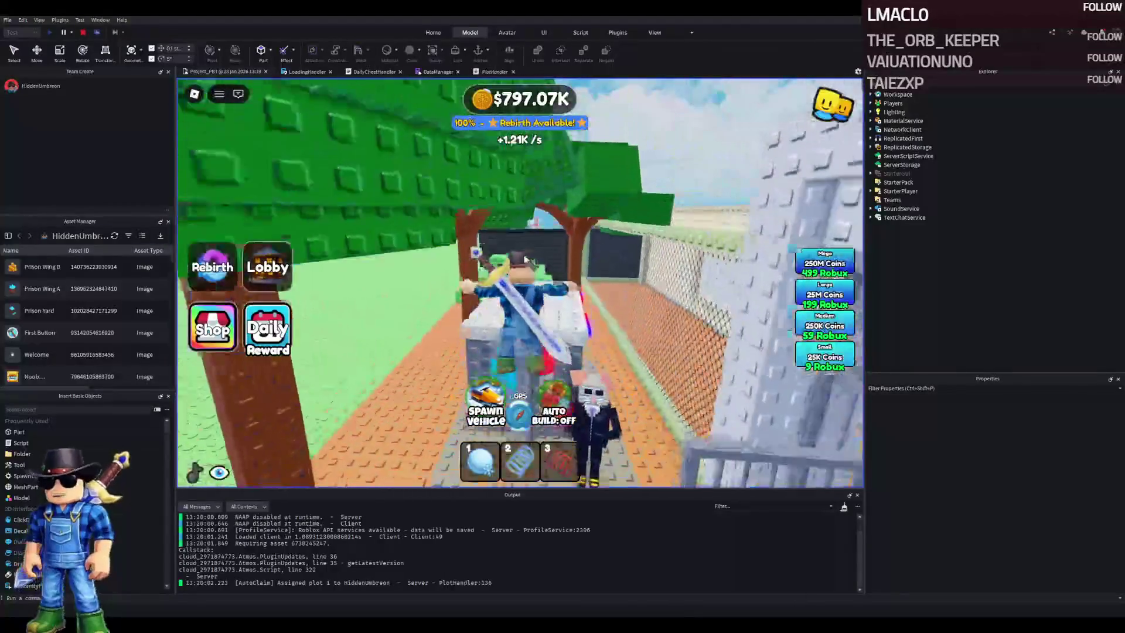
{"action": "key", "text": "w"}
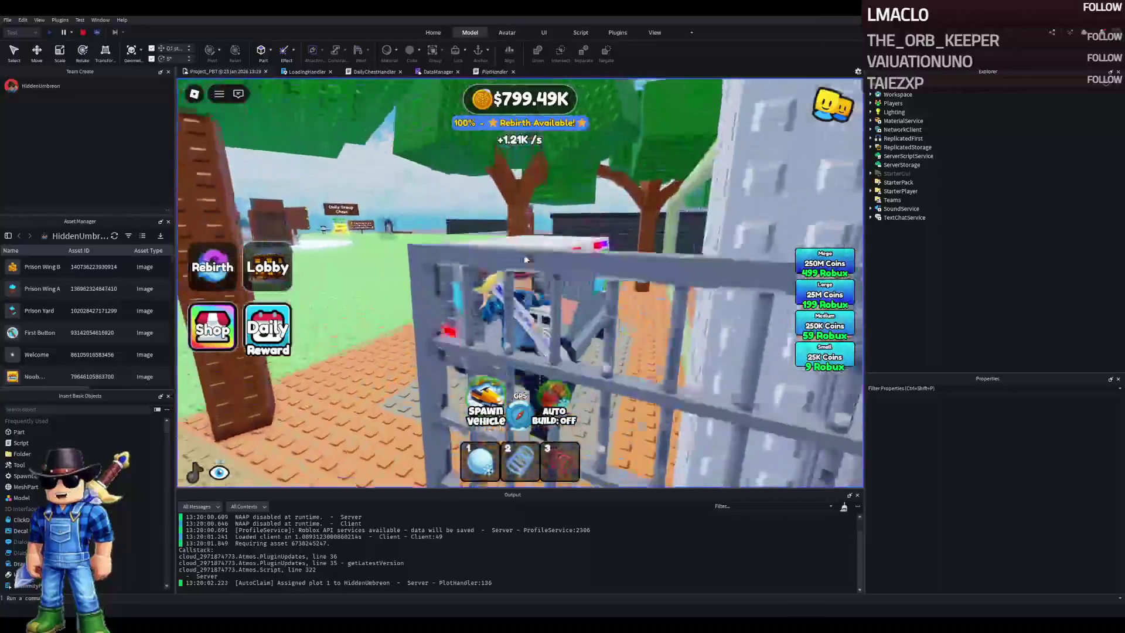
Return to the concrete prison building, walking its corridor and barred cells into the next room
{"action": "key", "text": "w"}
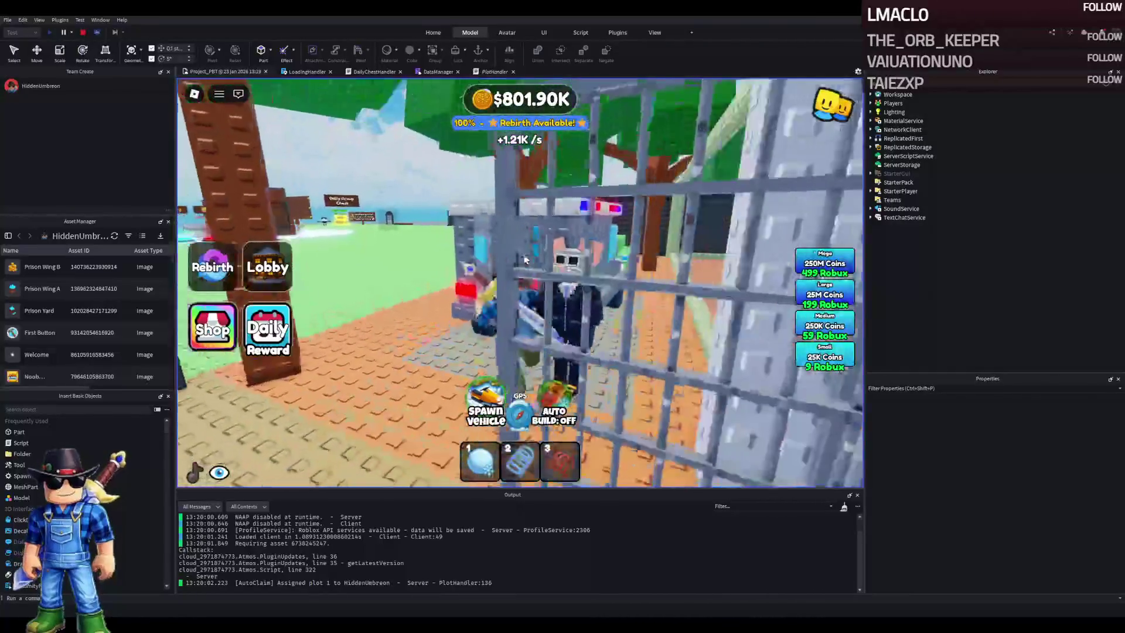
{"action": "key", "text": "w"}
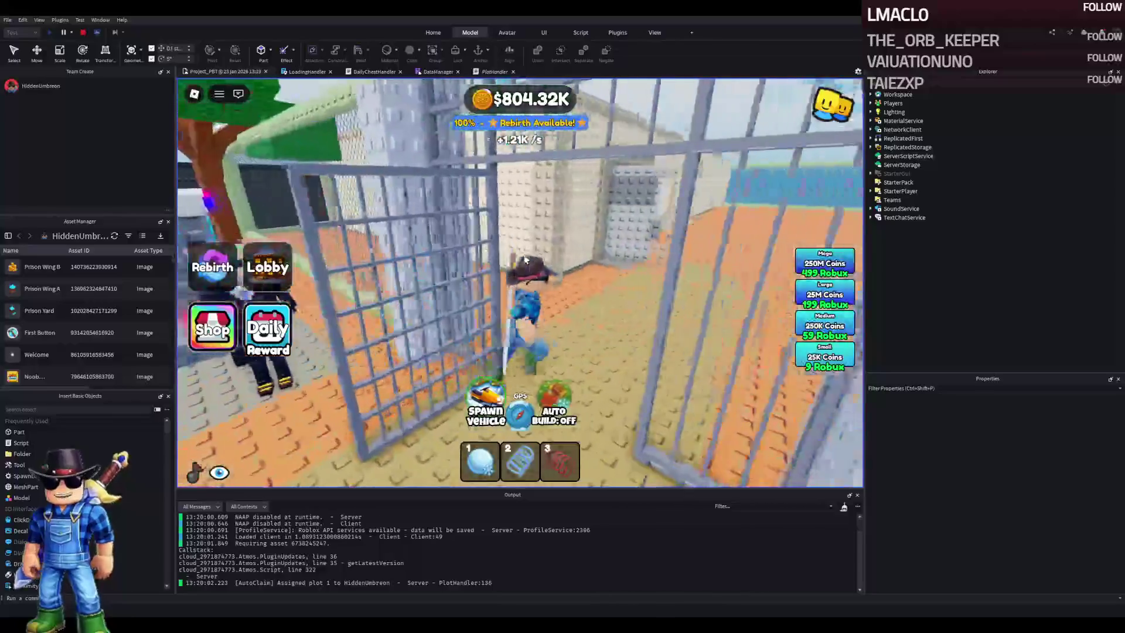
{"action": "key", "text": "w"}
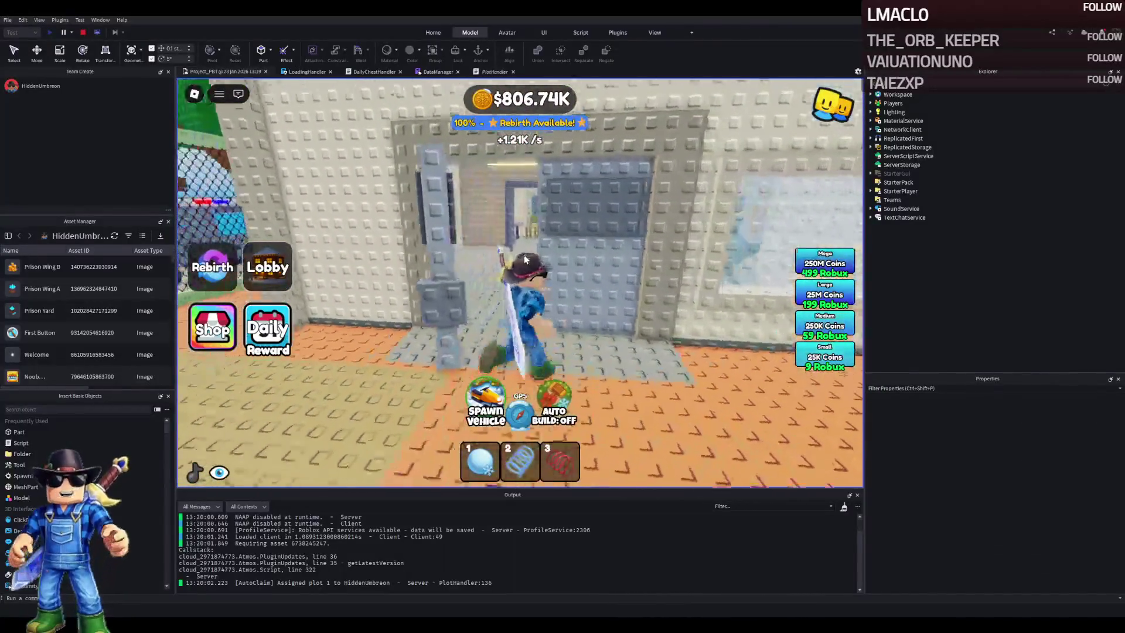
{"action": "key", "text": "w"}
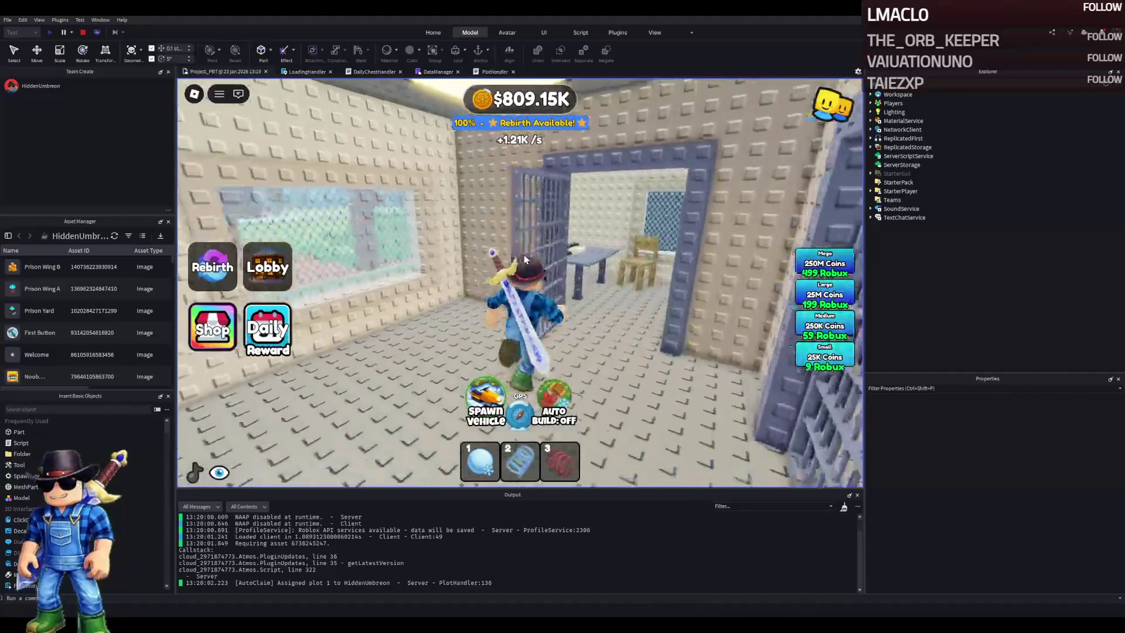
{"action": "key", "text": "w"}
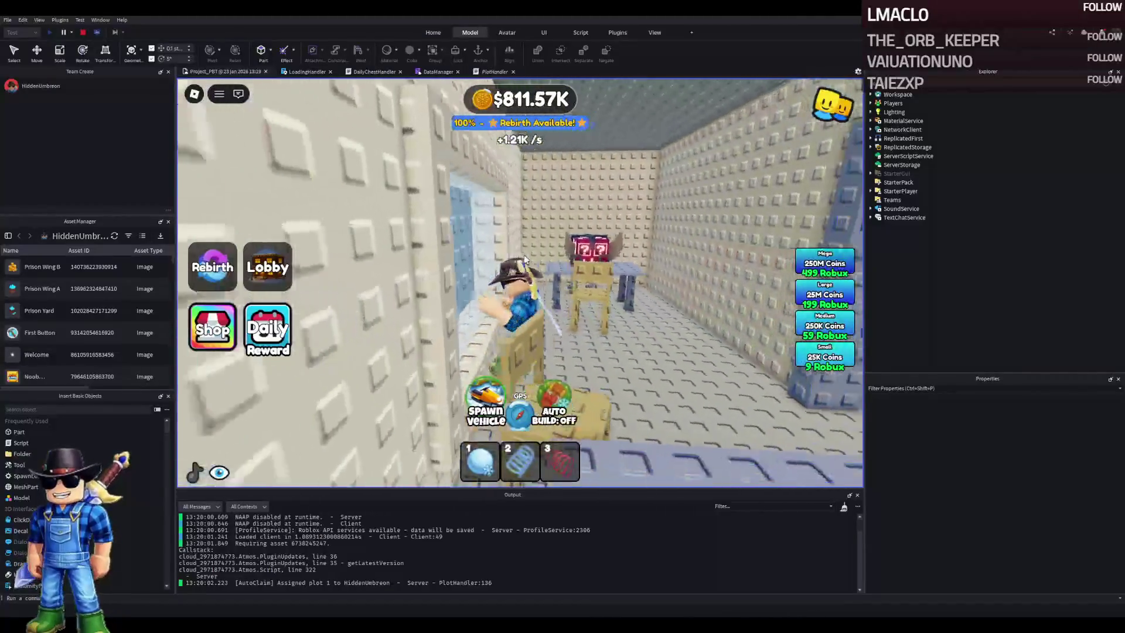
{"action": "key", "text": "w"}
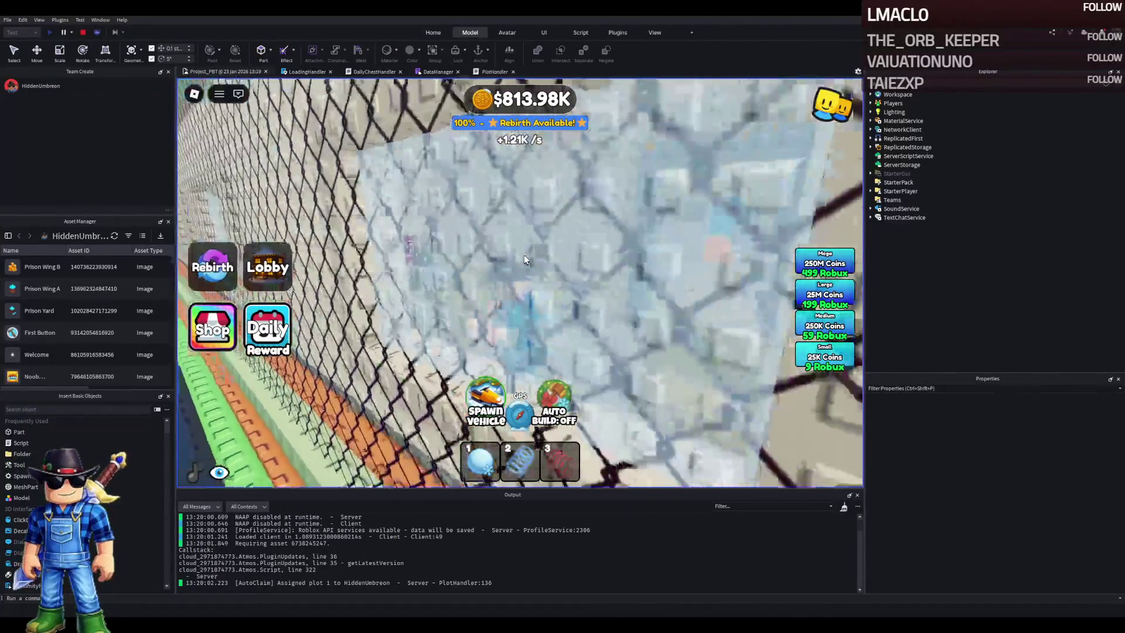
{"action": "key", "text": "w"}
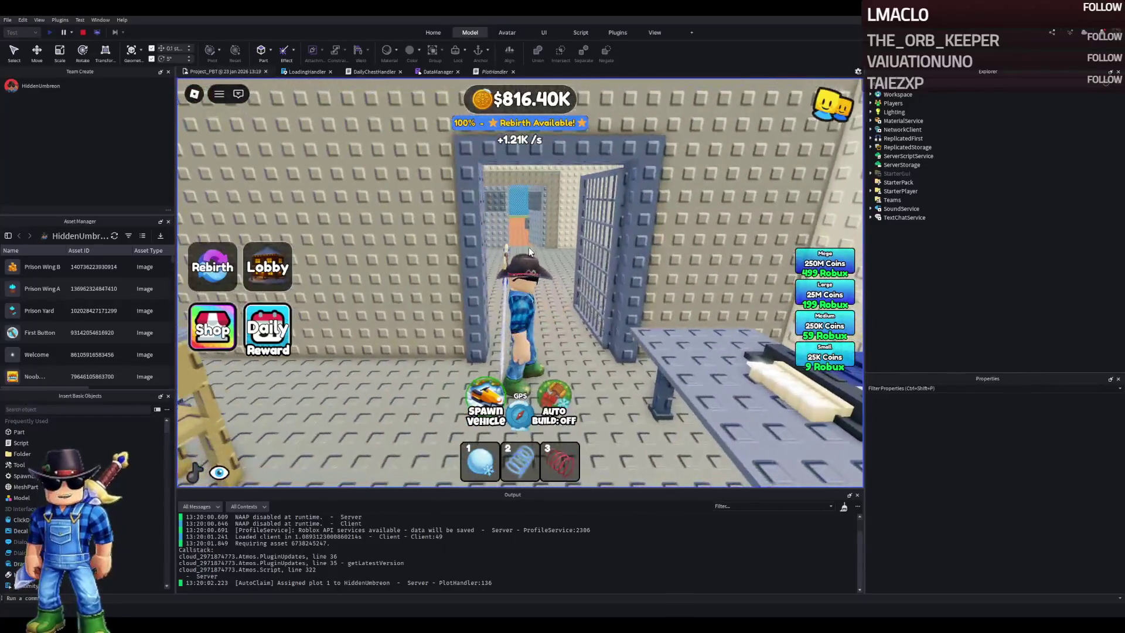
{"action": "key", "text": "w"}
{"action": "key", "text": "w"}
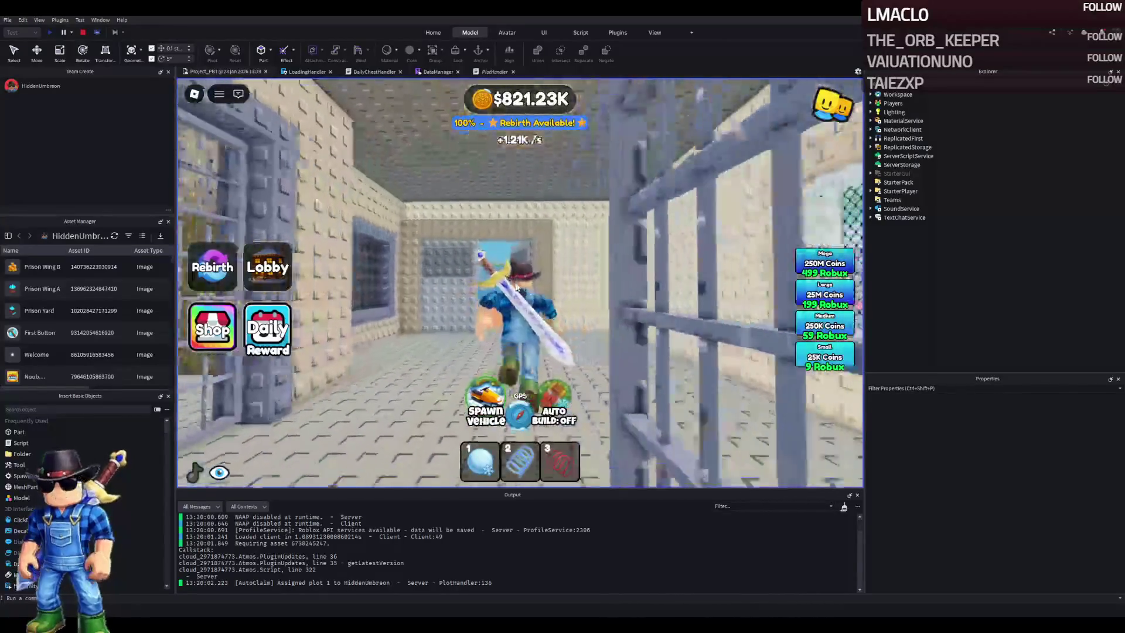
Cross the yard to the upgrade pads, circle the brick cage and step on the red Super Speed pad
{"action": "key", "text": "w"}
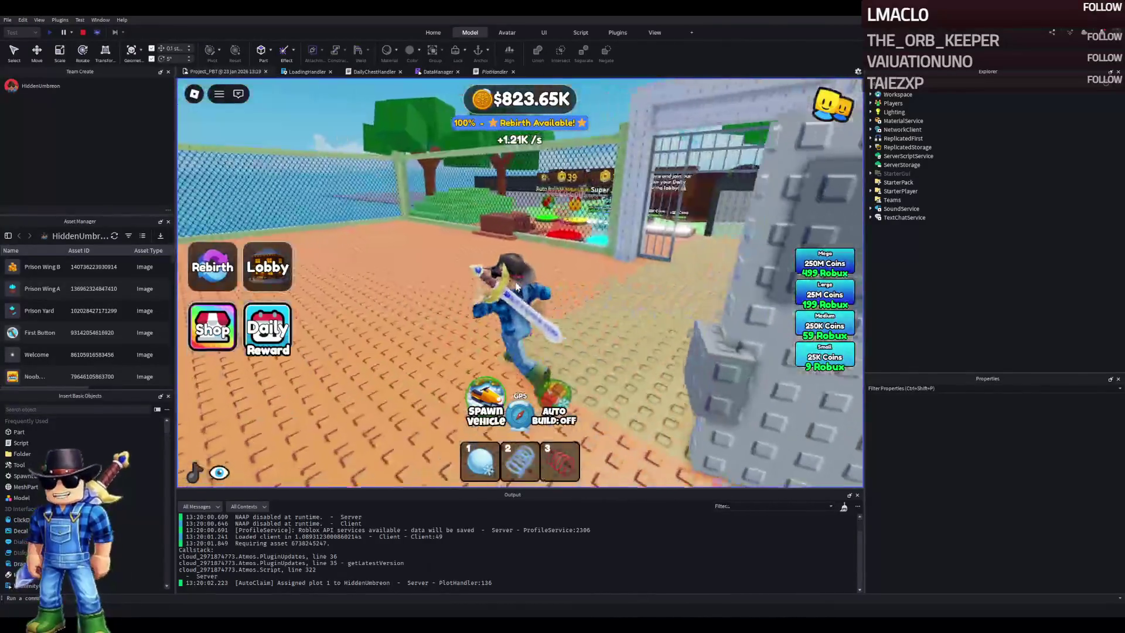
{"action": "key", "text": "w"}
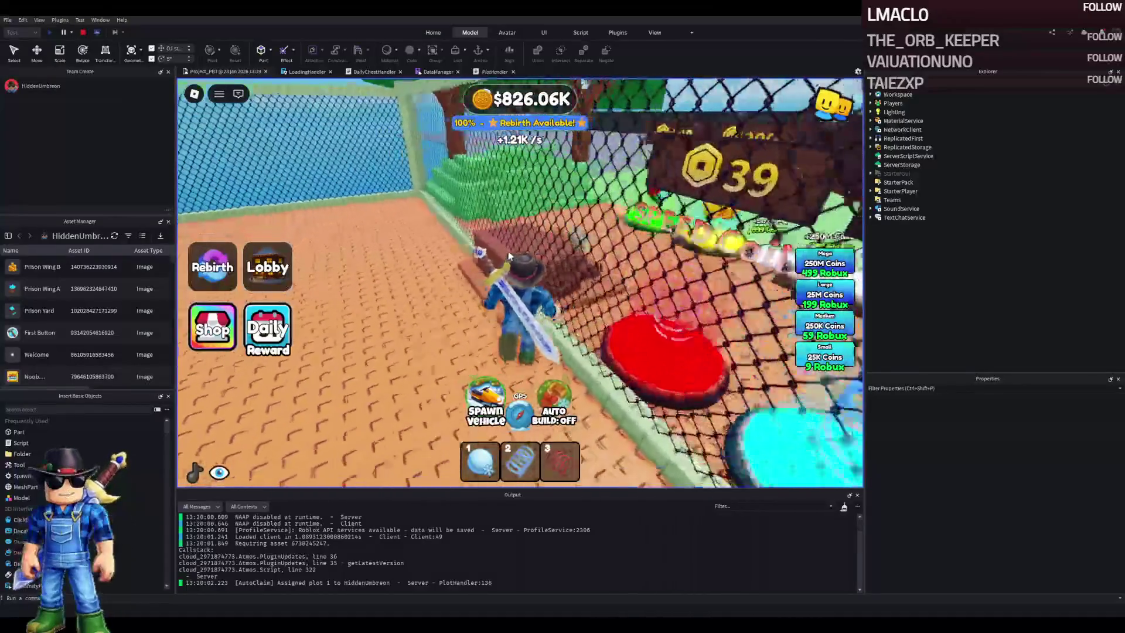
{"action": "key", "text": "w"}
{"action": "key", "text": "w"}
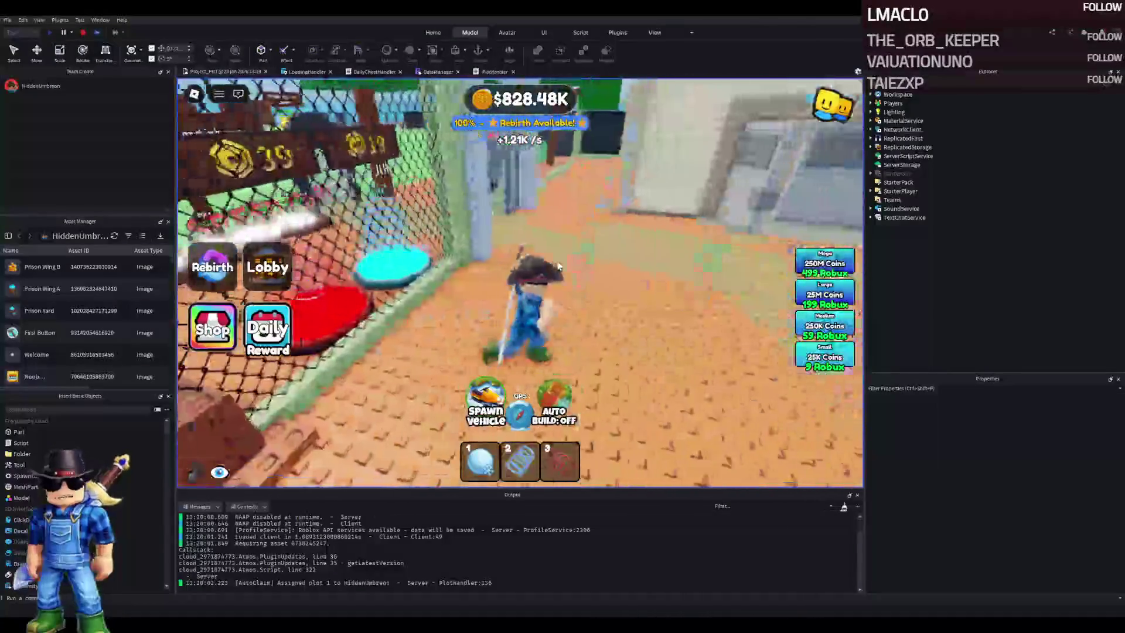
{"action": "key", "text": "w"}
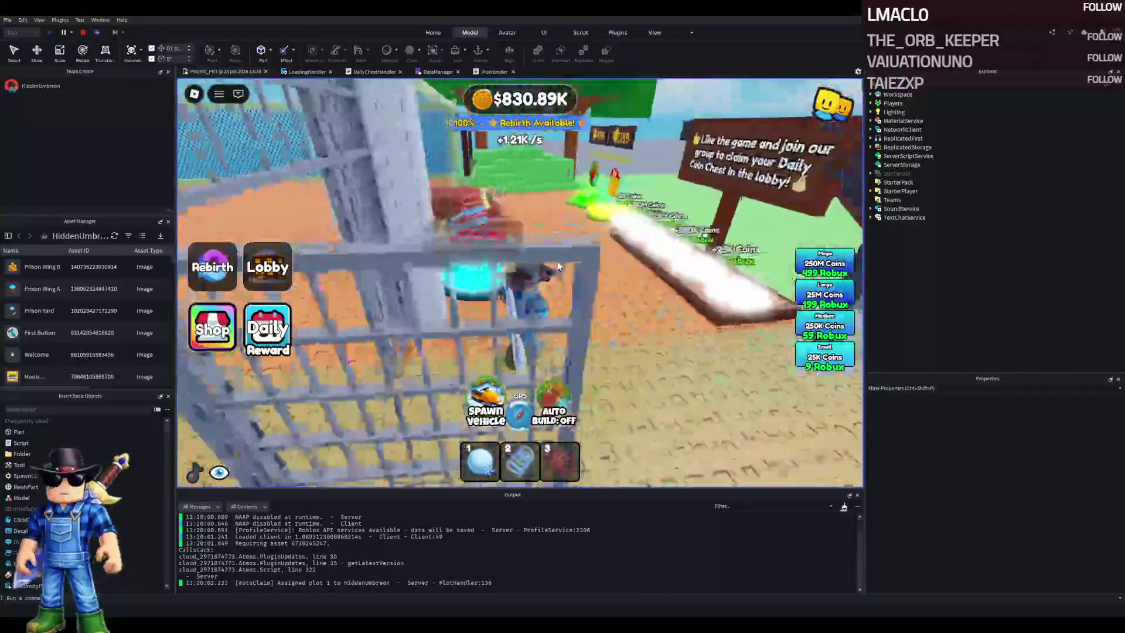
{"action": "key", "text": "w"}
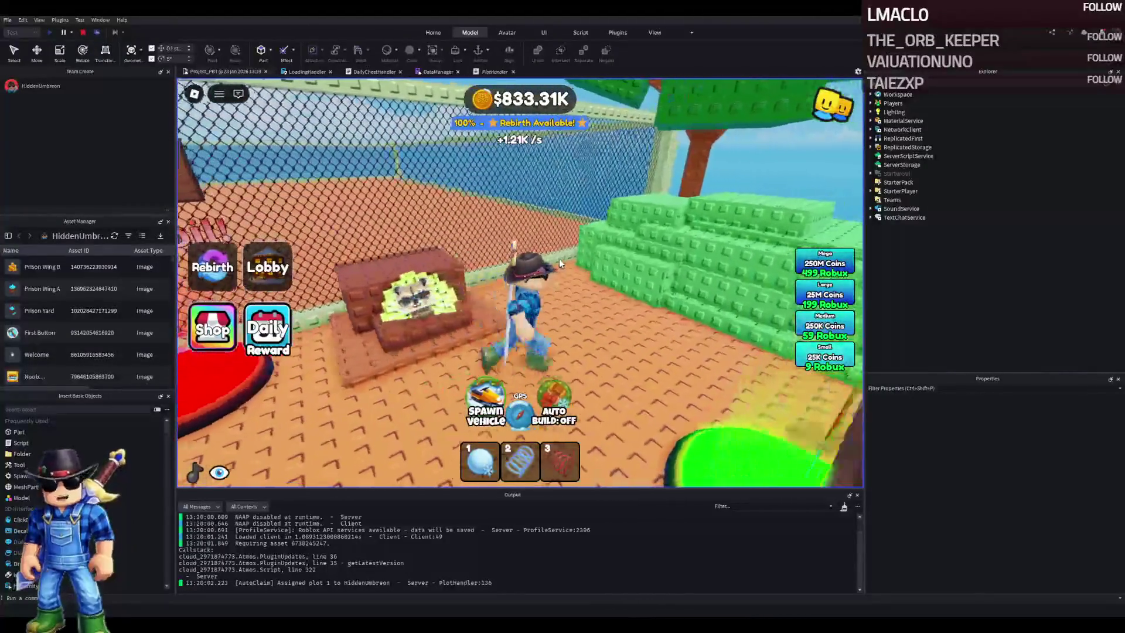
{"action": "key", "text": "w"}
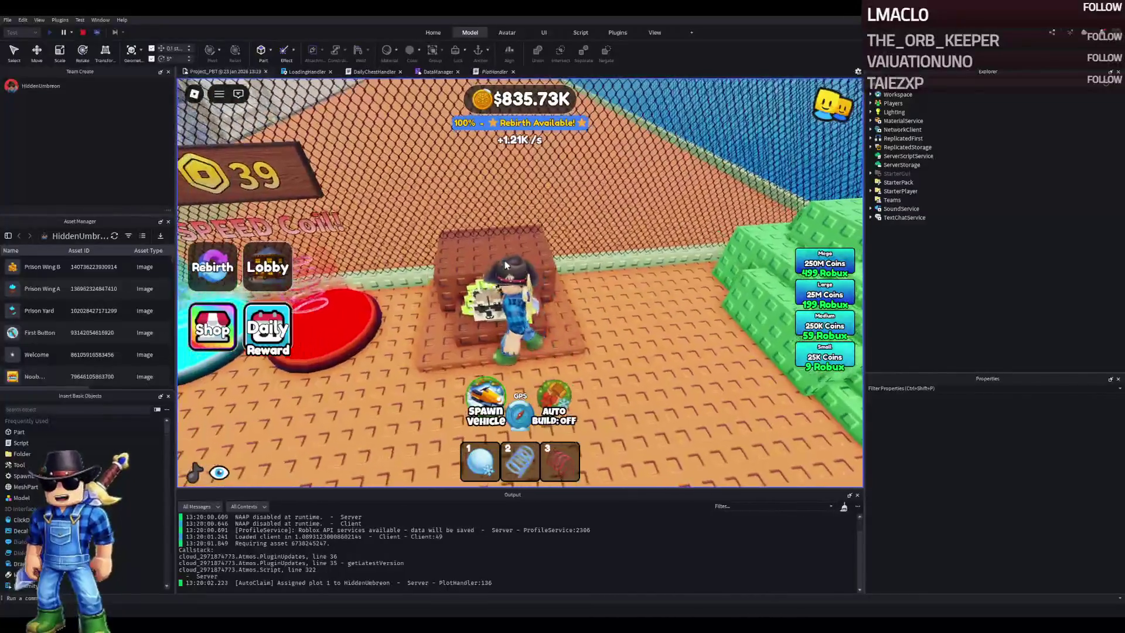
{"action": "key", "text": "w"}
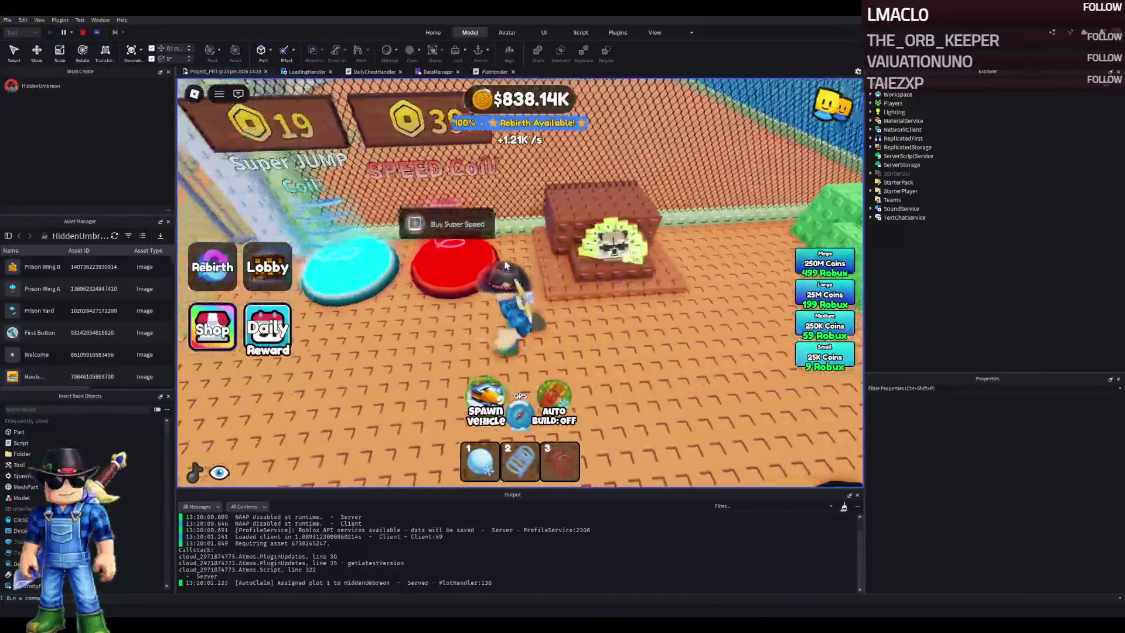
{"action": "key", "text": "w"}
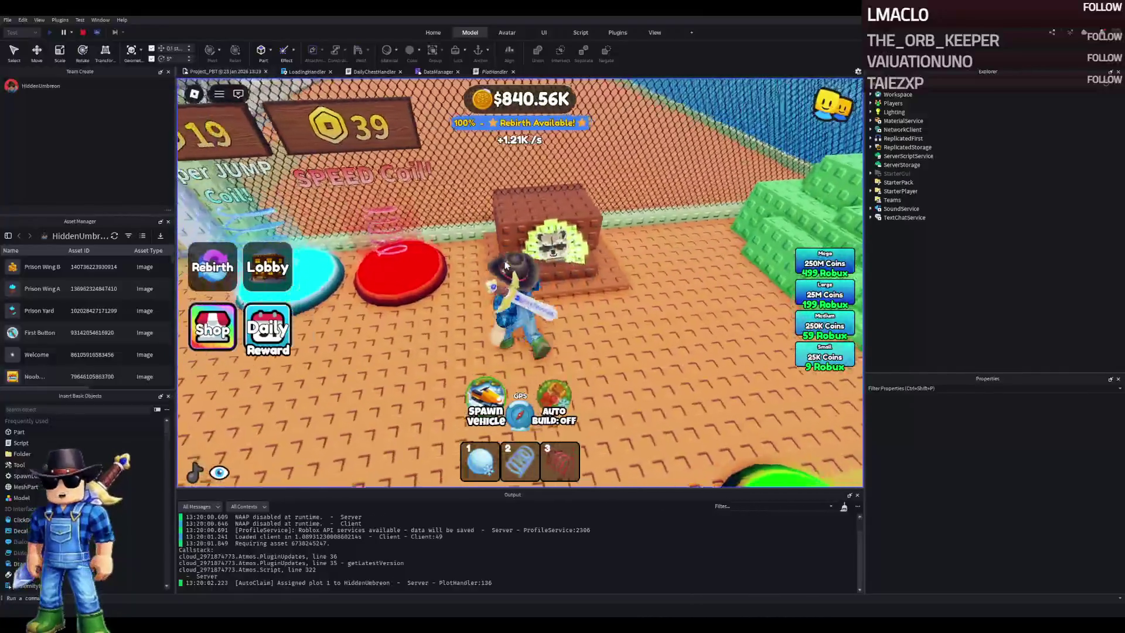
{"action": "key", "text": "w"}
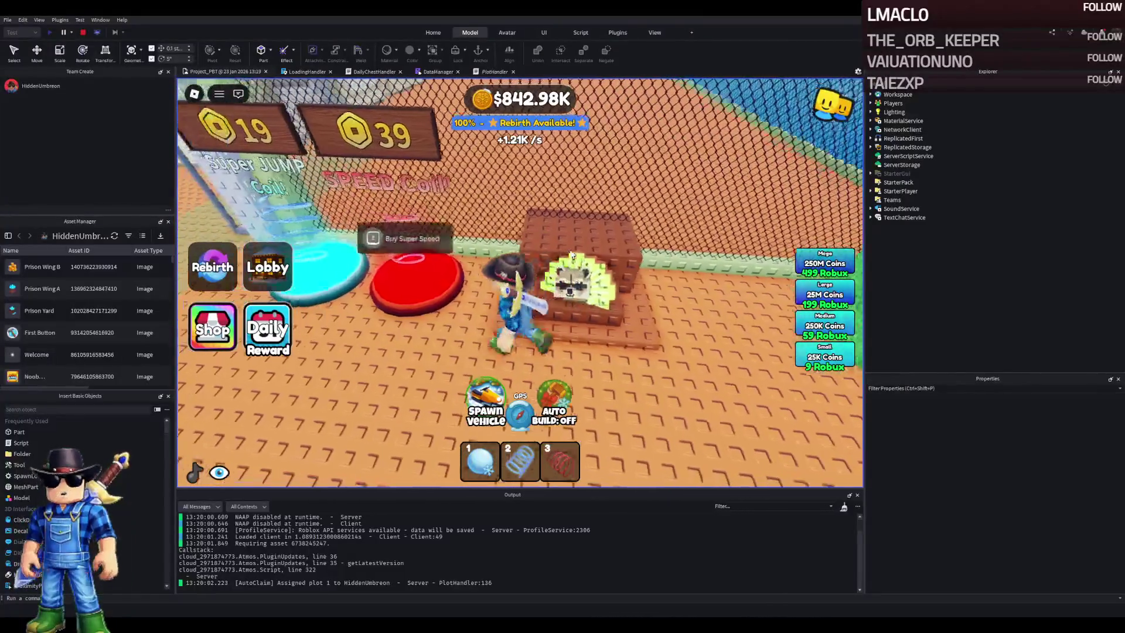
Leave the cage, pass the brick wall, and cross the fenced yard to the prison wall's metal door
{"action": "key", "text": "w"}
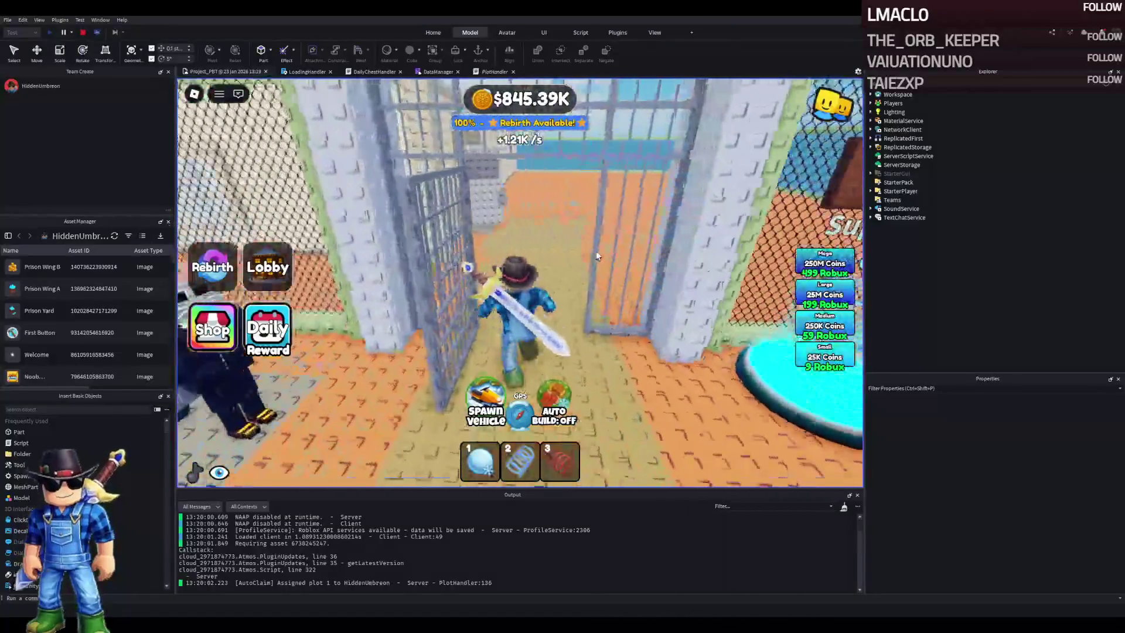
{"action": "key", "text": "w"}
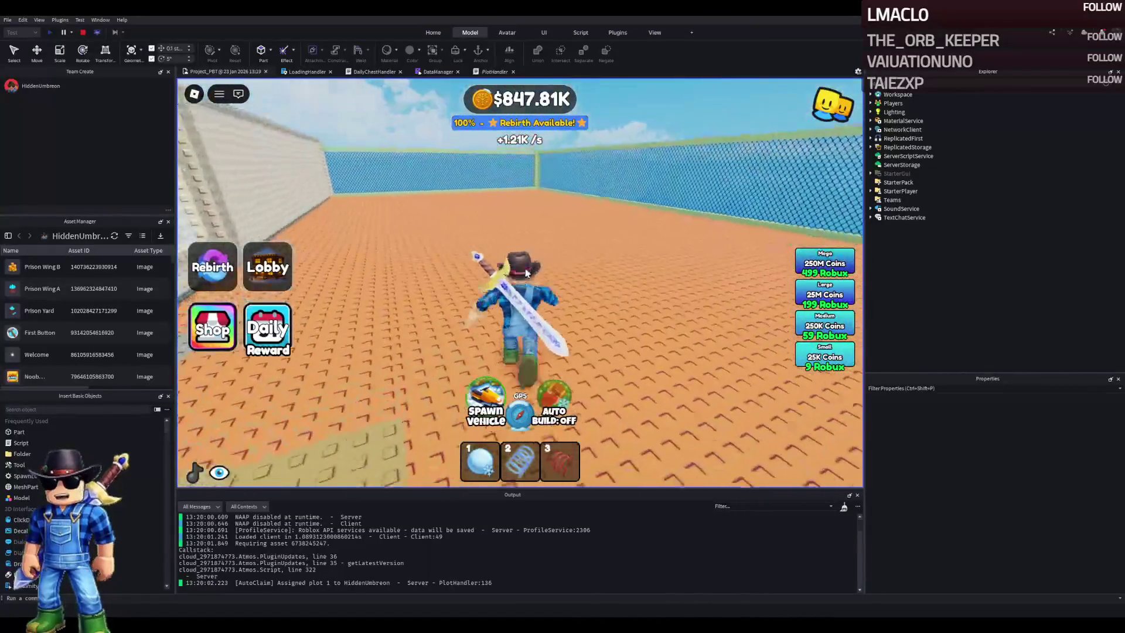
{"action": "key", "text": "w"}
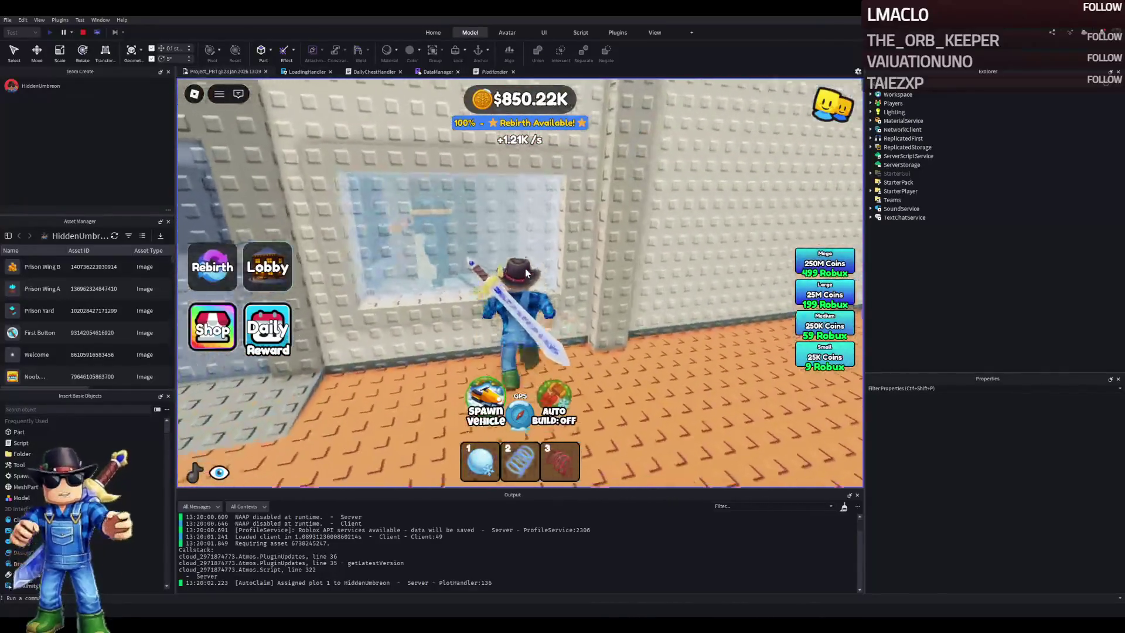
{"action": "key", "text": "w"}
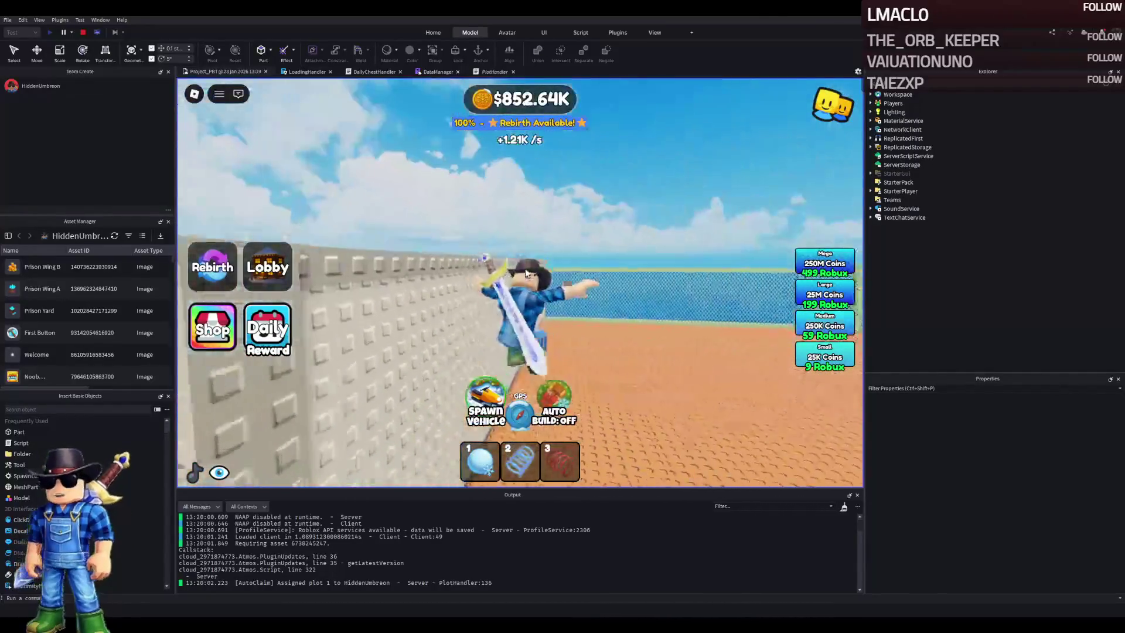
{"action": "key", "text": "w"}
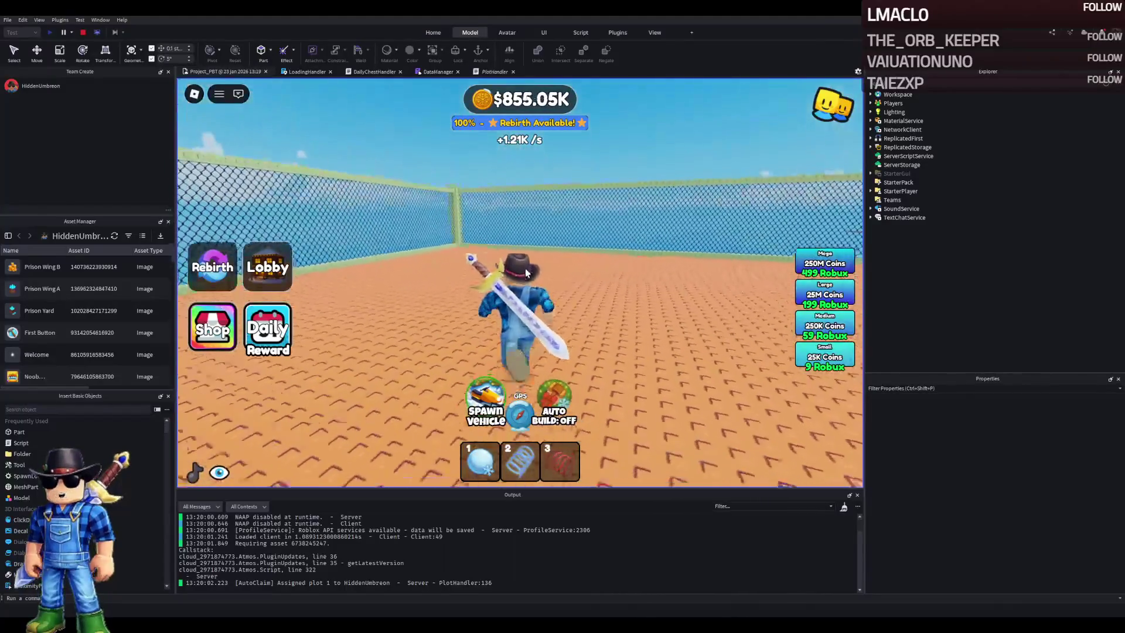
{"action": "key", "text": "w"}
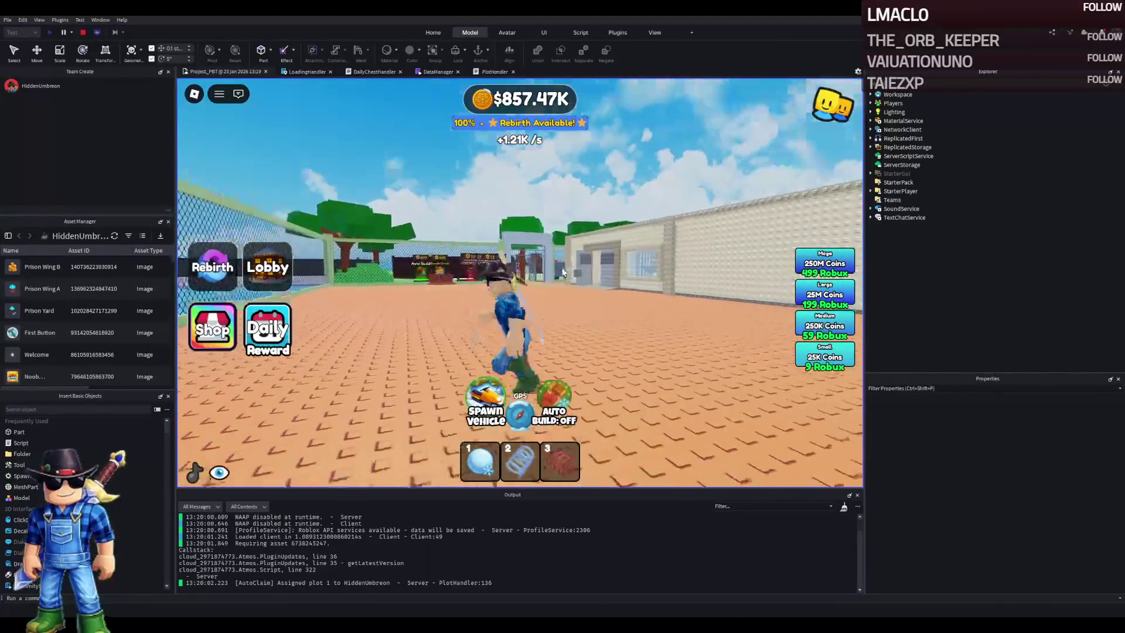
{"action": "key", "text": "w"}
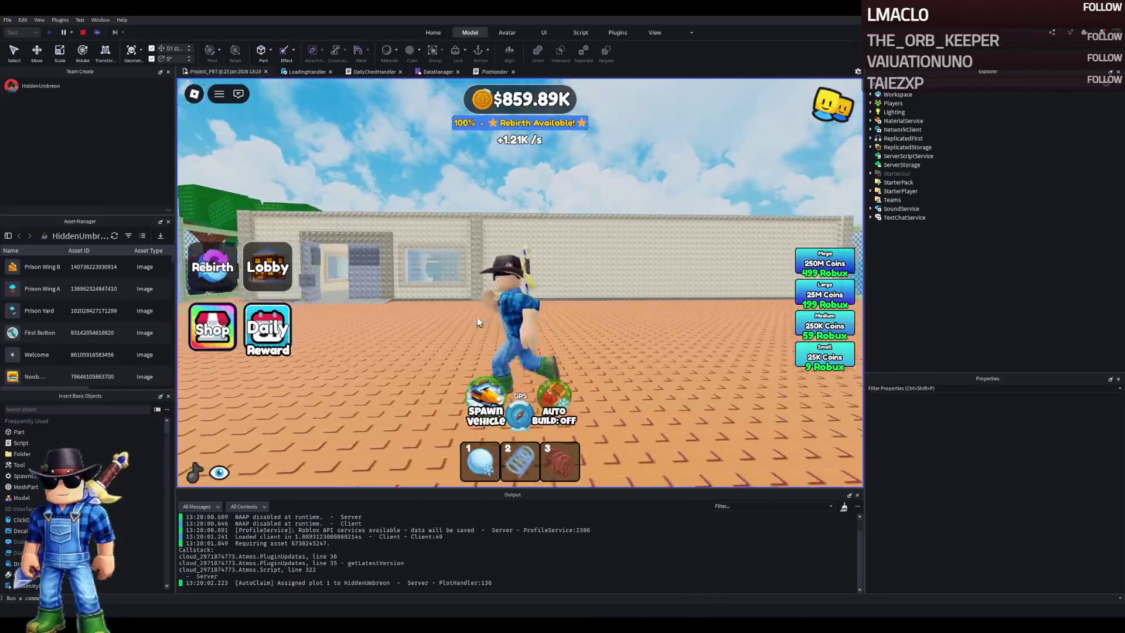
{"action": "key", "text": "w"}
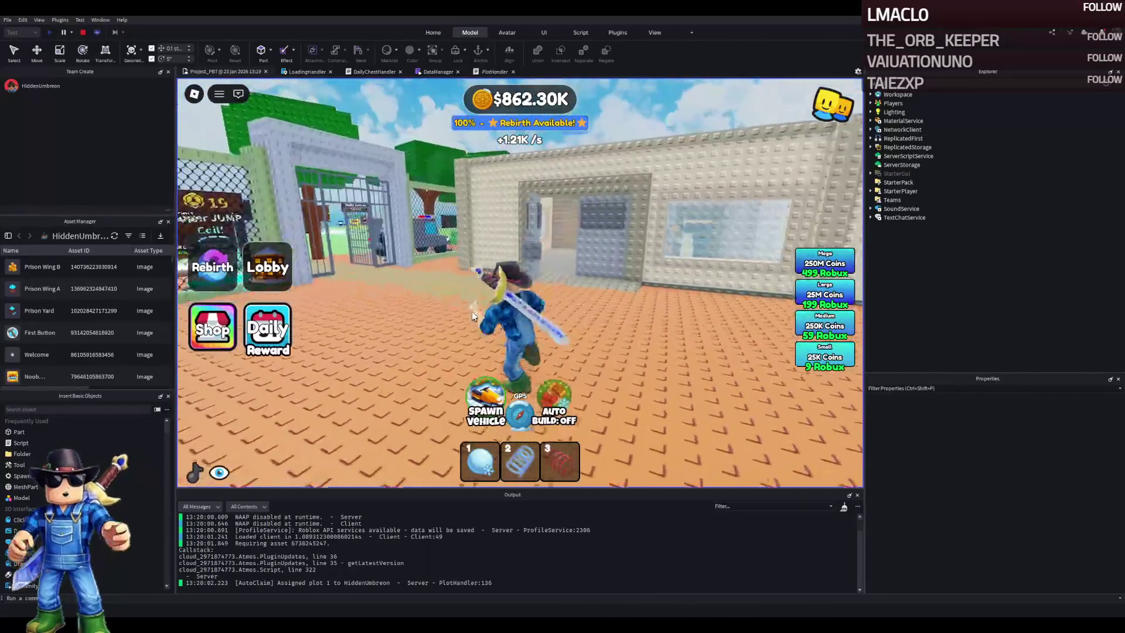
{"action": "key", "text": "w"}
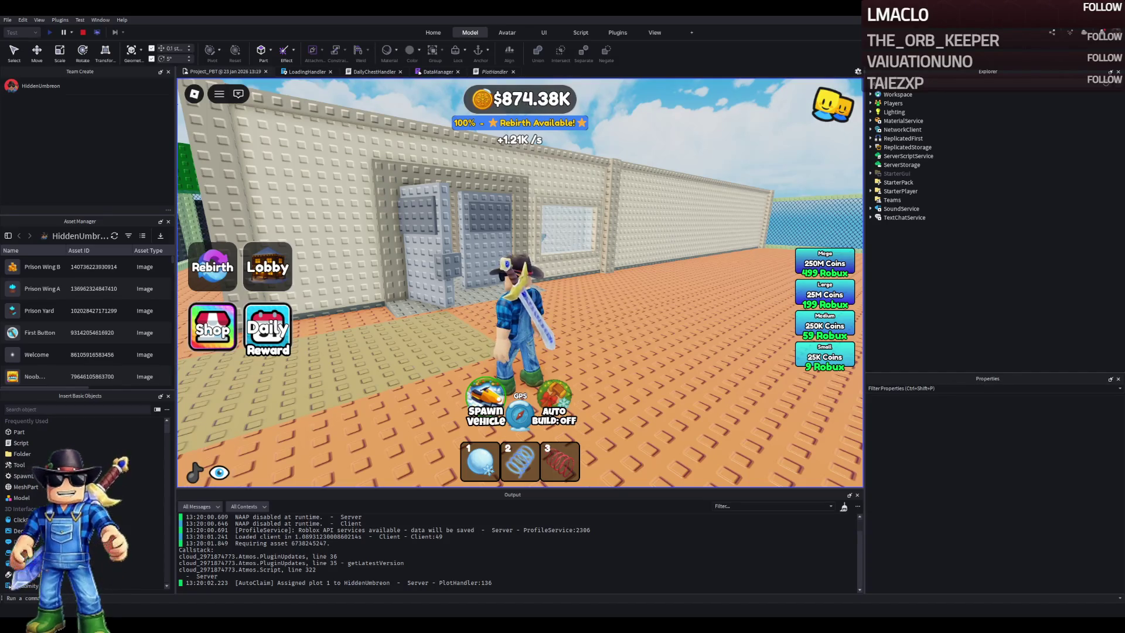
Run through the prison gate into the cell block and visit two barred cell doors
{"action": "key", "text": "w"}
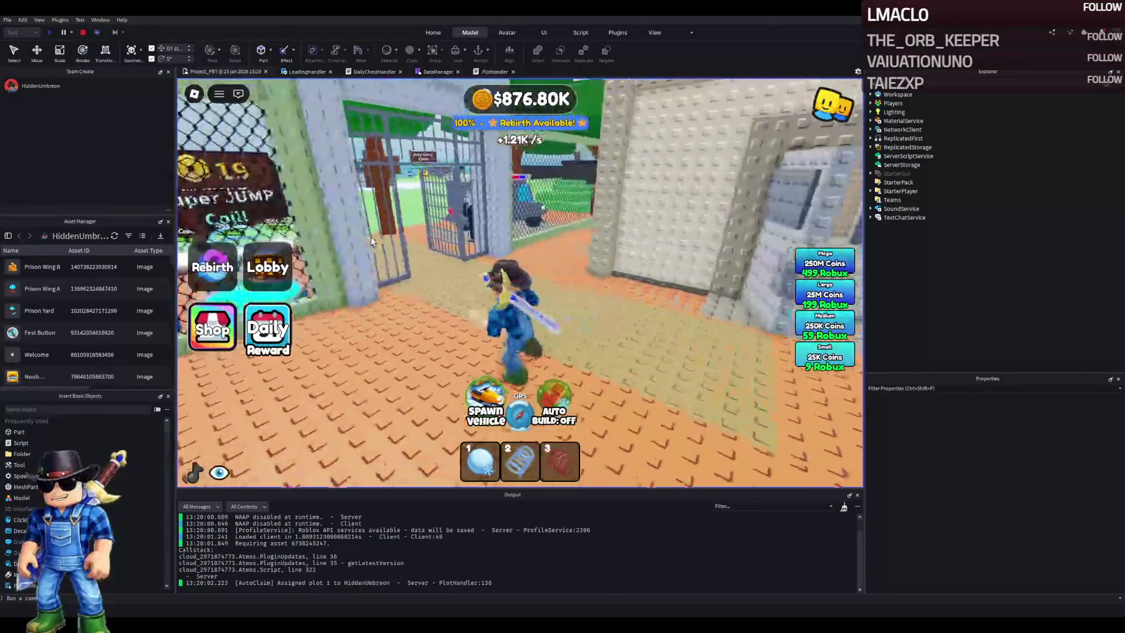
{"action": "key", "text": "w"}
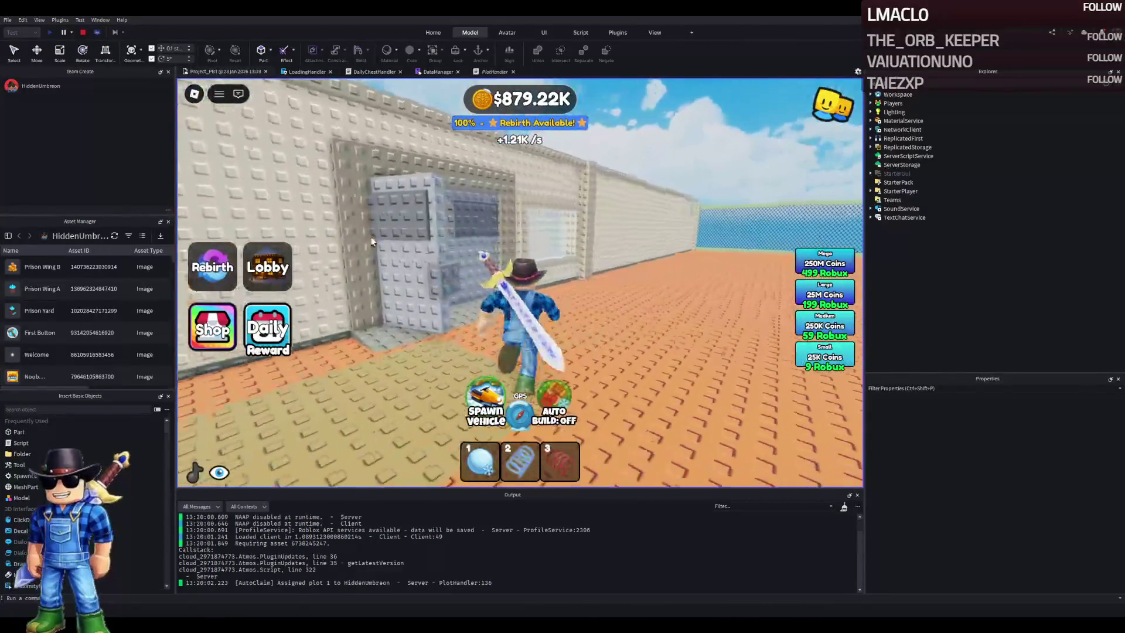
{"action": "key", "text": "w"}
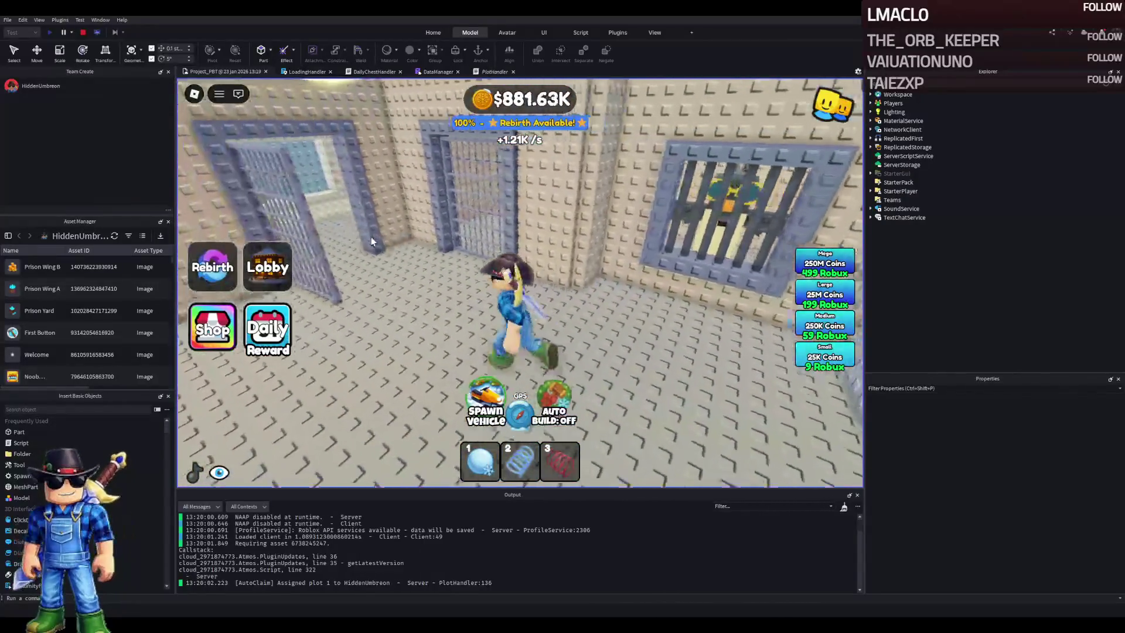
{"action": "key", "text": "w"}
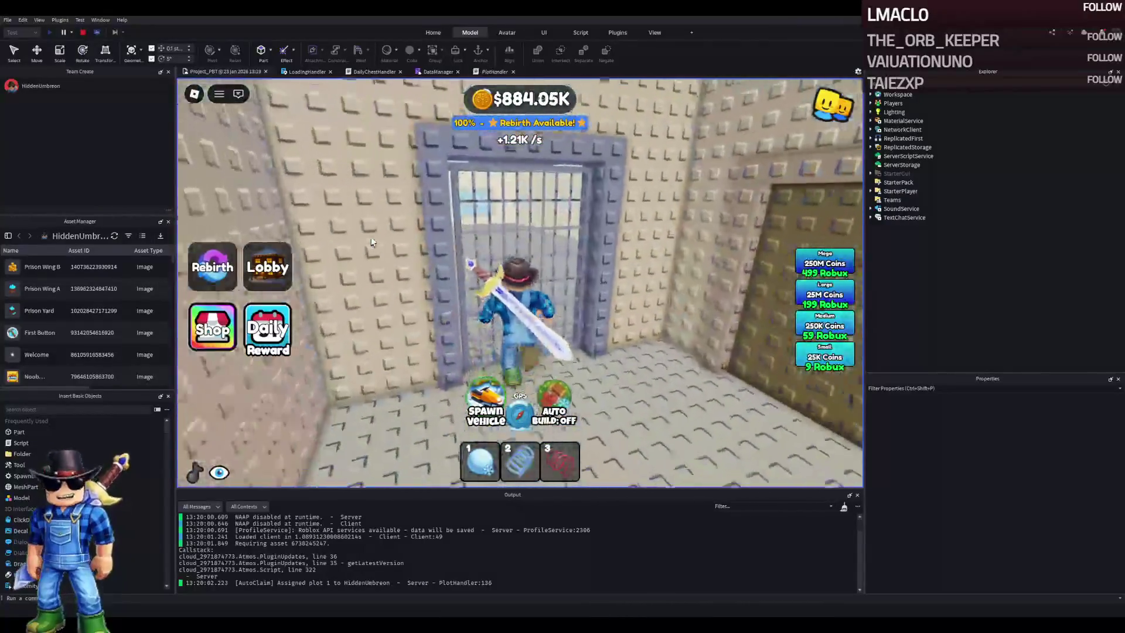
{"action": "key", "text": "w"}
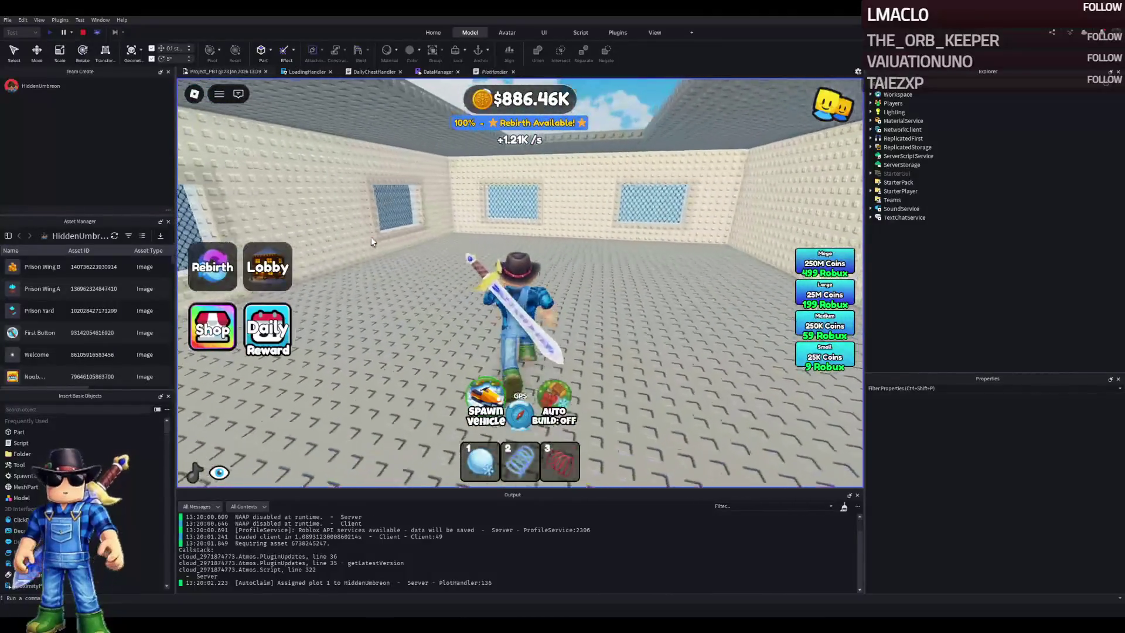
{"action": "key", "text": "w"}
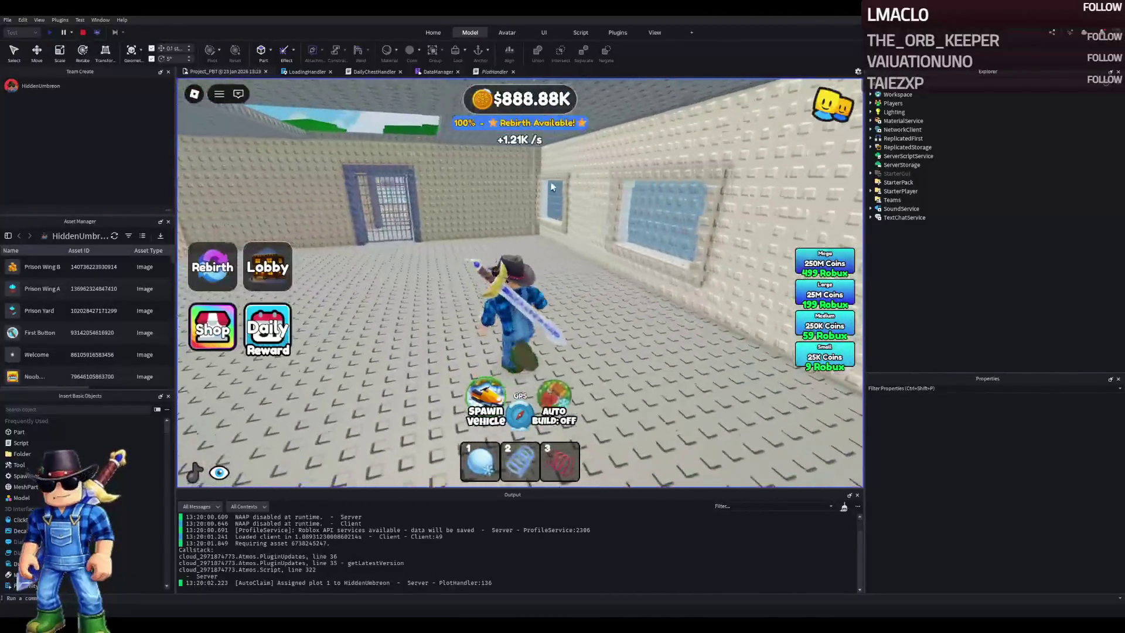
{"action": "key", "text": "w"}
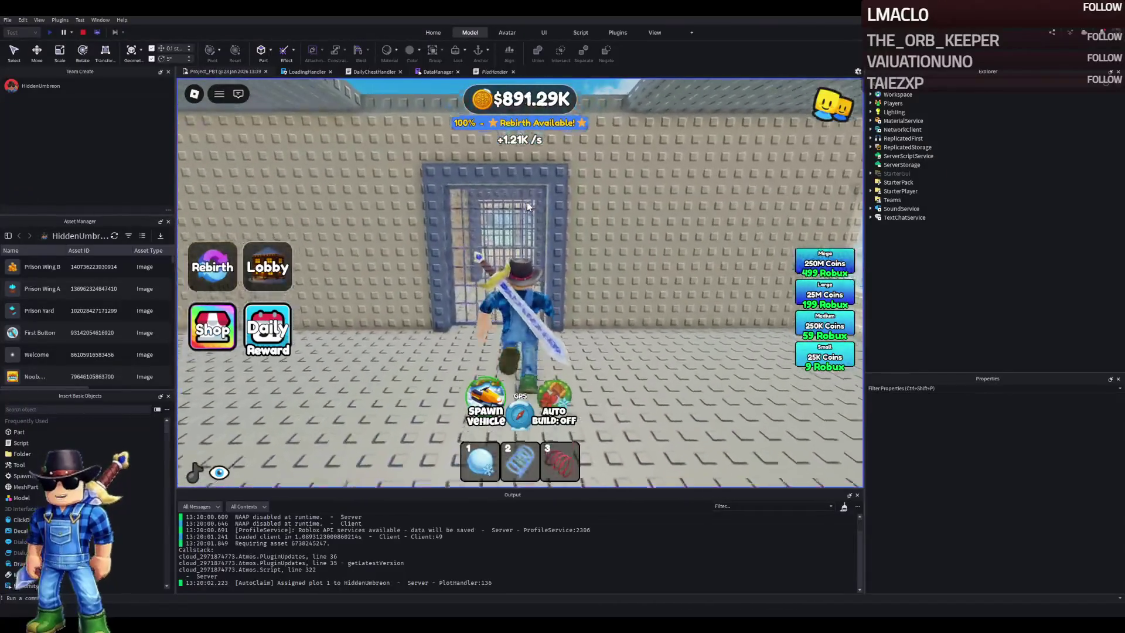
Step into a barred cell, walk back out to the windowed room, then return to its doorway
{"action": "key", "text": "a"}
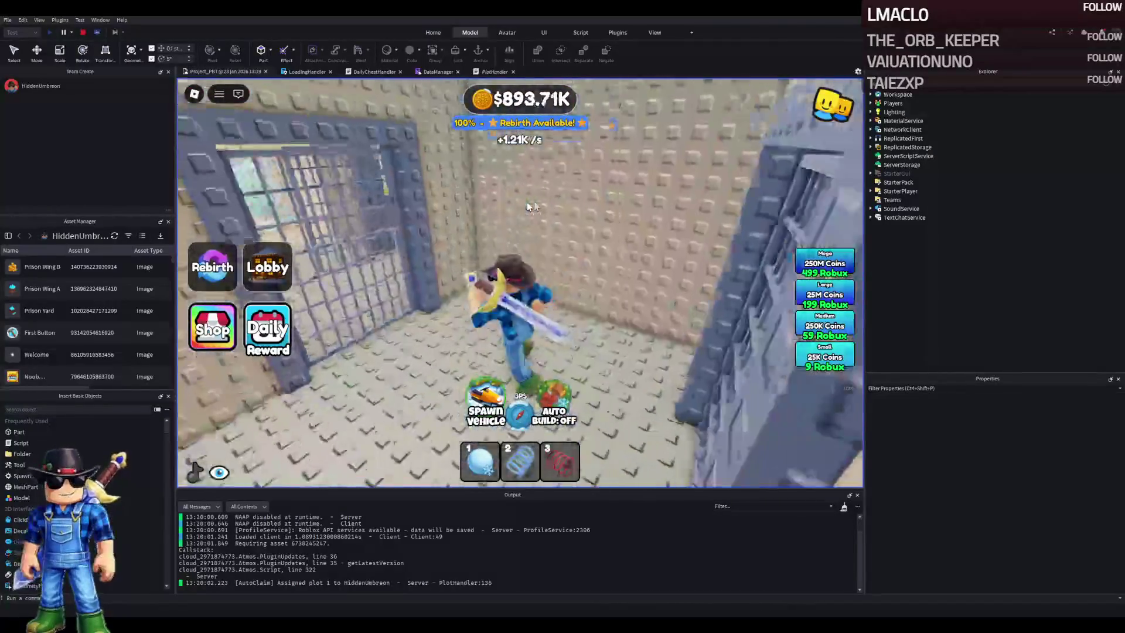
{"action": "key", "text": "w"}
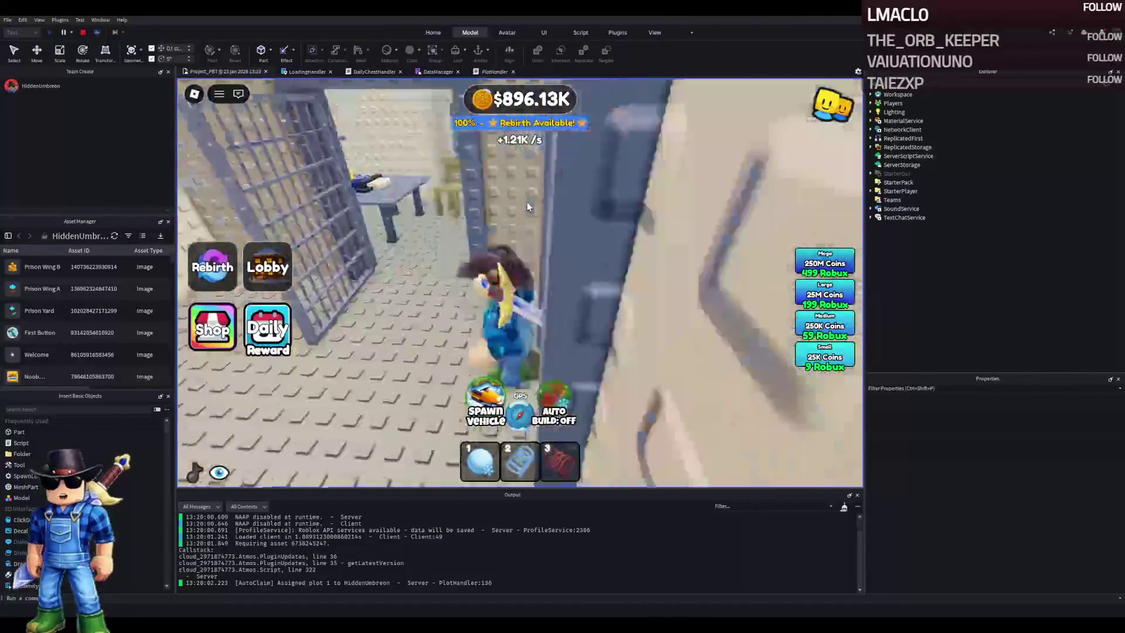
{"action": "key", "text": "w"}
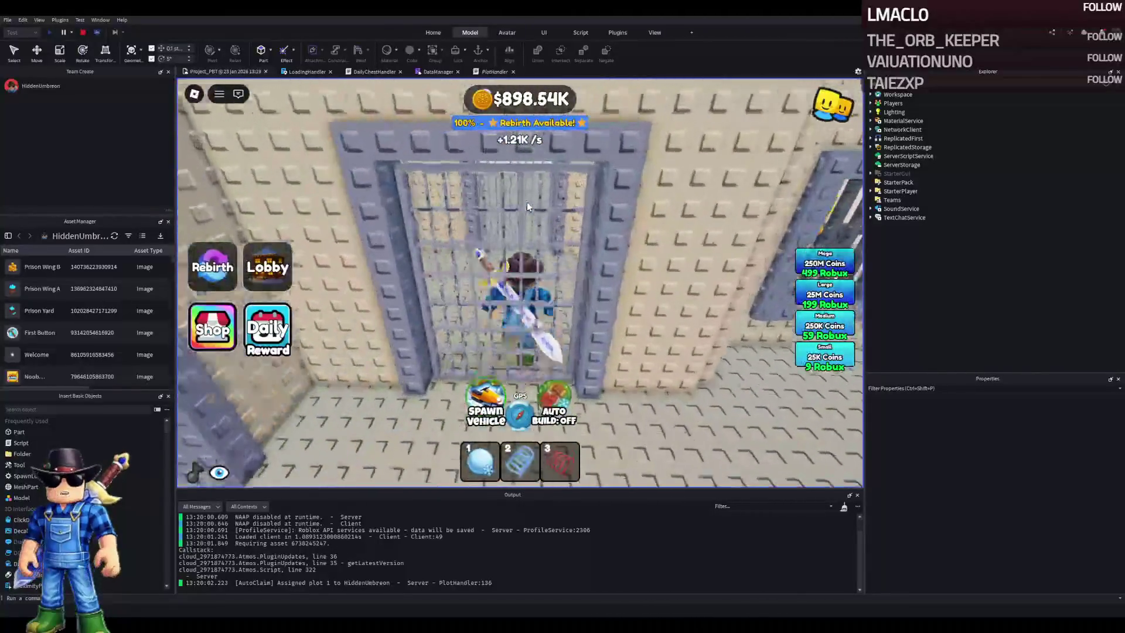
{"action": "key", "text": "w"}
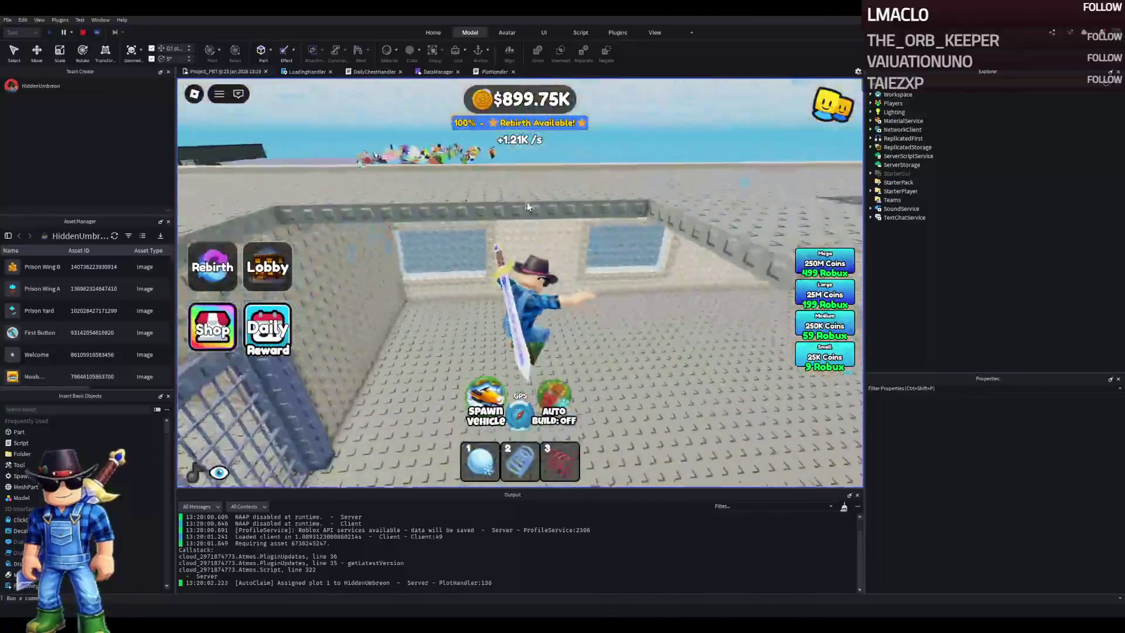
{"action": "key", "text": "w"}
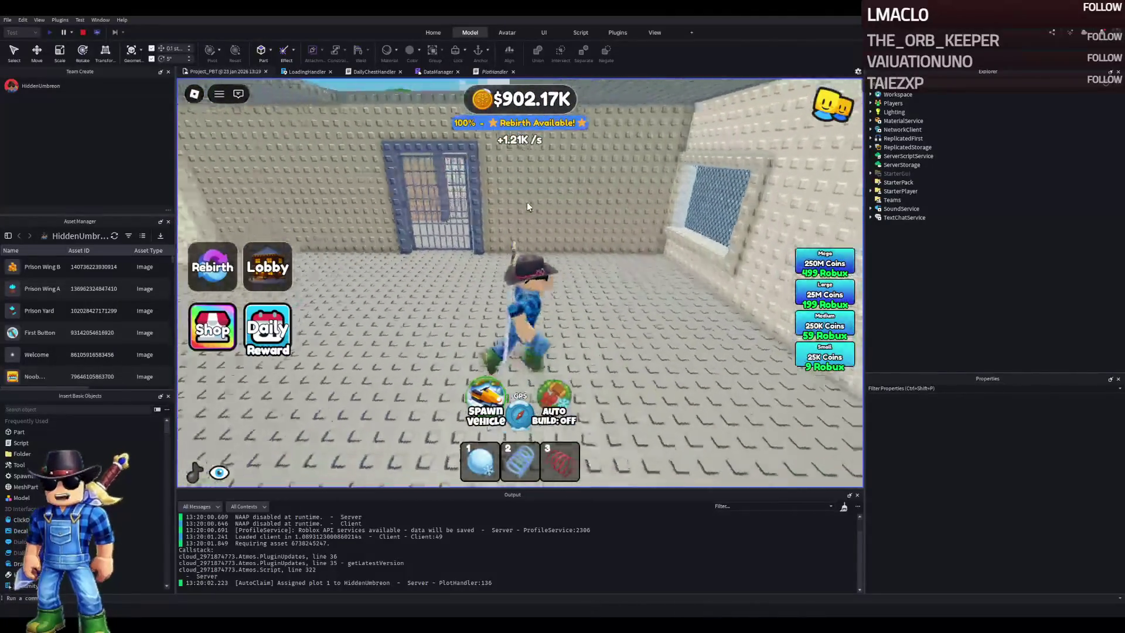
{"action": "key", "text": "w"}
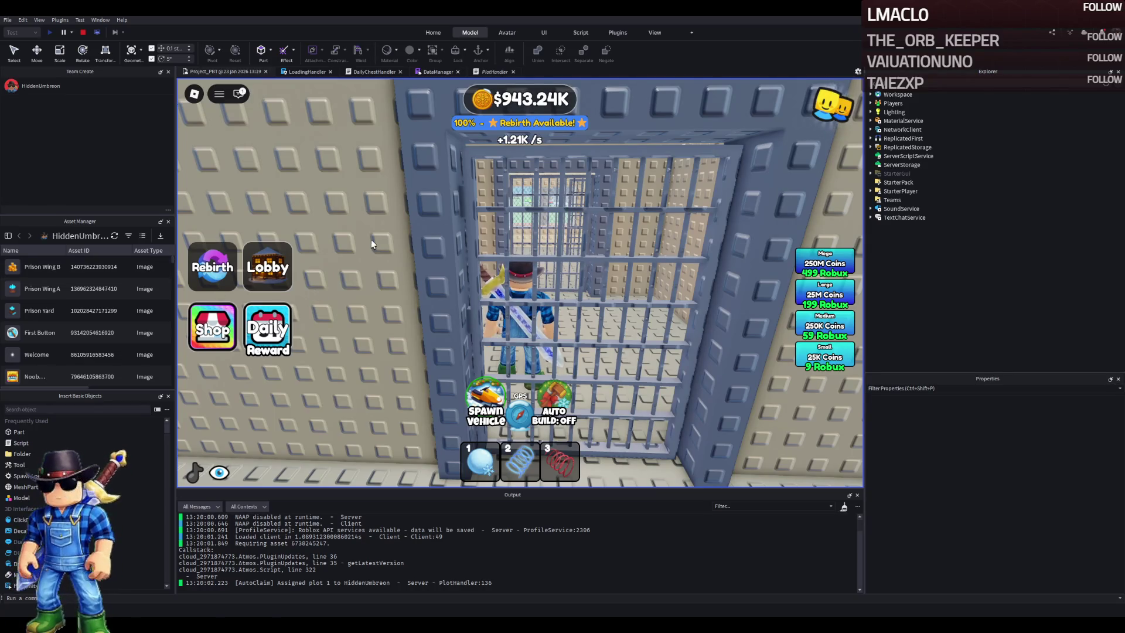
Back out of the jail cell, re-enter through its door and reach the table and chair
{"action": "key", "text": "s"}
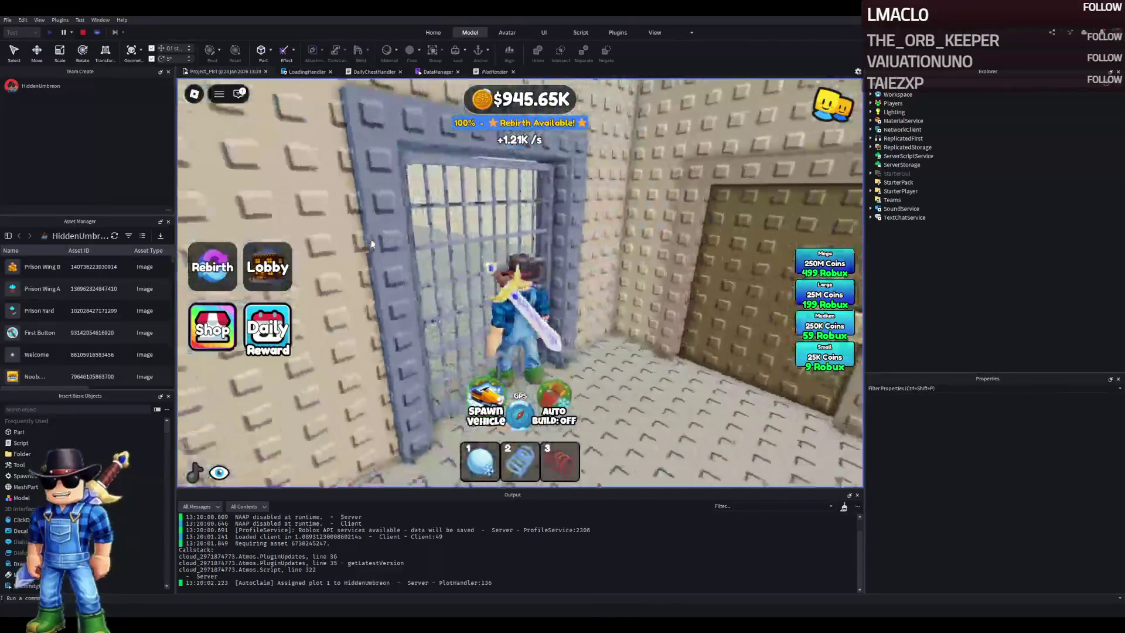
{"action": "key", "text": "w"}
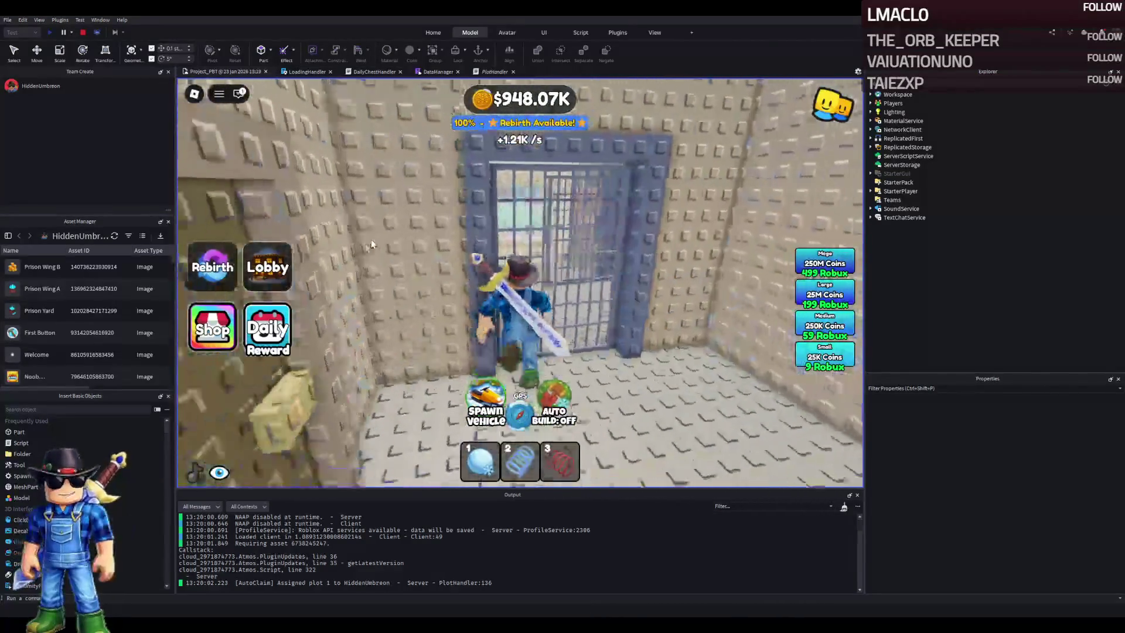
{"action": "key", "text": "w"}
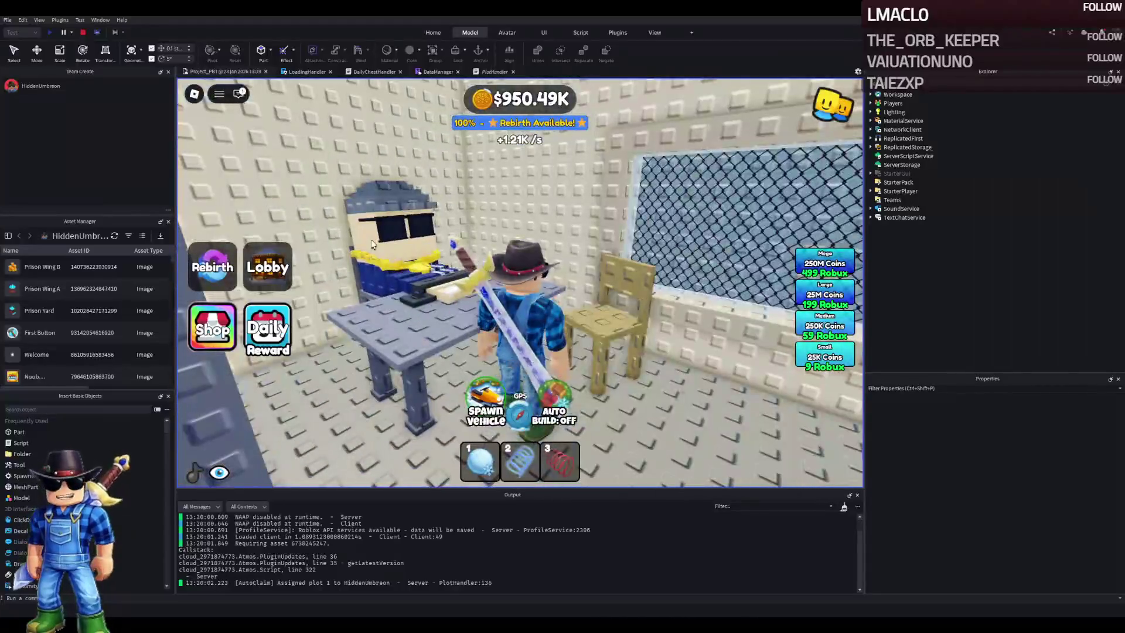
{"action": "key", "text": "d"}
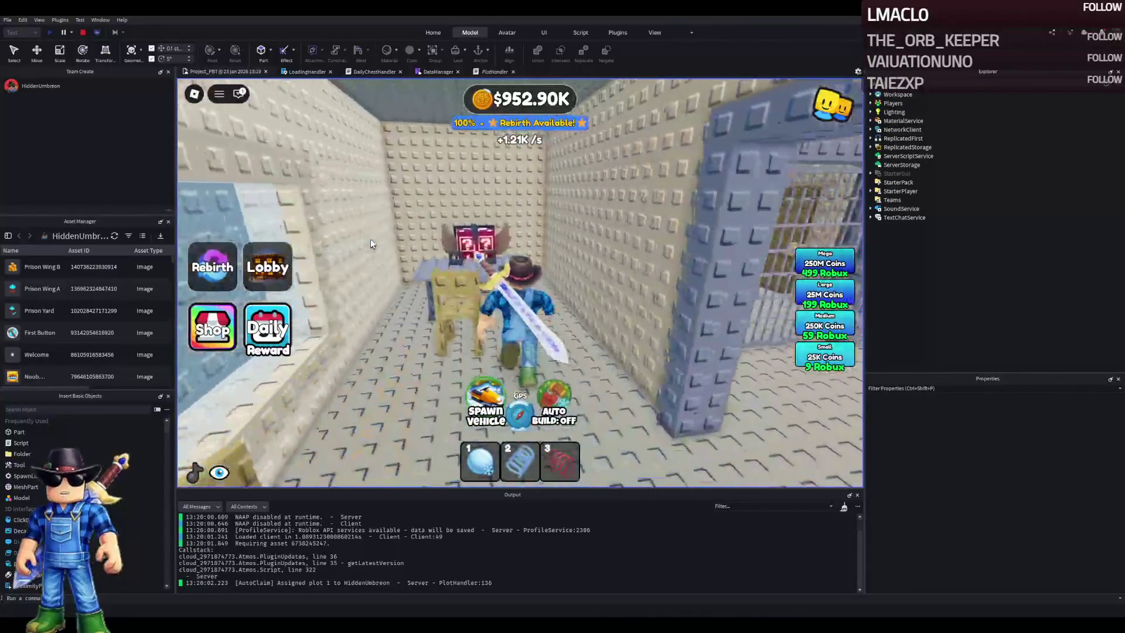
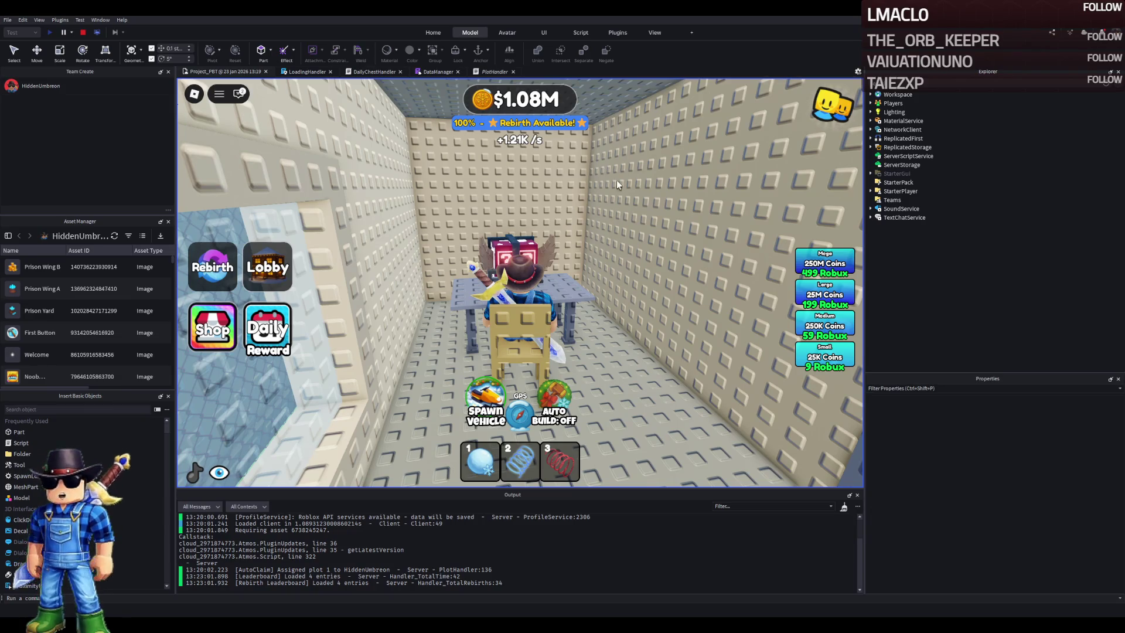
Walk the avatar from the prison cell through the gate, into the yard and toward the trees
{"action": "key", "text": "Left"}
{"action": "key", "text": "Left"}
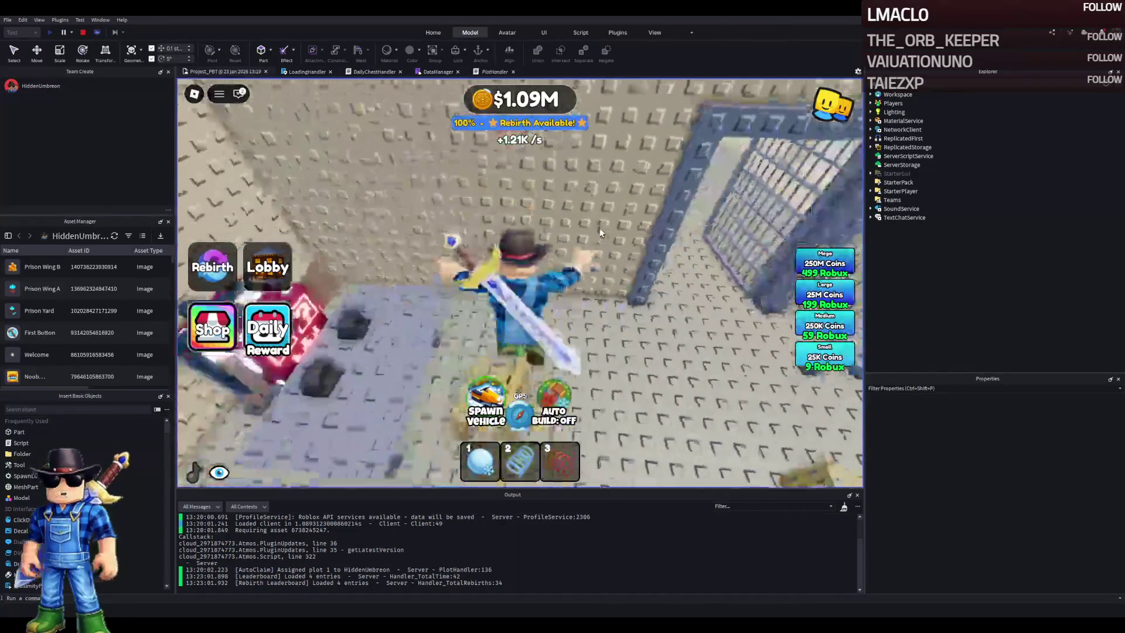
{"action": "key", "text": "w"}
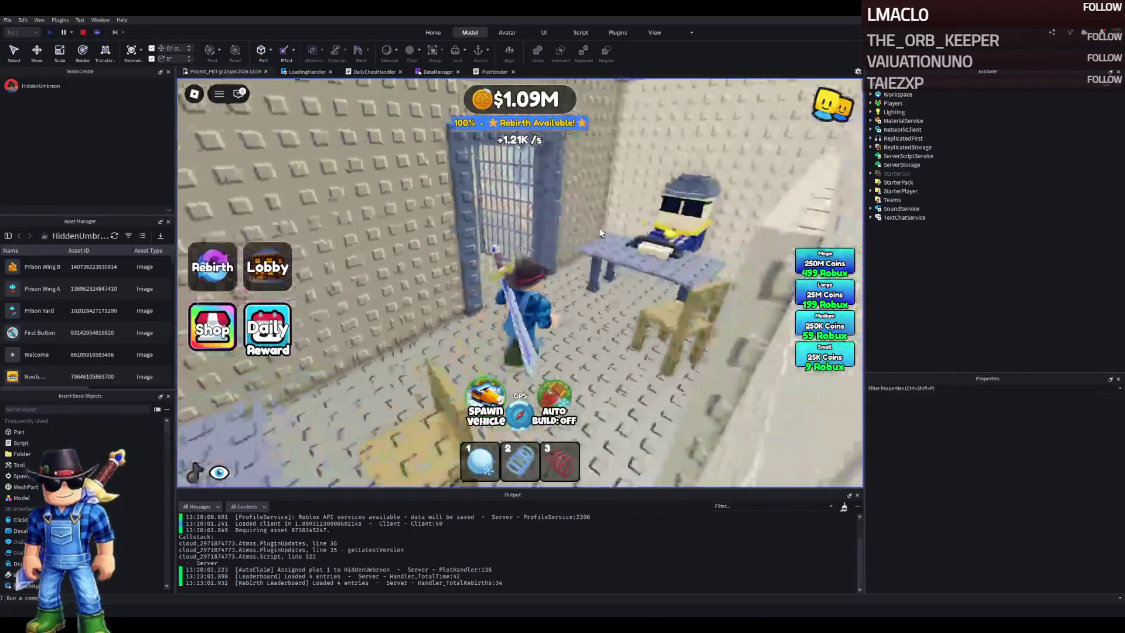
{"action": "key", "text": "w"}
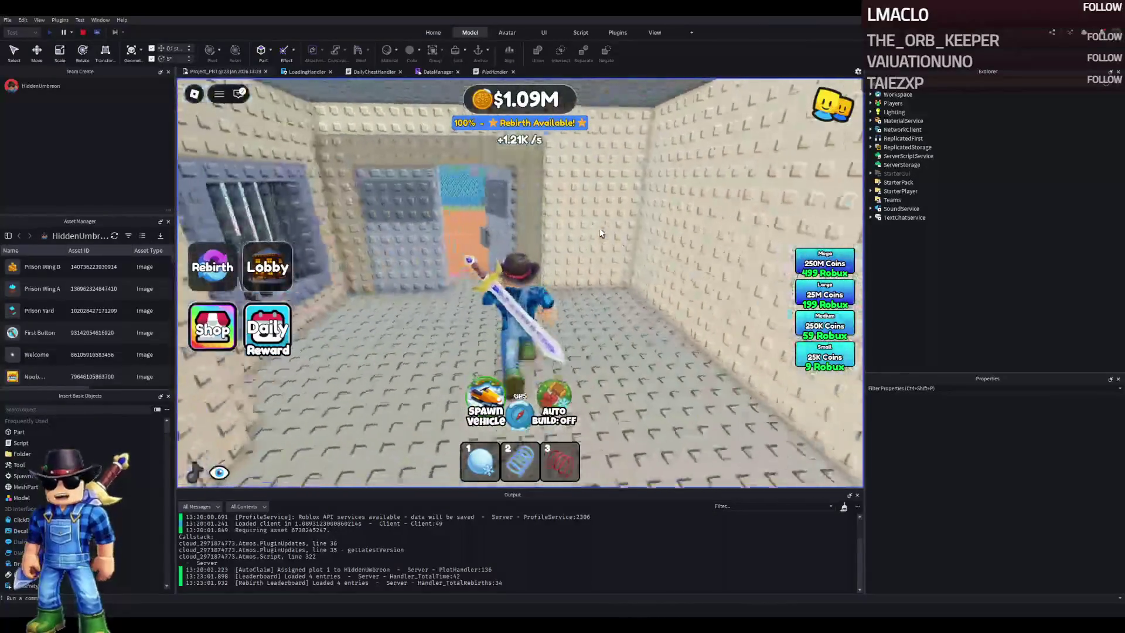
{"action": "key", "text": "Left"}
{"action": "key", "text": "w"}
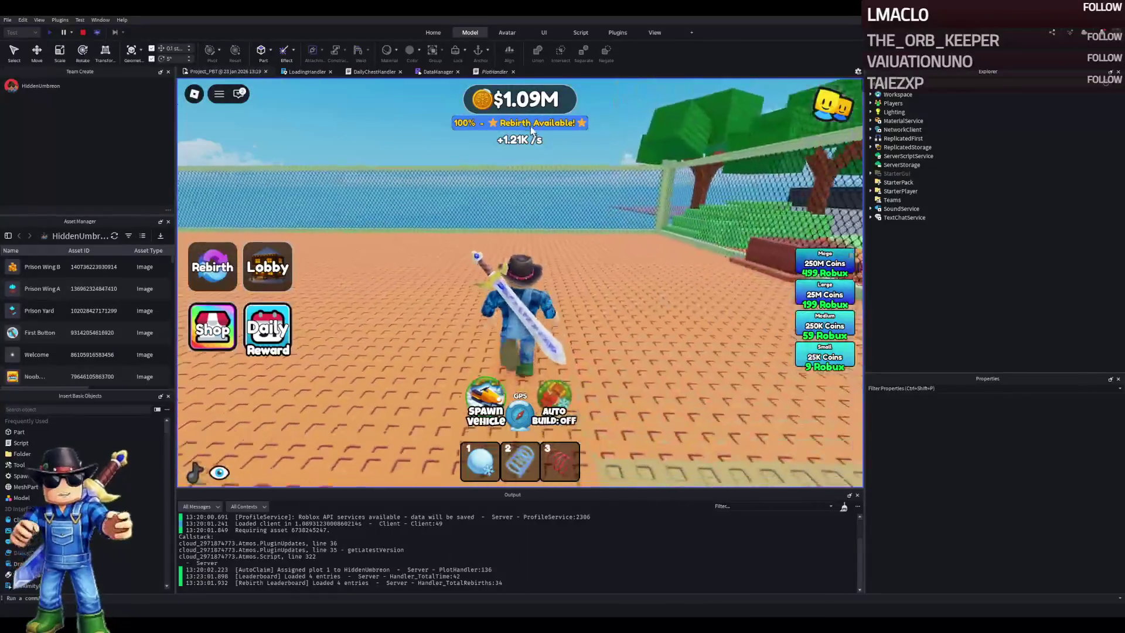
{"action": "key", "text": "w"}
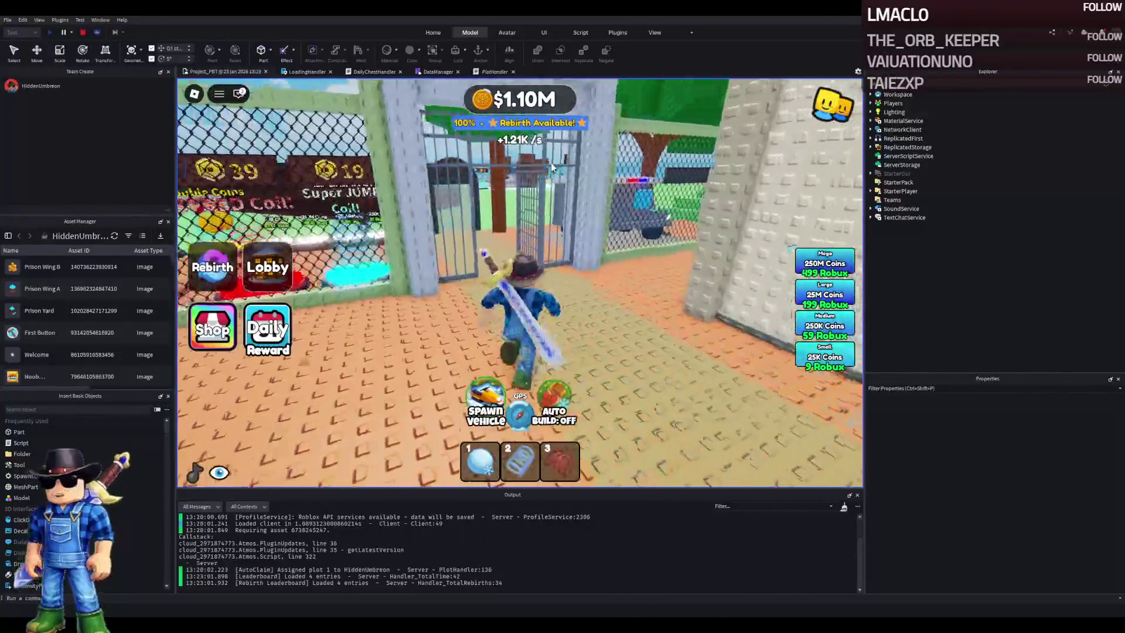
{"action": "key", "text": "w"}
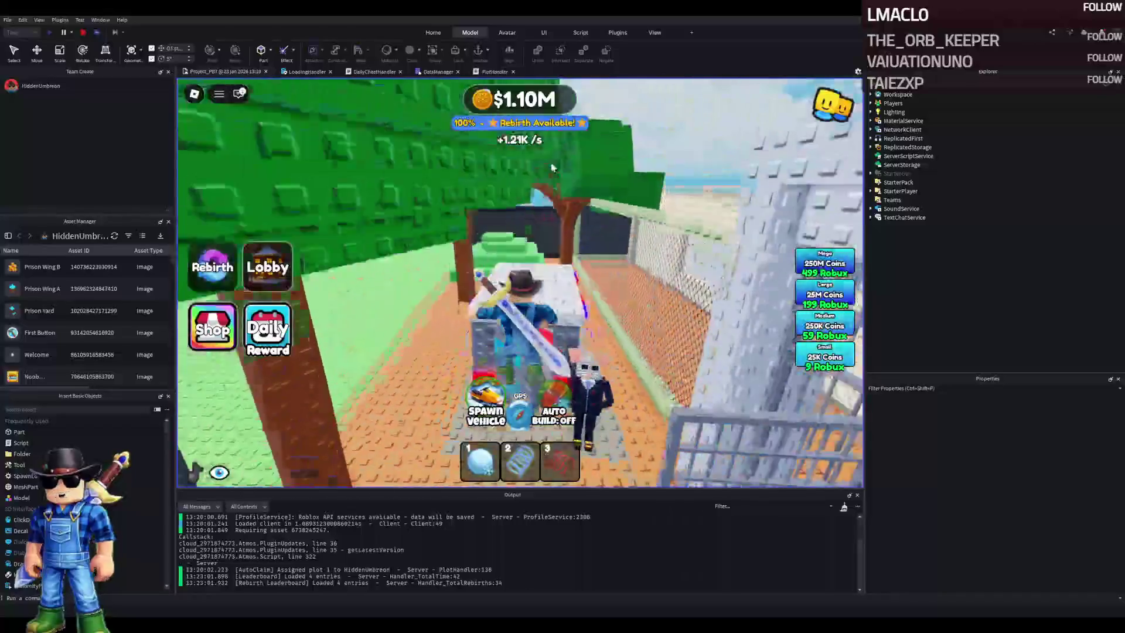
Bring the avatar back through the yard along the prison wall, then stop the playtest
{"action": "key", "text": "Left"}
{"action": "key", "text": "w"}
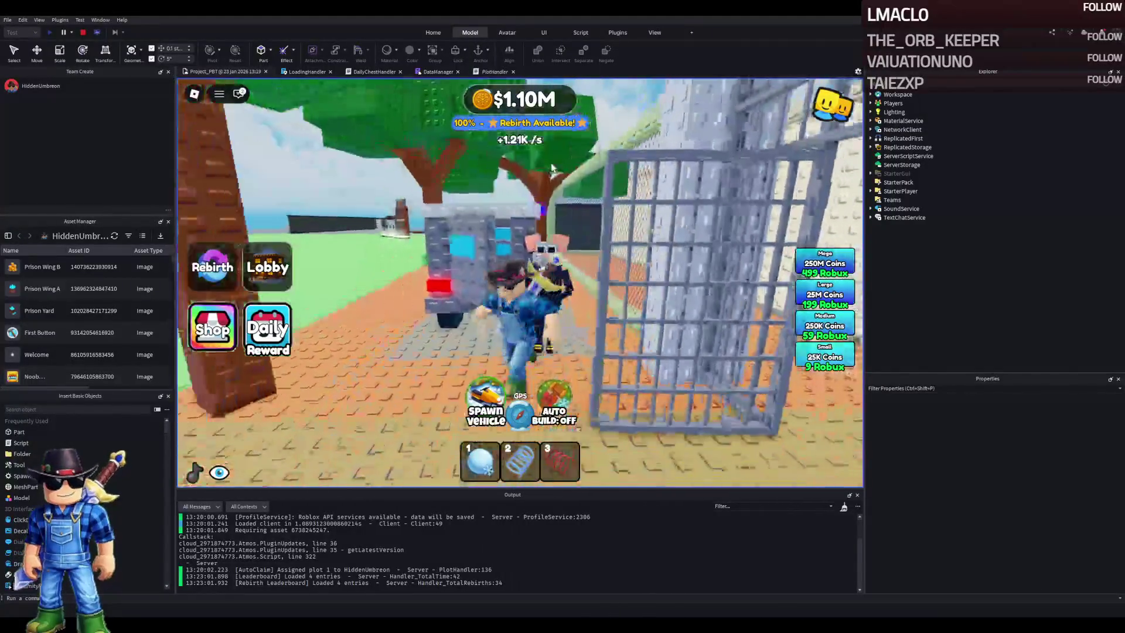
{"action": "key", "text": "a"}
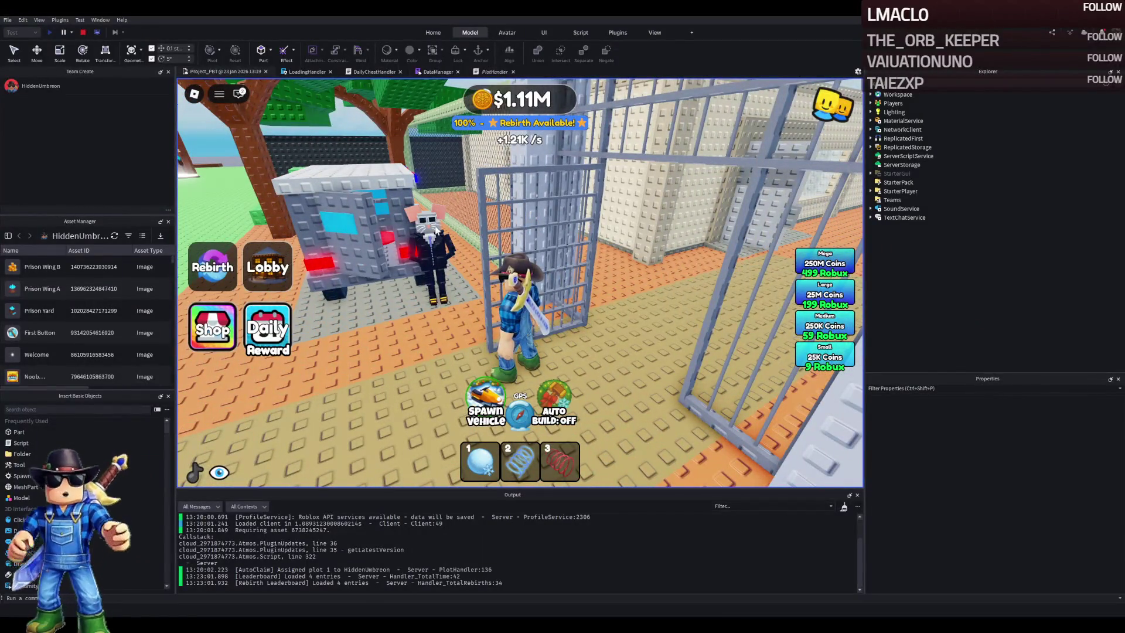
{"action": "key", "text": "Left"}
{"action": "key", "text": "w"}
{"action": "key", "text": "shift+F5"}
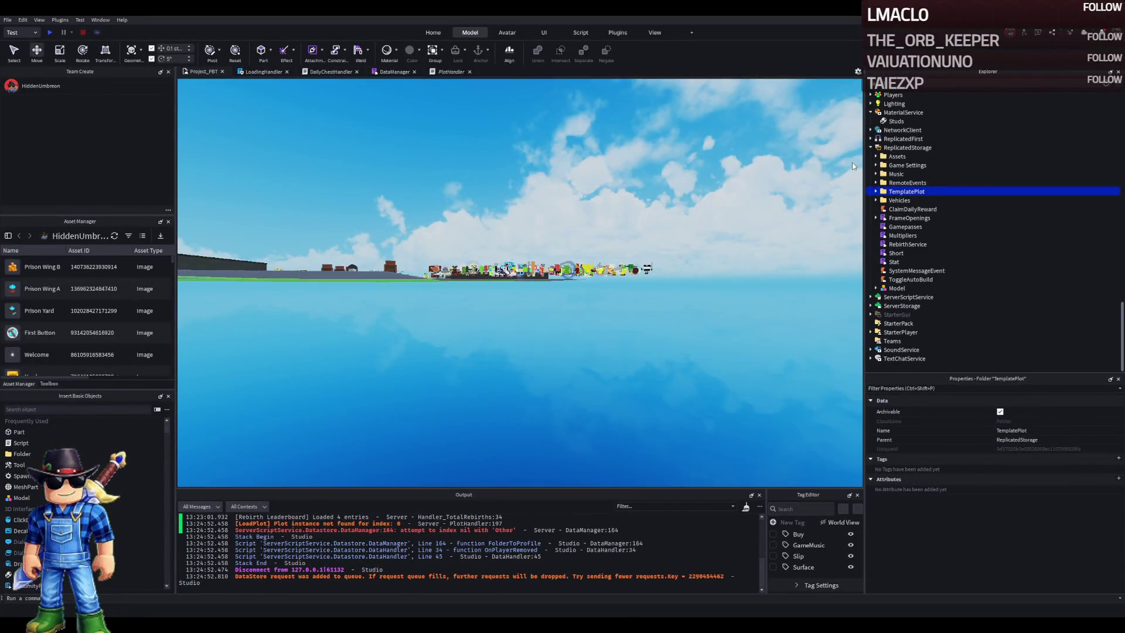
Jump to a plot object, then move the TemplatePlot folder out of BrainRots onto Workspace
{"action": "scroll", "coordinate": [897, 176], "scroll_direction": "up", "scroll_amount": 8}
{"action": "double_click", "coordinate": [897, 256]}
{"action": "scroll", "coordinate": [902, 176], "scroll_direction": "up", "scroll_amount": 20}
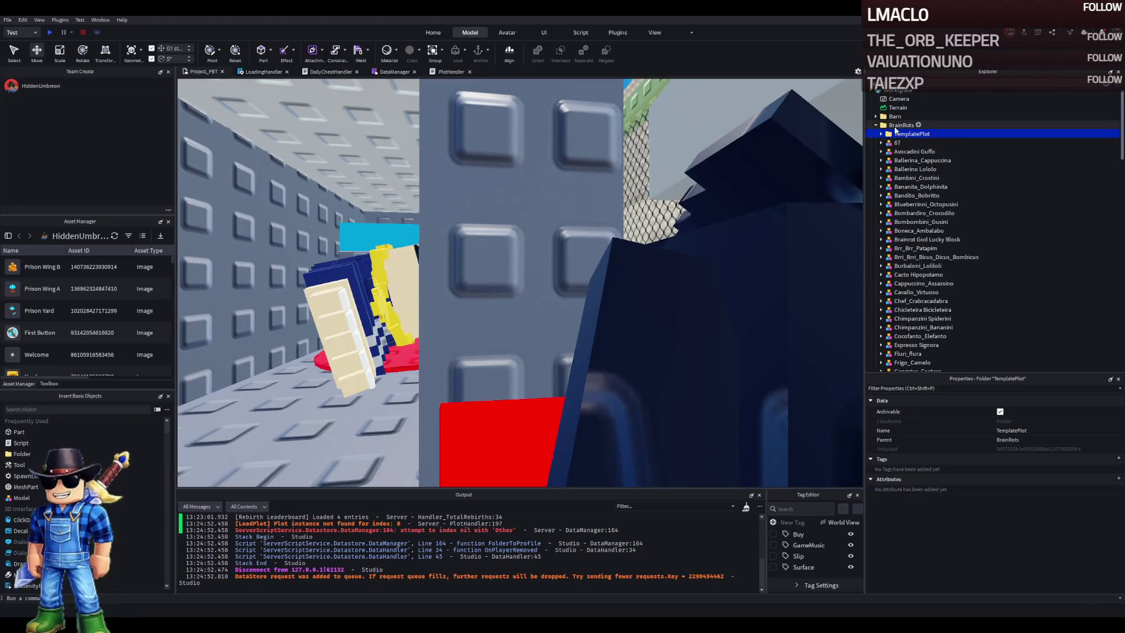
{"action": "left_click_drag", "start_coordinate": [895, 96], "coordinate": [897, 91]}
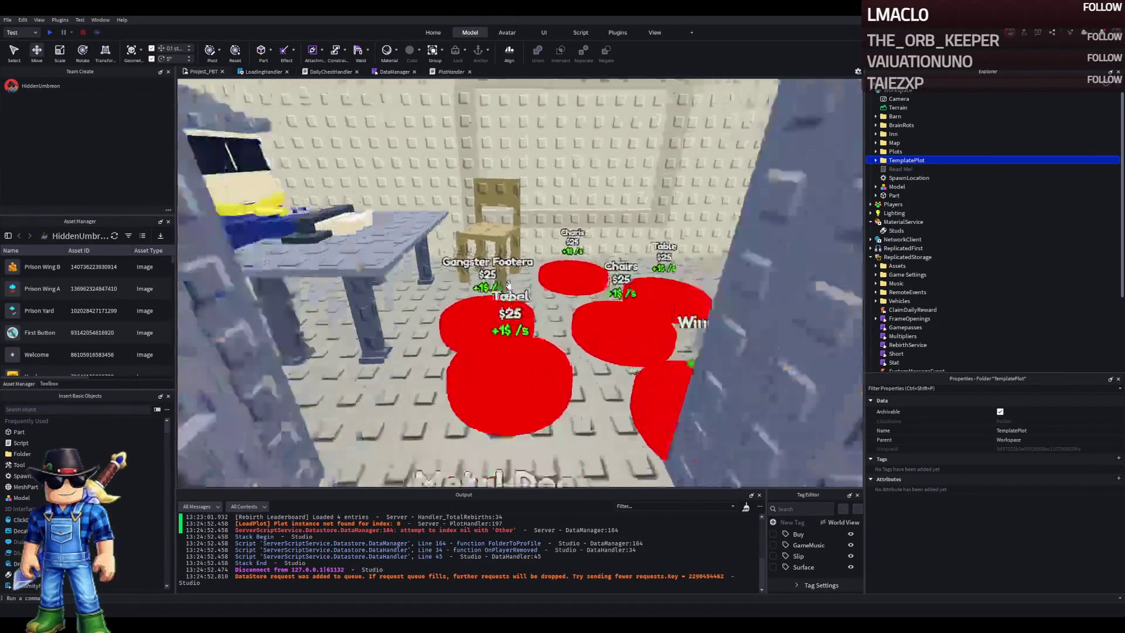
Duplicate buy pad 71, rename the copy 72 and slide it to a free spot
{"action": "left_click", "coordinate": [504, 370]}
{"action": "key", "text": "ctrl+d"}
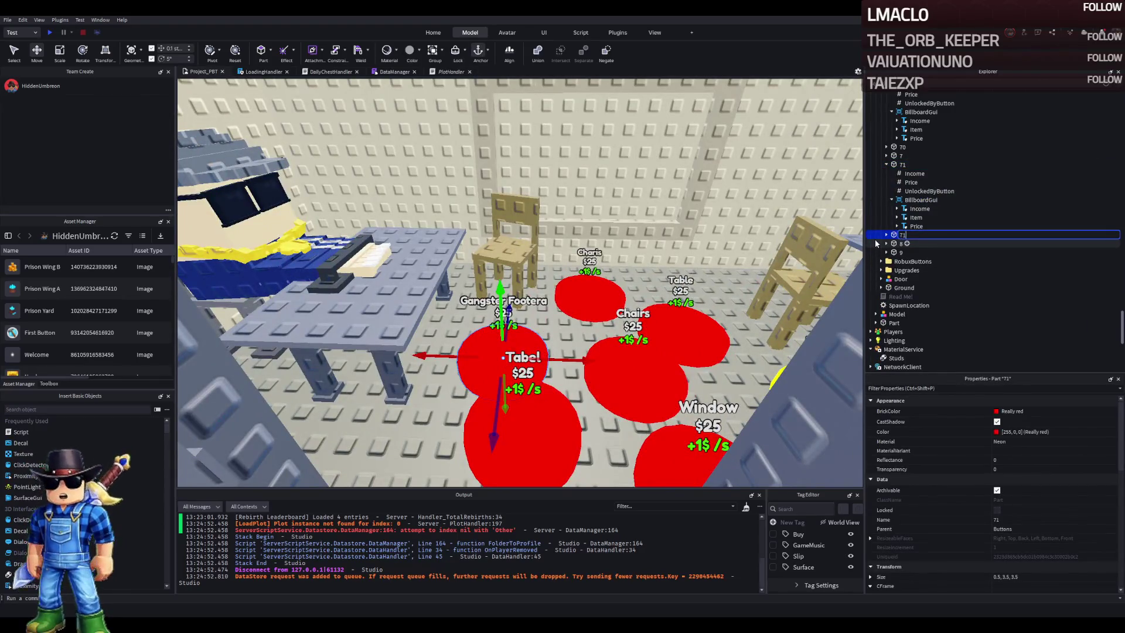
{"action": "type", "text": "72"}
{"action": "key", "text": "Return"}
{"action": "left_click", "coordinate": [887, 235]}
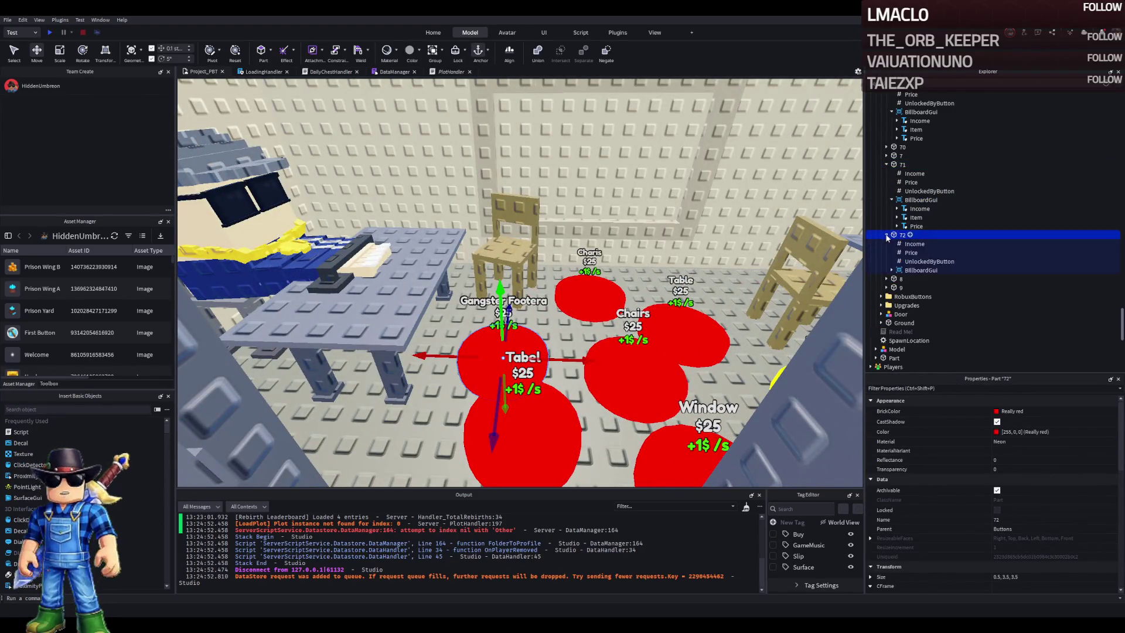
{"action": "scroll", "coordinate": [520, 281], "scroll_direction": "down", "scroll_amount": 5}
{"action": "left_click_drag", "start_coordinate": [540, 384], "coordinate": [629, 278]}
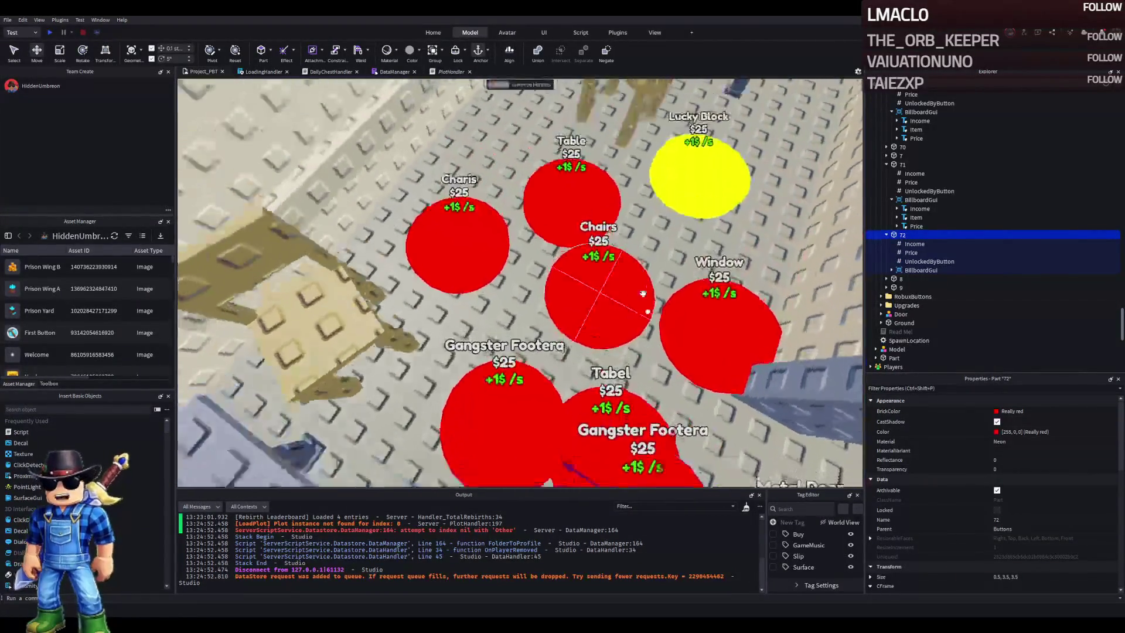
{"action": "key", "text": "w"}
{"action": "key", "text": "s"}
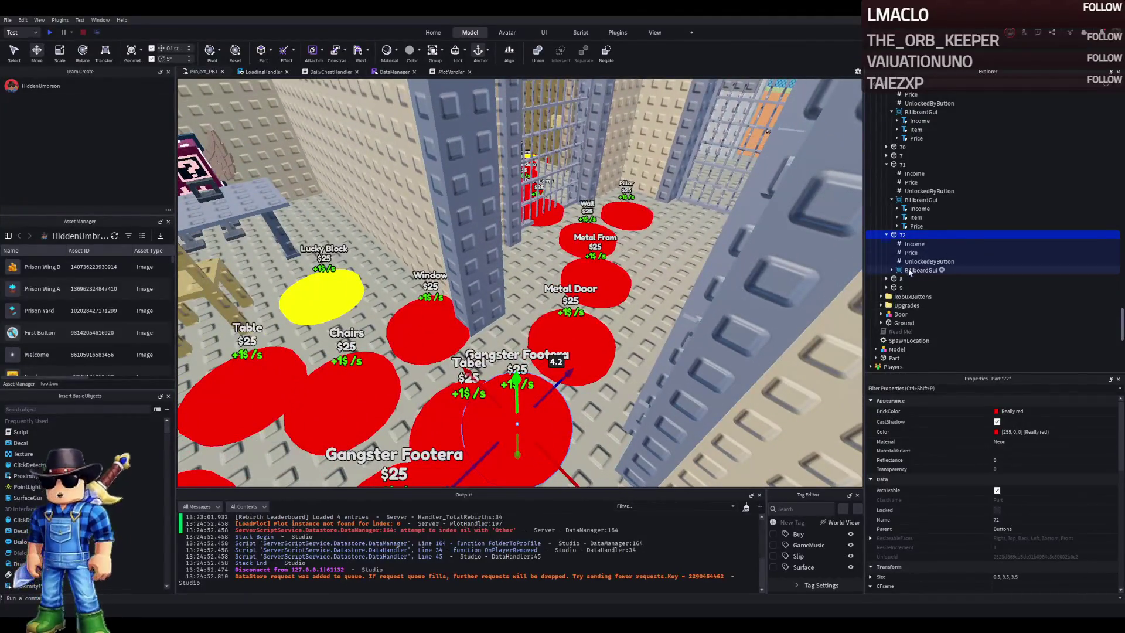
{"action": "key", "text": "f"}
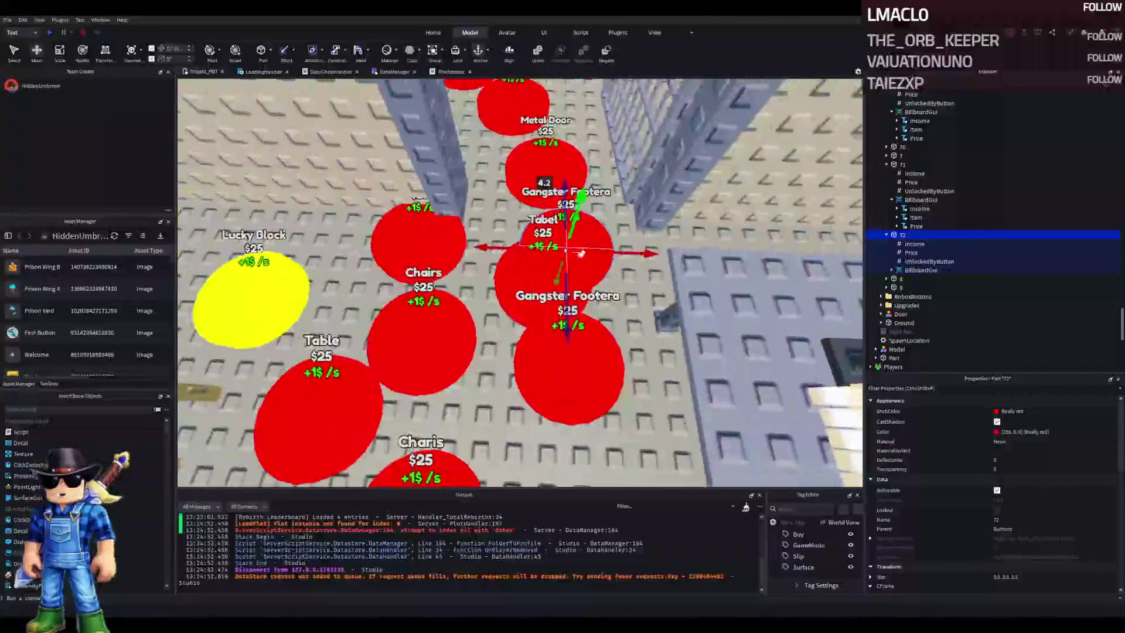
Set pad 71's UnlockedByButton value to 70
{"action": "left_click", "coordinate": [930, 262]}
{"action": "left_click", "coordinate": [1023, 458]}
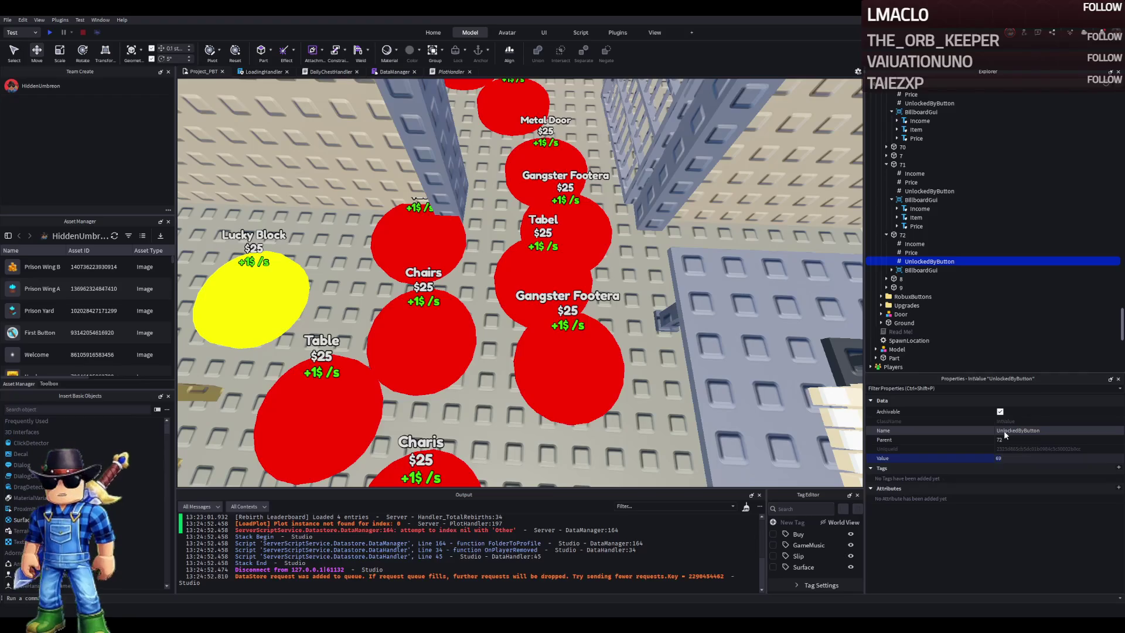
{"action": "left_click", "coordinate": [929, 191]}
{"action": "left_click", "coordinate": [1017, 458]}
{"action": "type", "text": "70"}
{"action": "key", "text": "Return"}
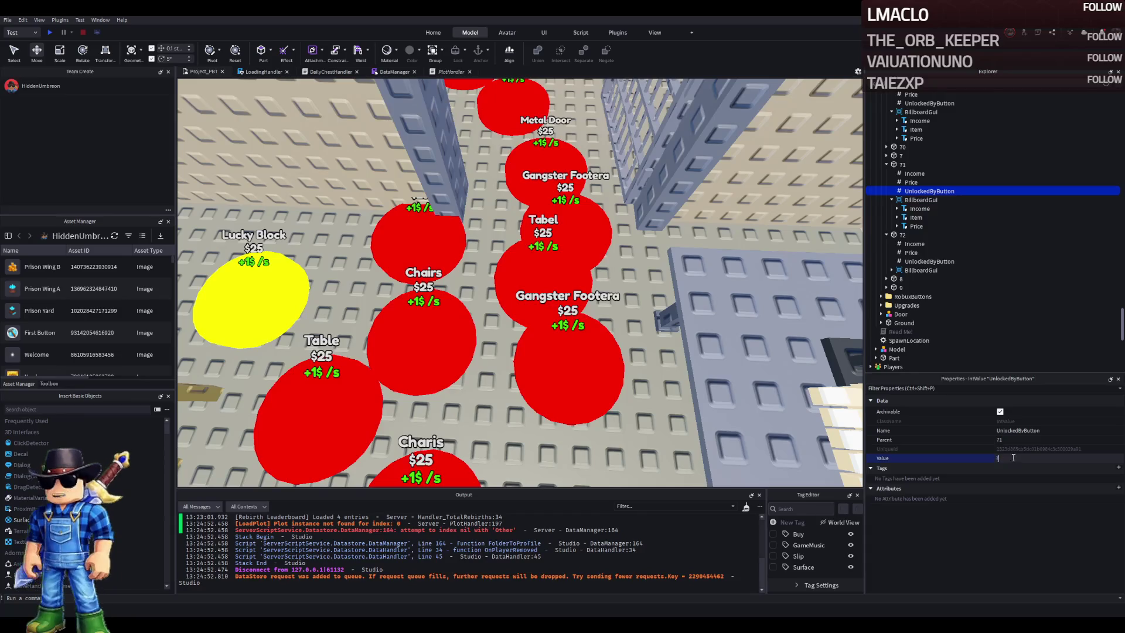
Change pad 72's Price from 2600 to 2950, then select pad 72
{"action": "left_click", "coordinate": [911, 252]}
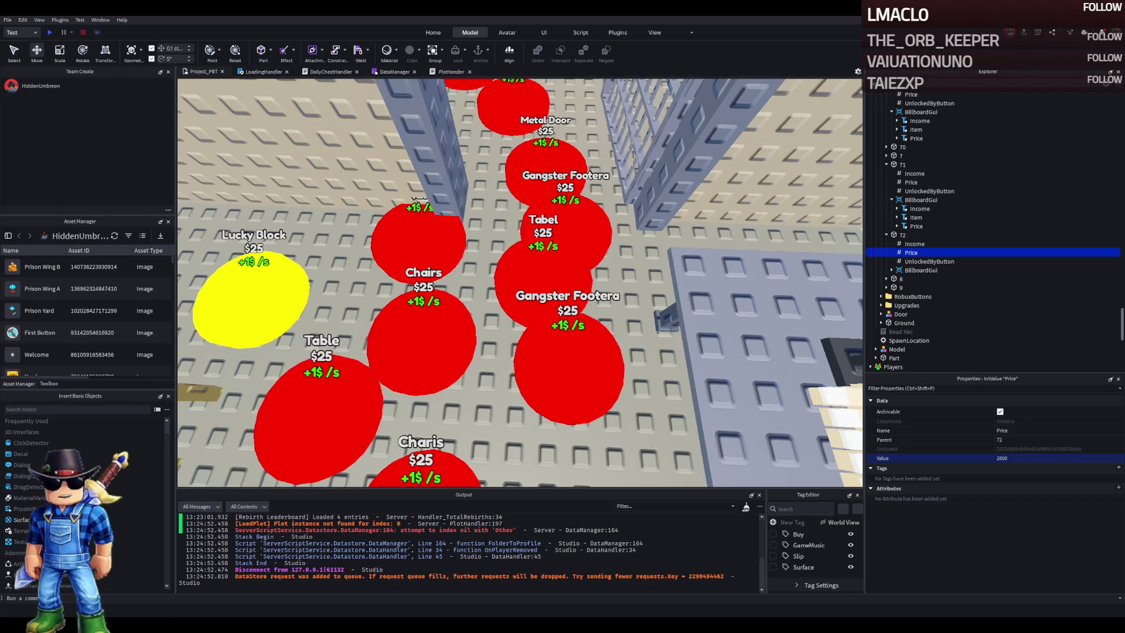
{"action": "left_click", "coordinate": [1014, 457]}
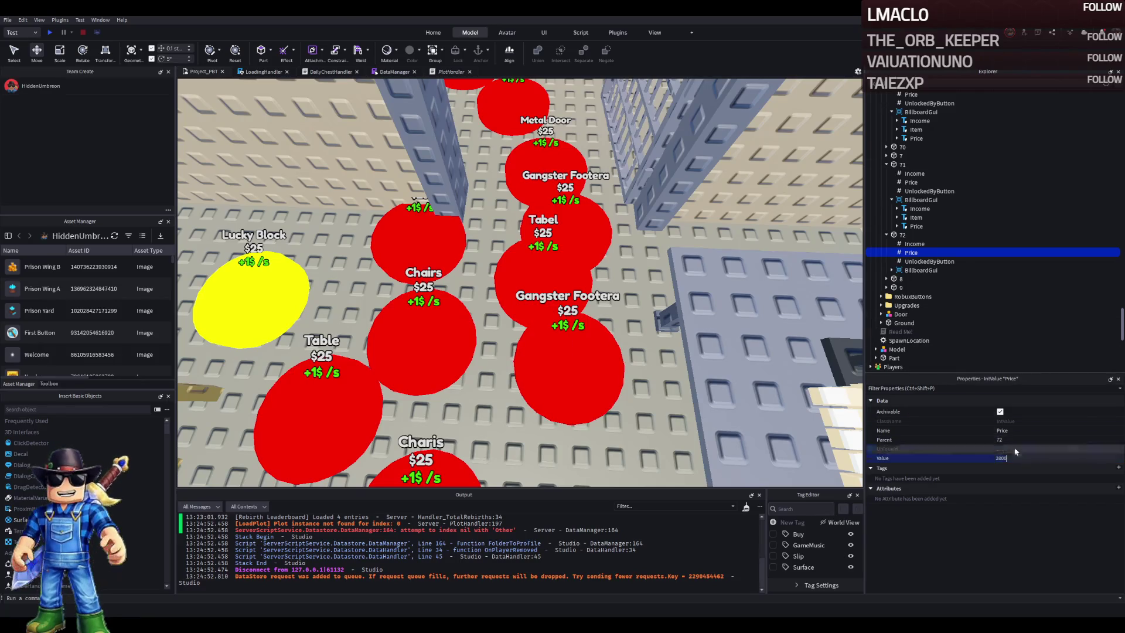
{"action": "key", "text": "BackSpace"}
{"action": "key", "text": "BackSpace"}
{"action": "key", "text": "BackSpace"}
{"action": "type", "text": "950"}
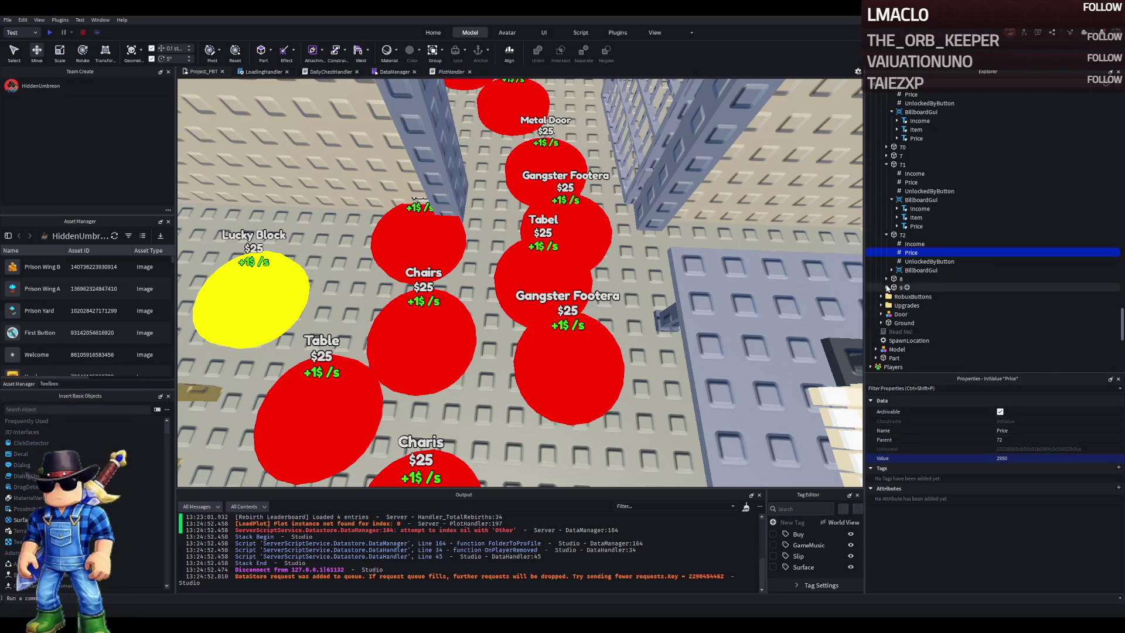
{"action": "left_click", "coordinate": [906, 239]}
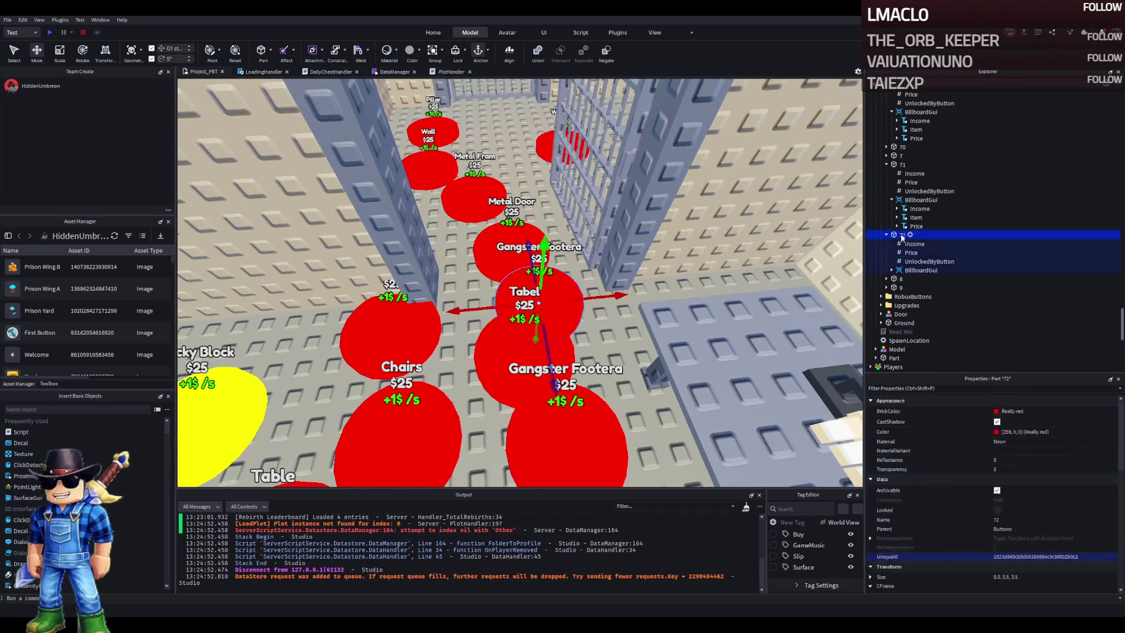
Nudge pad 72 slightly and select the whole Tim_Cheese guard model
{"action": "left_click_drag", "start_coordinate": [563, 283], "coordinate": [569, 281]}
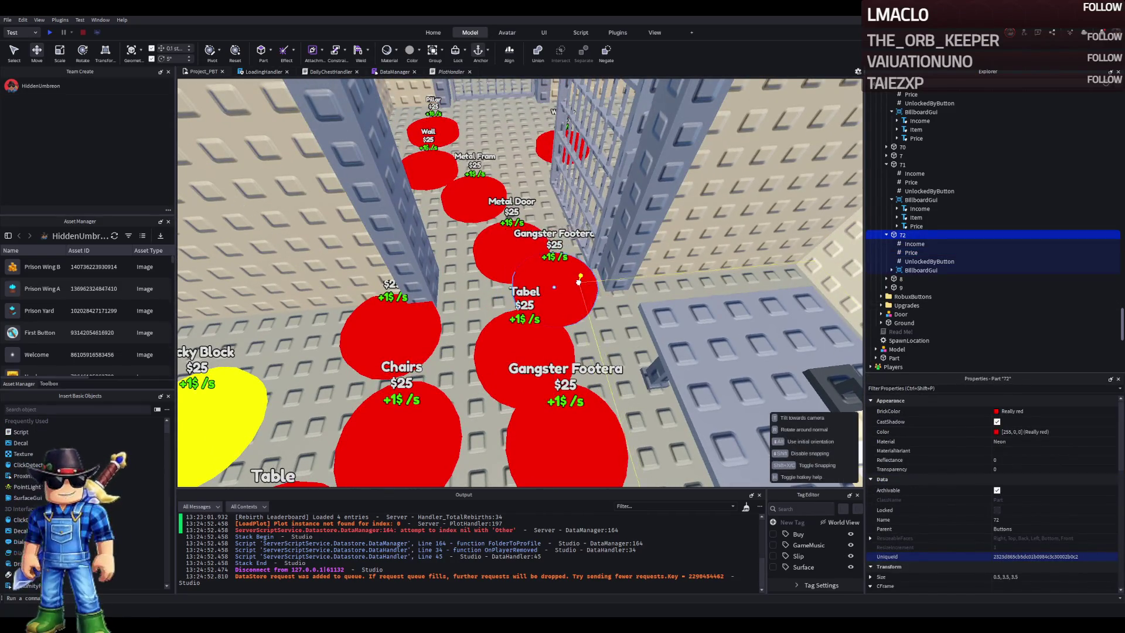
{"action": "scroll", "coordinate": [569, 281], "scroll_direction": "up", "scroll_amount": 10}
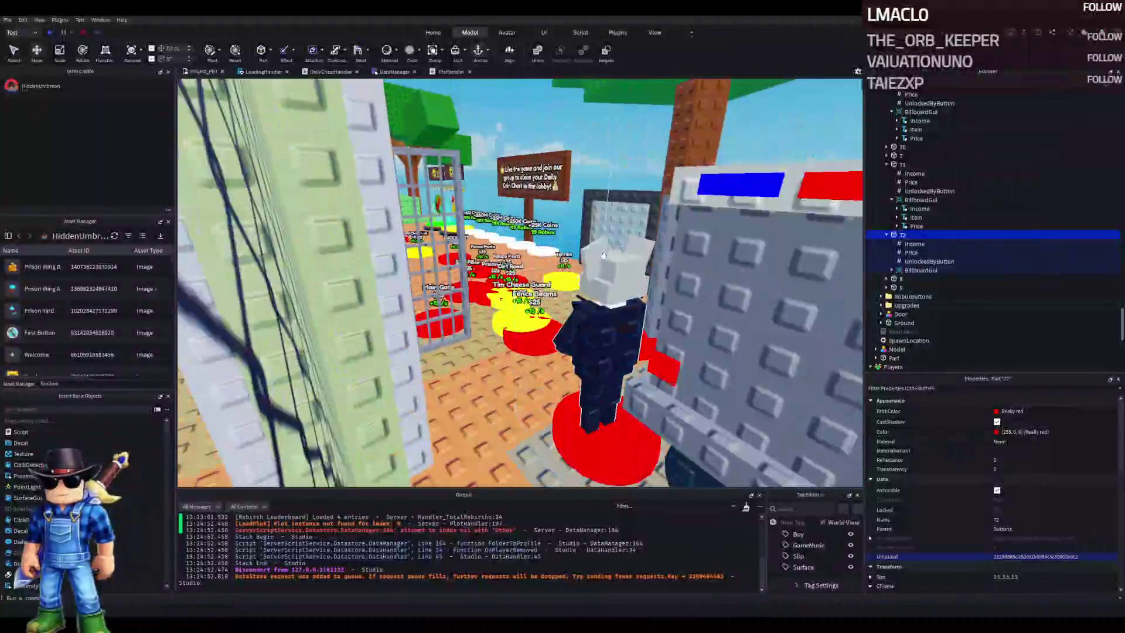
{"action": "left_click", "coordinate": [577, 283]}
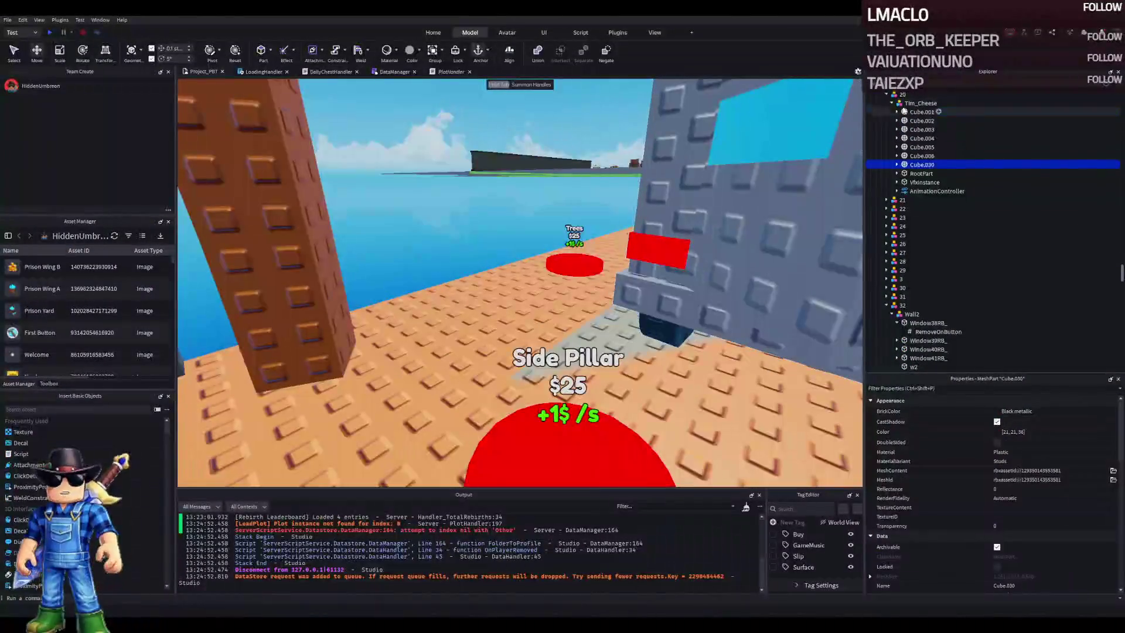
{"action": "left_click", "coordinate": [921, 103]}
{"action": "key", "text": "f"}
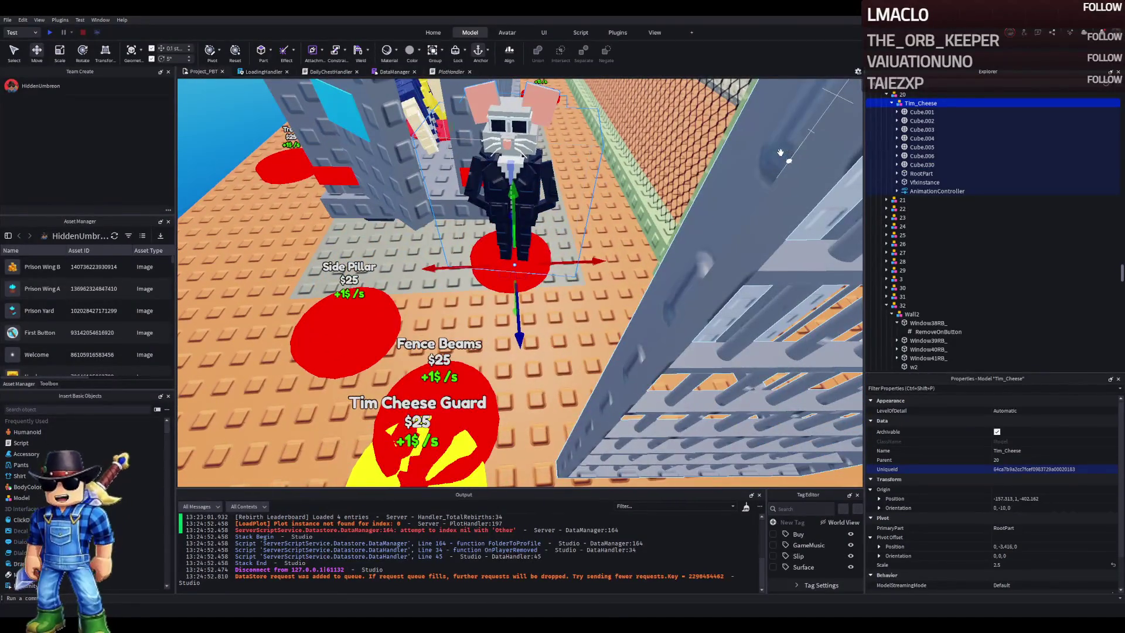
Duplicate Tim_Cheese and drag the copy along X and Z into the cell, adding the grey rug to the selection
{"action": "key", "text": "ctrl+d"}
{"action": "left_click_drag", "start_coordinate": [596, 336], "coordinate": [625, 336]}
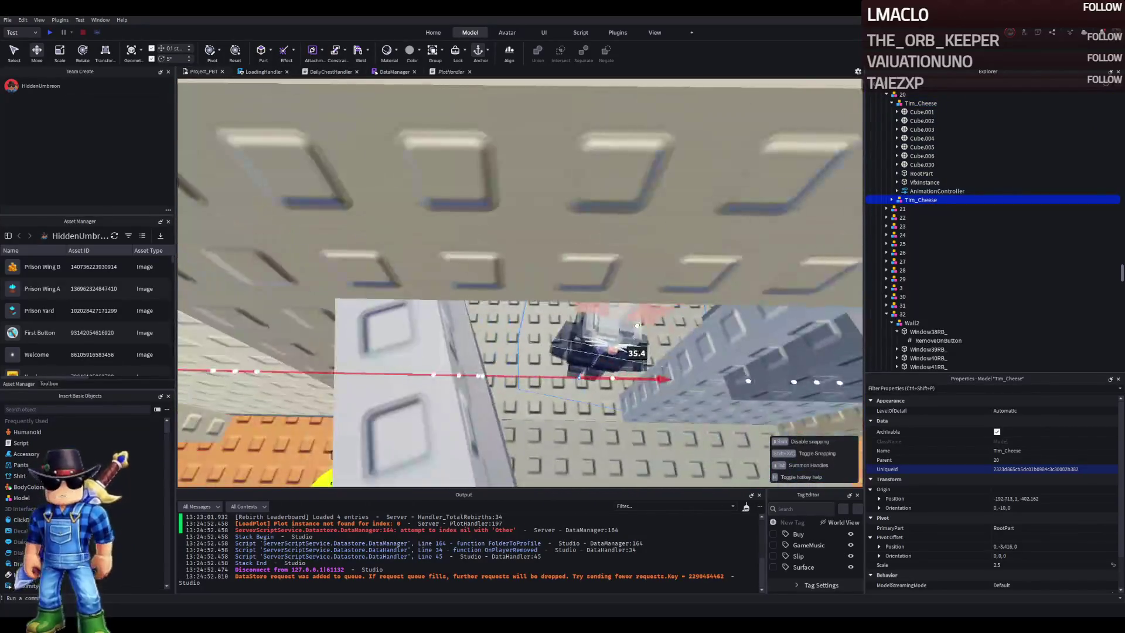
{"action": "left_click_drag", "start_coordinate": [637, 326], "coordinate": [637, 328]}
{"action": "left_click_drag", "start_coordinate": [585, 386], "coordinate": [582, 403]}
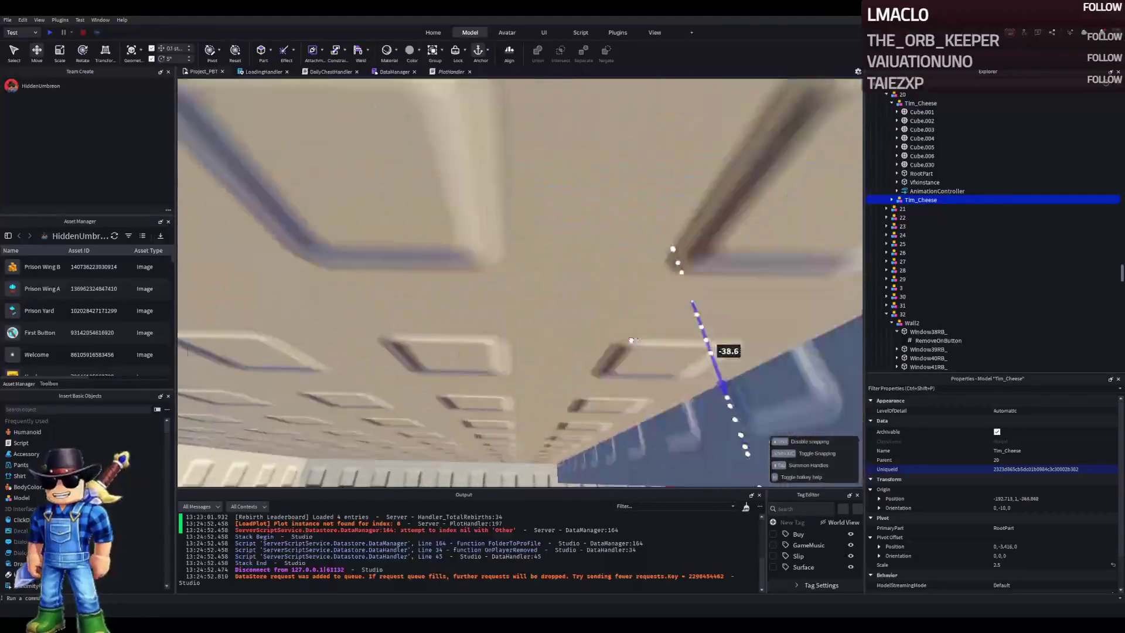
{"action": "left_click_drag", "start_coordinate": [630, 340], "coordinate": [628, 341]}
{"action": "left_click", "coordinate": [471, 346], "text": "ctrl"}
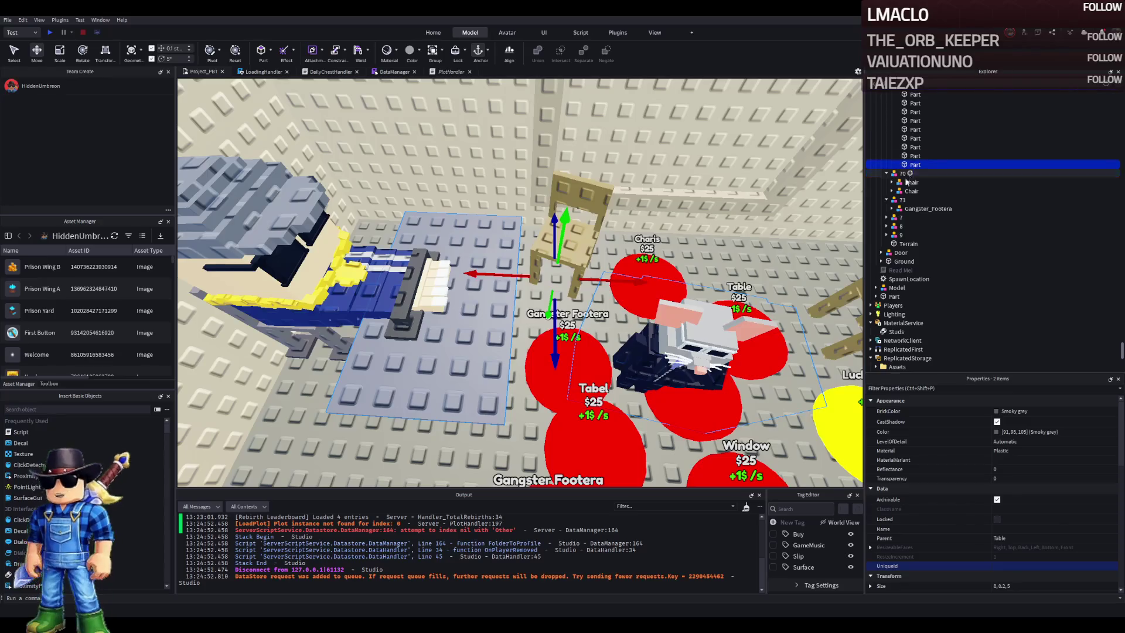
Group the selection into a model named 72 and put Tim_Cheese inside it
{"action": "key", "text": "ctrl+g"}
{"action": "type", "text": "72"}
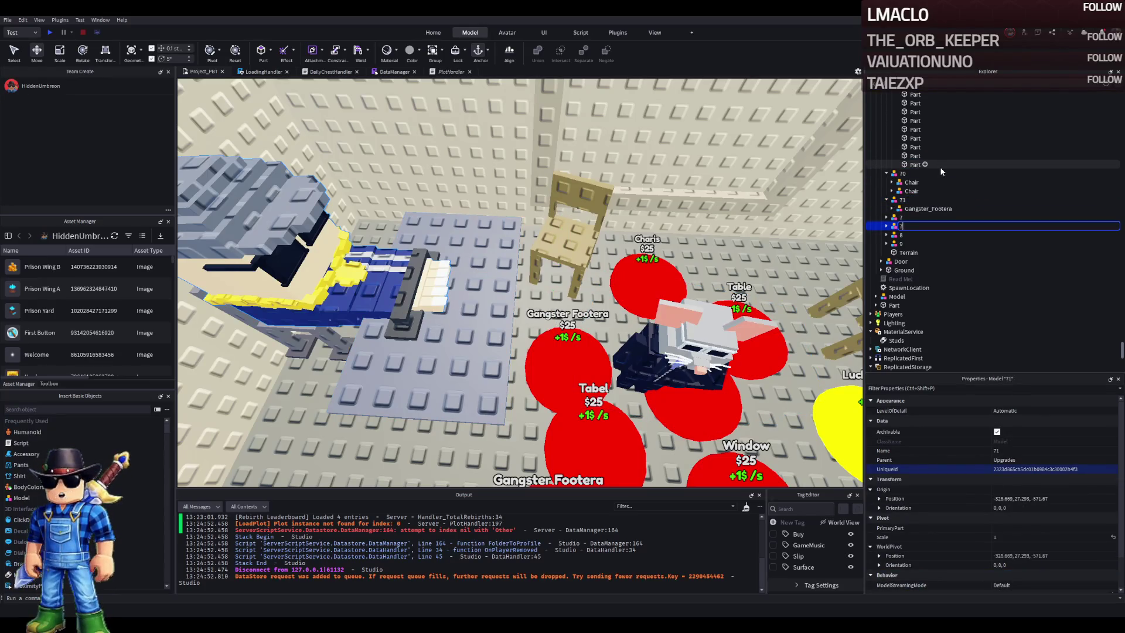
{"action": "key", "text": "Return"}
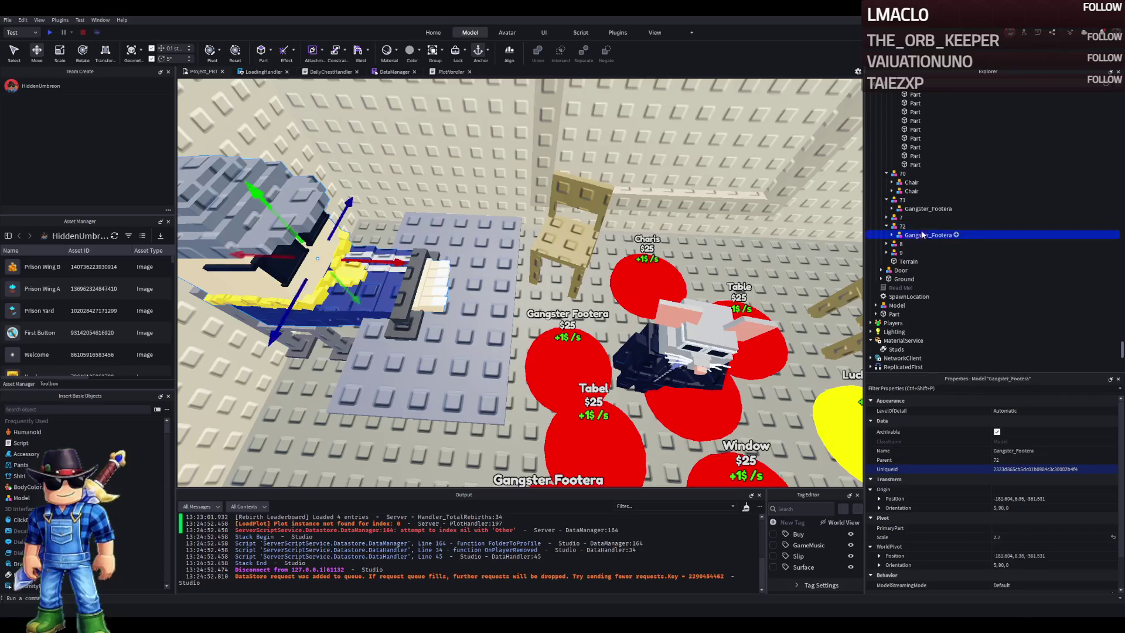
{"action": "scroll", "coordinate": [920, 223], "scroll_direction": "up", "scroll_amount": 4}
{"action": "left_click", "coordinate": [912, 184]}
{"action": "left_click_drag", "start_coordinate": [912, 186], "coordinate": [924, 281]}
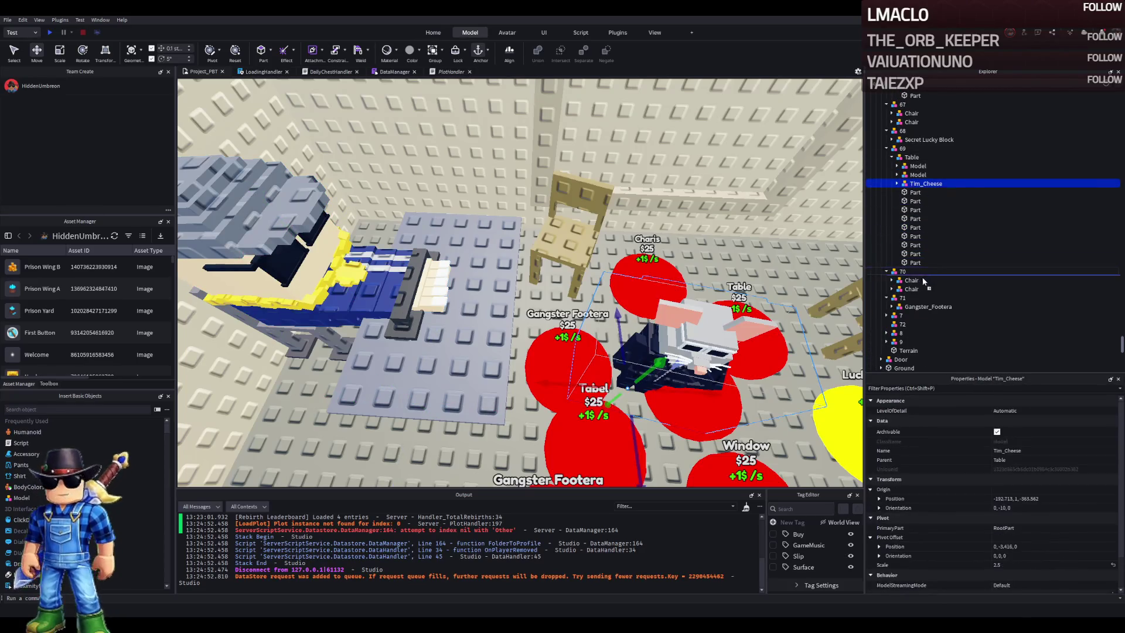
{"action": "left_click_drag", "start_coordinate": [903, 326], "coordinate": [903, 324]}
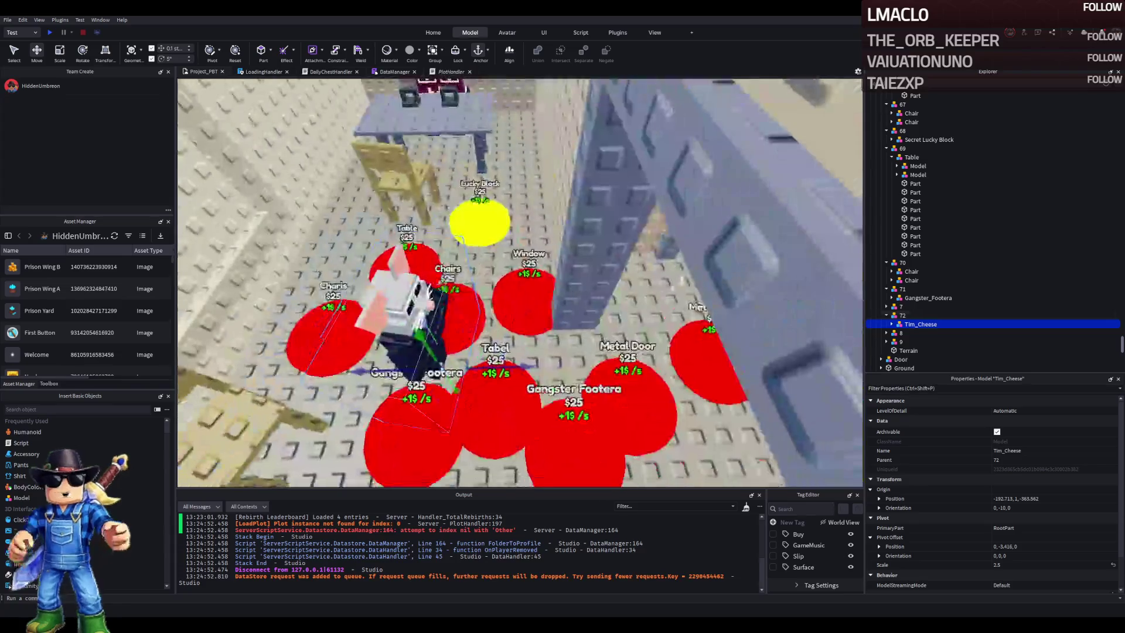
Slide the character 9.6 studs along Z, rotate it, and raise it slightly on the Metal Fram pad
{"action": "left_click_drag", "start_coordinate": [511, 364], "coordinate": [545, 366]}
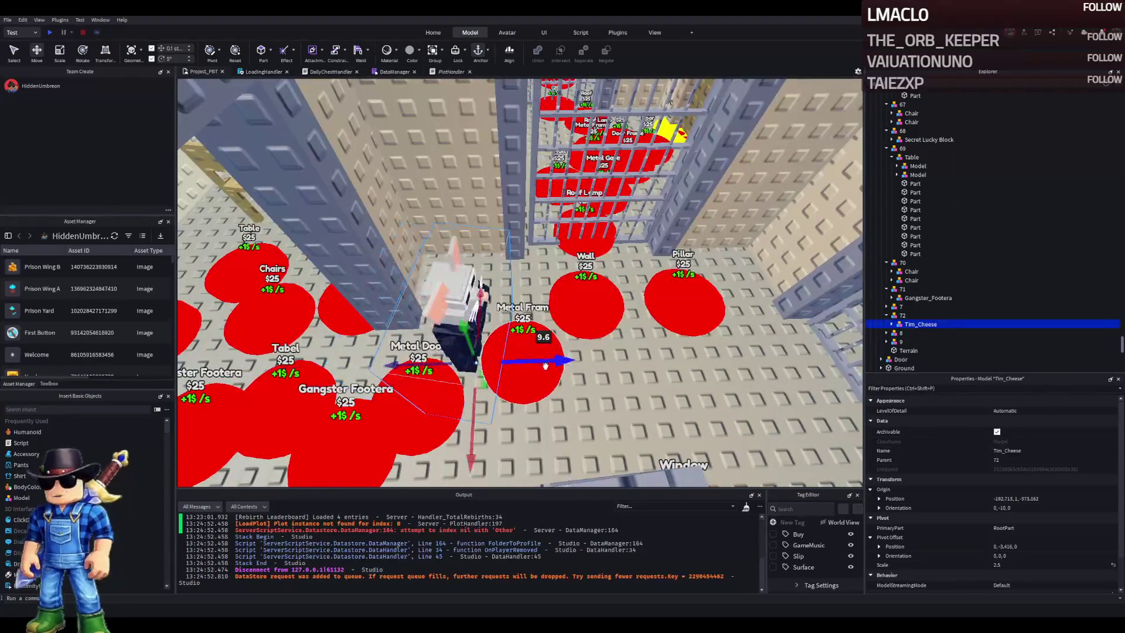
{"action": "mouse_move", "coordinate": [522, 411]}
{"action": "left_mouse_down"}
{"action": "mouse_move", "coordinate": [480, 431]}
{"action": "mouse_move", "coordinate": [515, 445]}
{"action": "mouse_move", "coordinate": [529, 344]}
{"action": "left_mouse_up"}
{"action": "key", "text": "ctrl+2"}
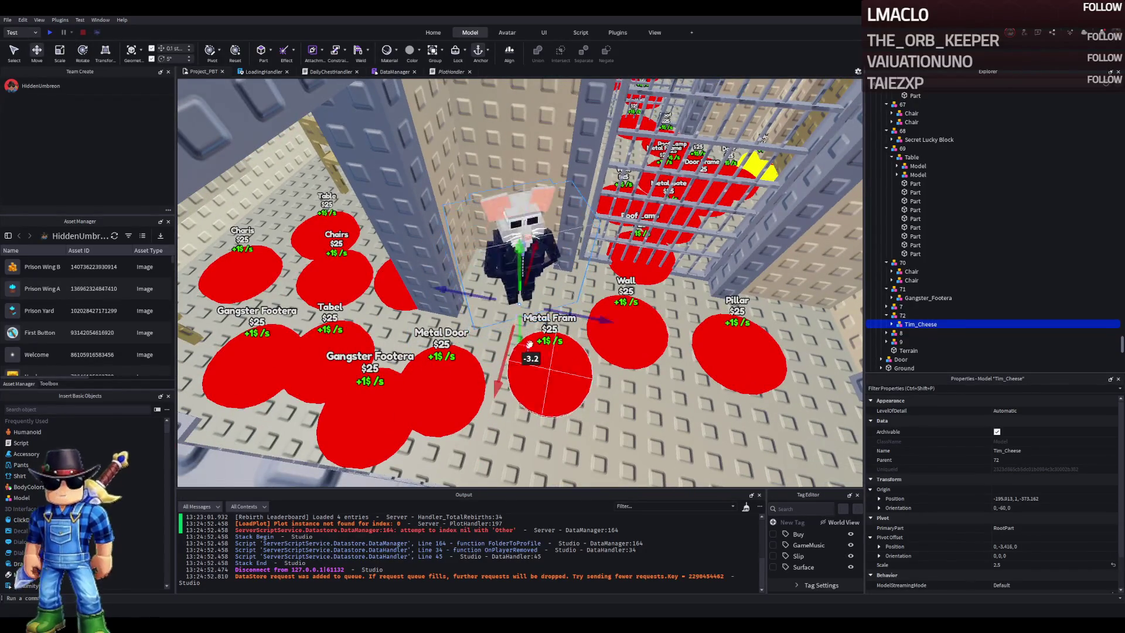
{"action": "left_click_drag", "start_coordinate": [561, 310], "coordinate": [552, 312]}
{"action": "scroll", "coordinate": [560, 309], "scroll_direction": "up", "scroll_amount": 5}
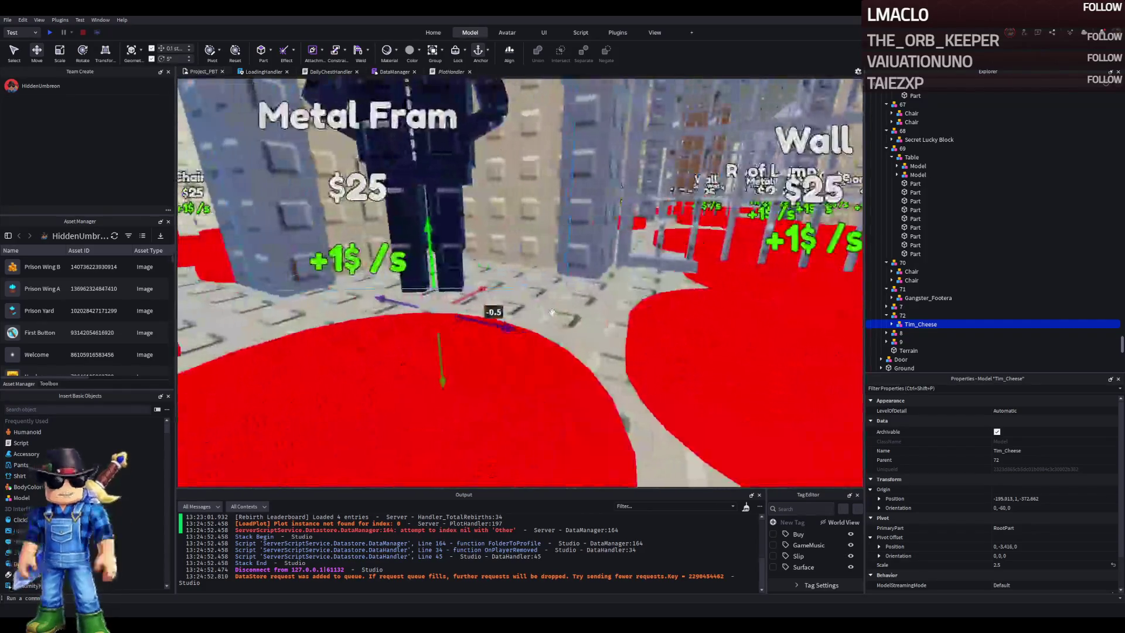
{"action": "left_click_drag", "start_coordinate": [440, 358], "coordinate": [438, 336]}
{"action": "key", "text": "f"}
{"action": "left_click", "coordinate": [524, 295]}
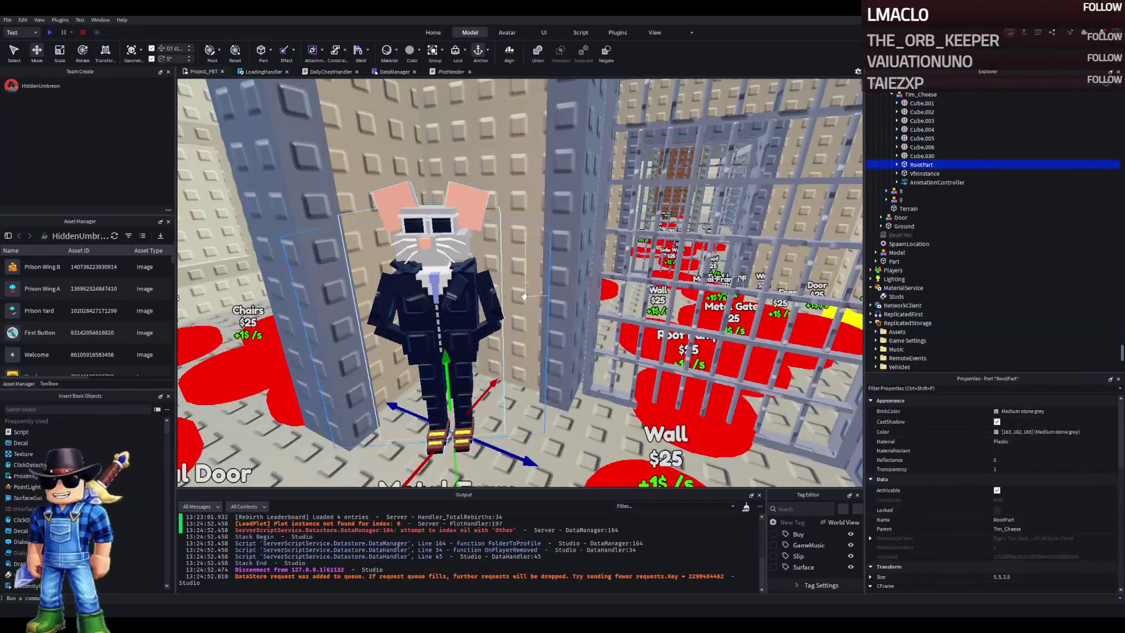
Delete the RootPart and VfxInstance from the Tim_Cheese character
{"action": "key", "text": "Delete"}
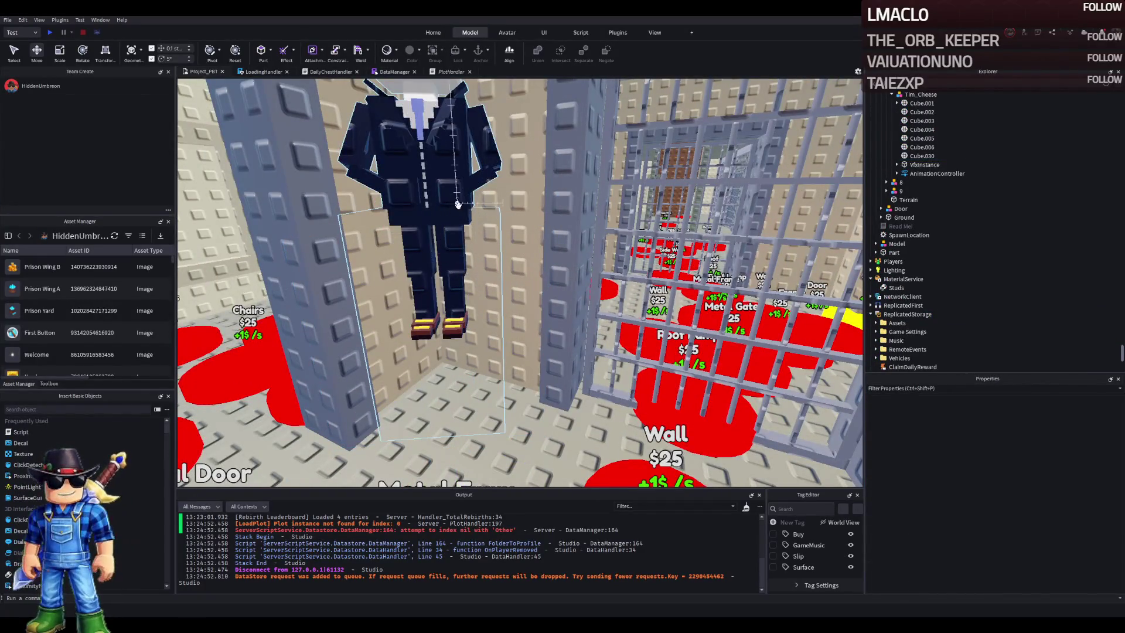
{"action": "left_click", "coordinate": [458, 204]}
{"action": "key", "text": "Delete"}
Lower model 72 along its vertical axis so the character stands on the floor
{"action": "left_click", "coordinate": [429, 230]}
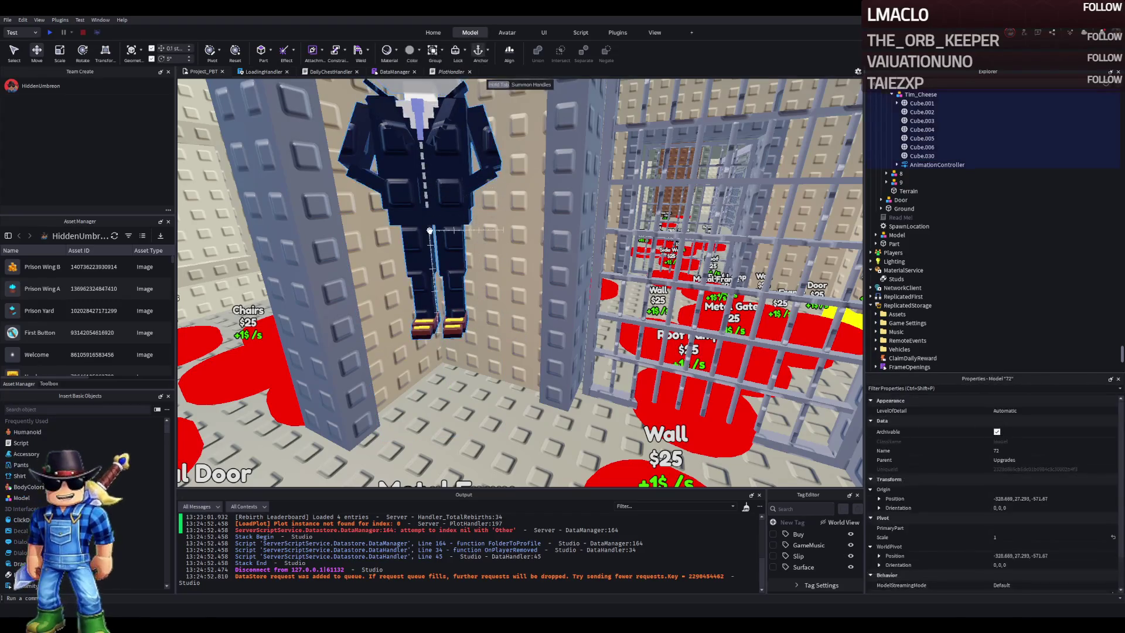
{"action": "key", "text": "f"}
{"action": "scroll", "coordinate": [886, 159], "scroll_direction": "up", "scroll_amount": 3}
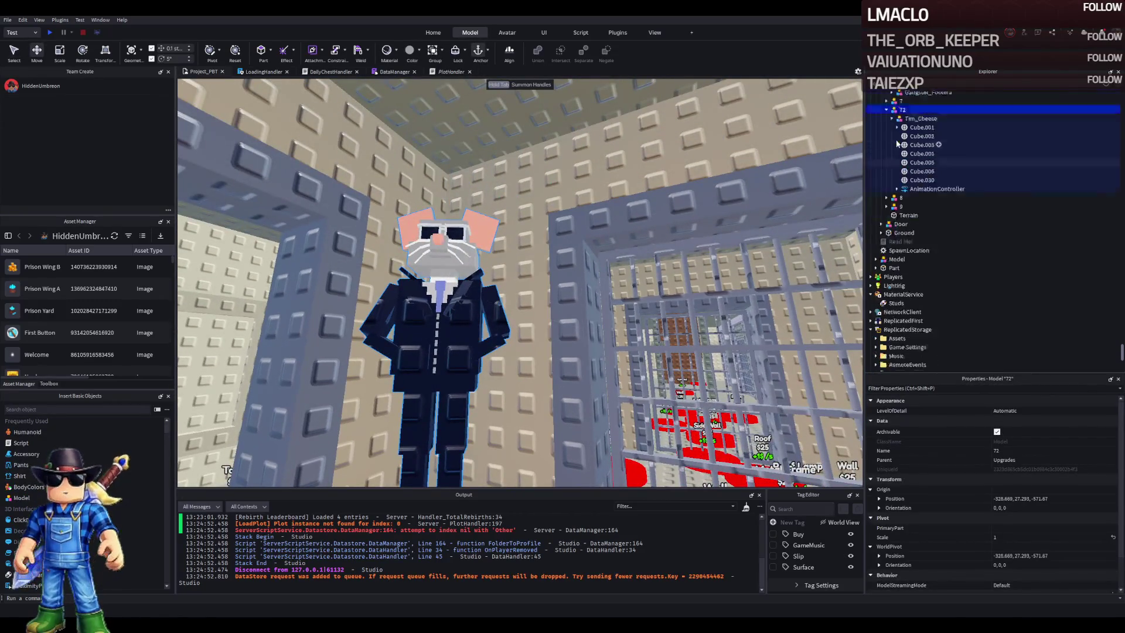
{"action": "left_click_drag", "start_coordinate": [774, 173], "coordinate": [162, 43]}
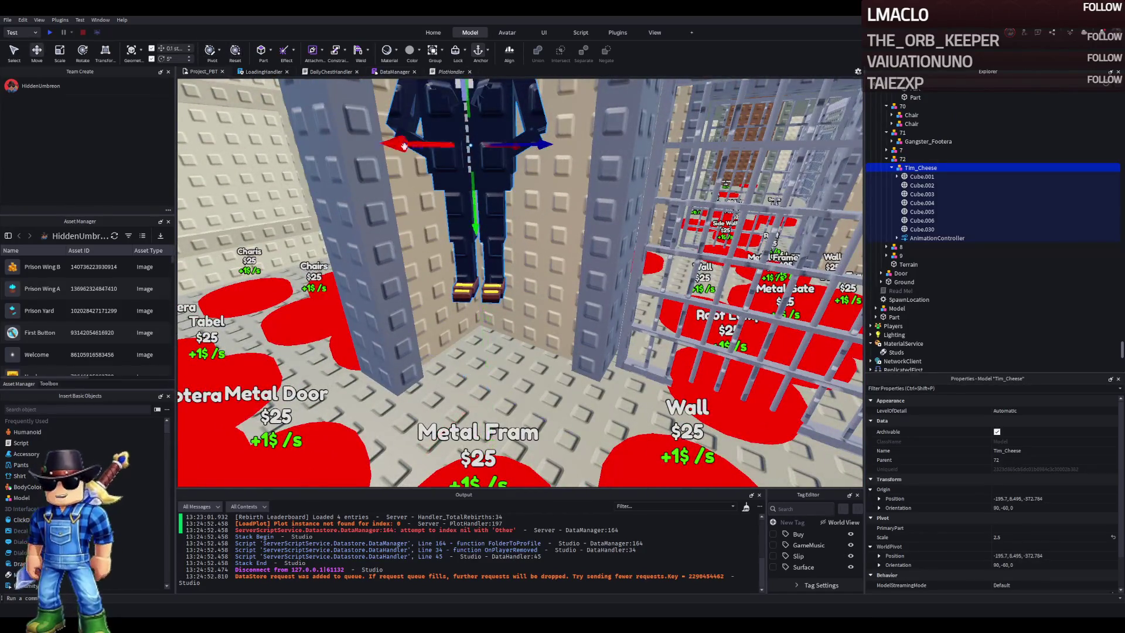
{"action": "left_click_drag", "start_coordinate": [467, 219], "coordinate": [463, 239]}
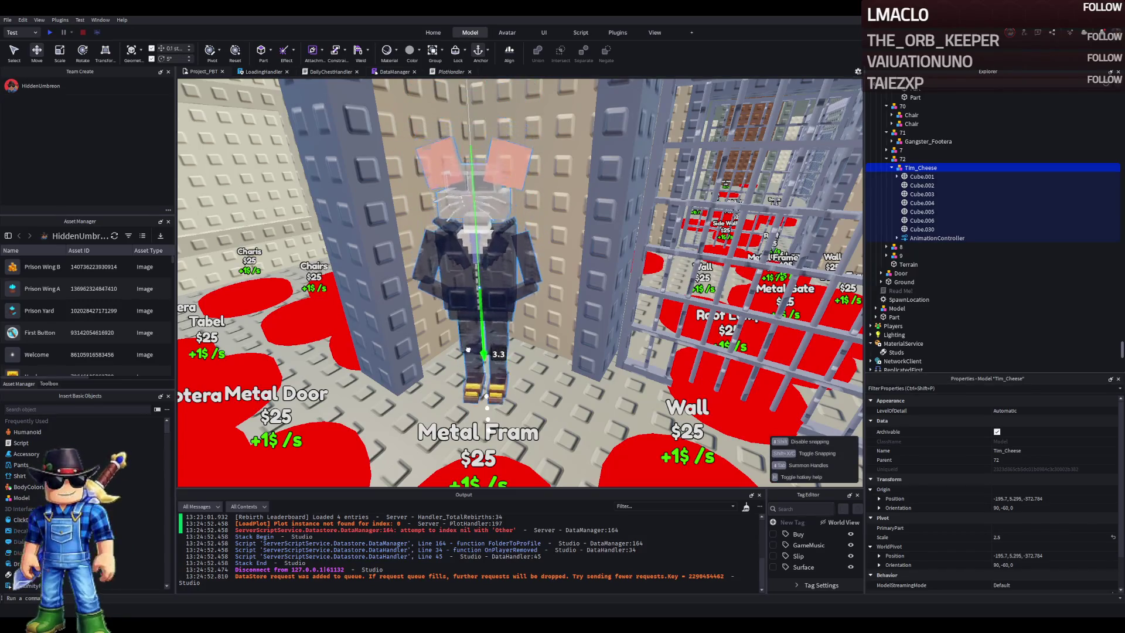
{"action": "mouse_move", "coordinate": [488, 354]}
{"action": "left_mouse_down"}
{"action": "mouse_move", "coordinate": [532, 348]}
{"action": "mouse_move", "coordinate": [513, 333]}
{"action": "left_mouse_up"}
Inspect the Cube.030 and Cube.002–Cube.006 mesh pieces, undoing an attempted lift of the head piece
{"action": "left_click", "coordinate": [922, 229]}
{"action": "key", "text": "f"}
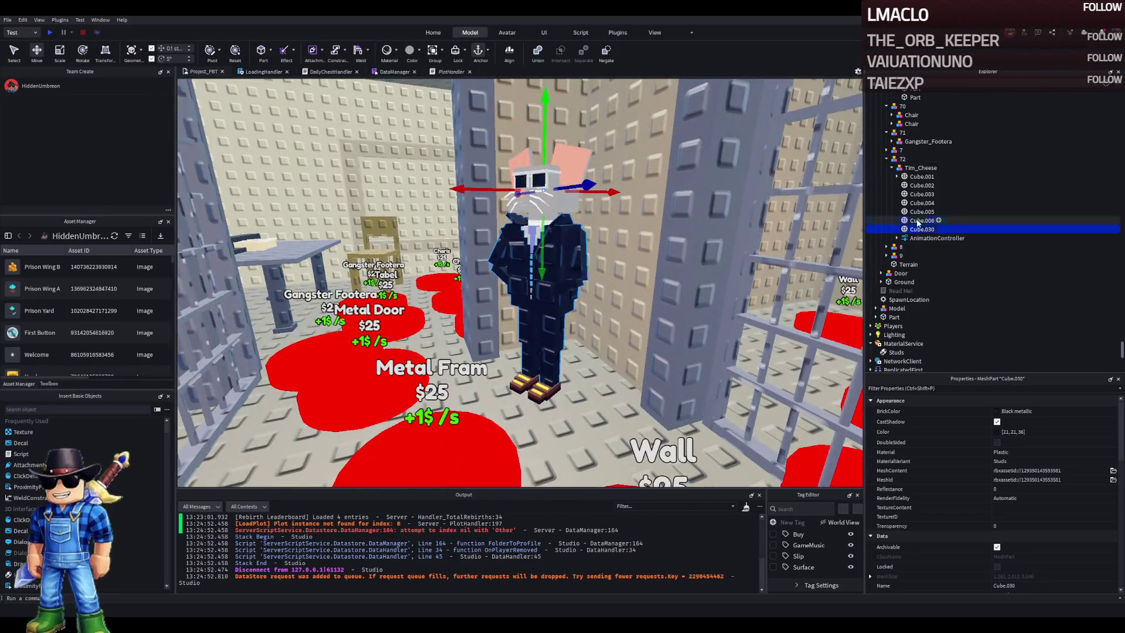
{"action": "left_click", "coordinate": [917, 221]}
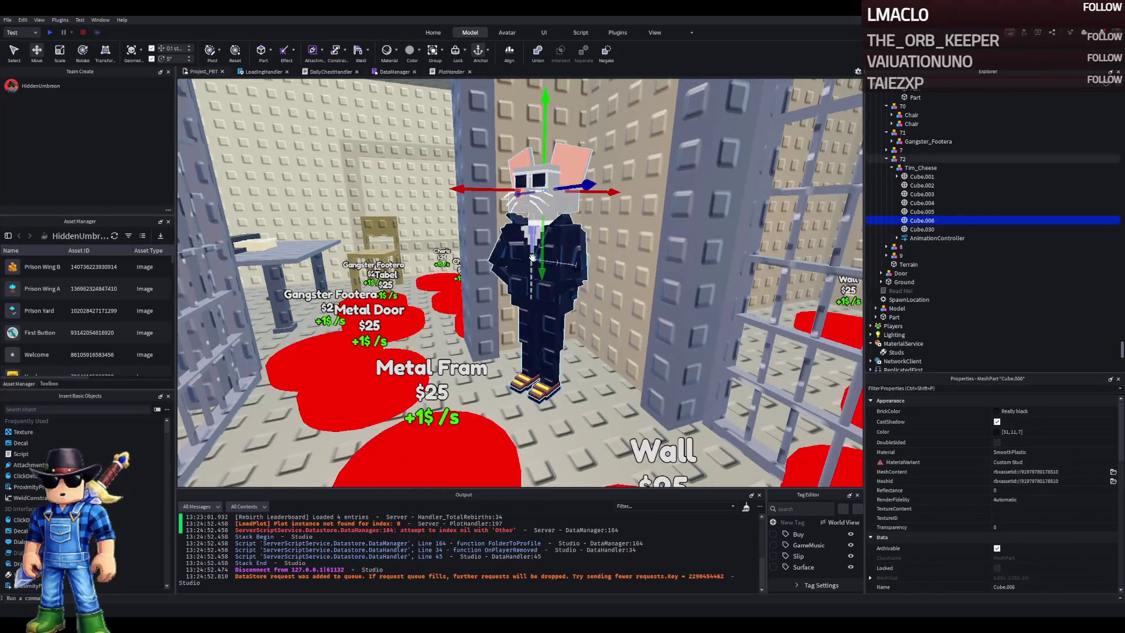
{"action": "left_click", "coordinate": [922, 212]}
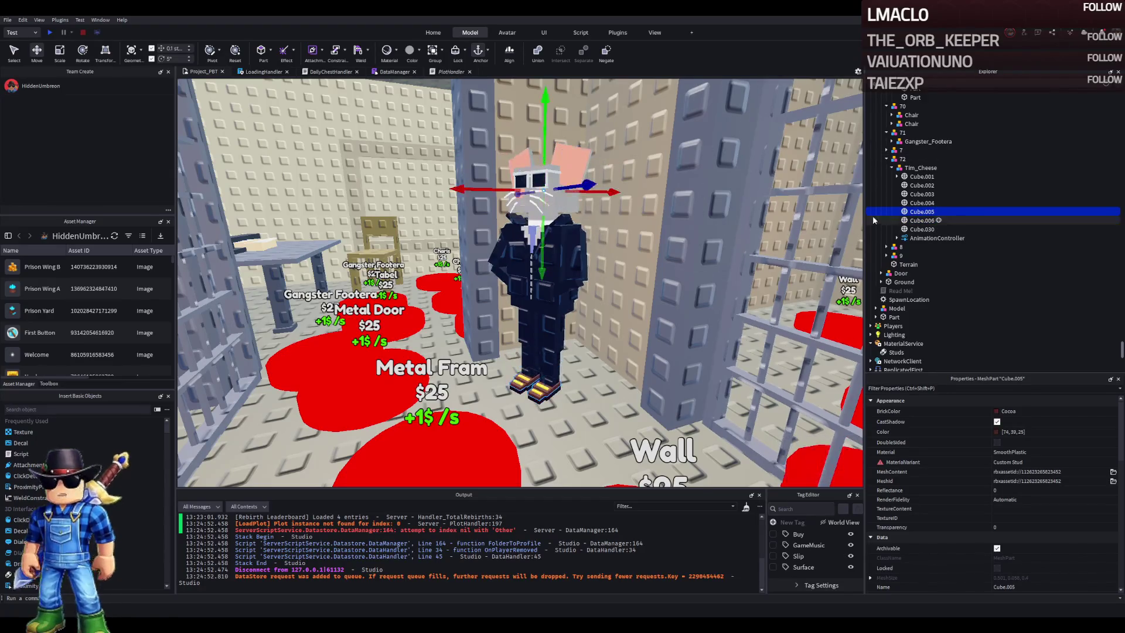
{"action": "left_click", "coordinate": [920, 203]}
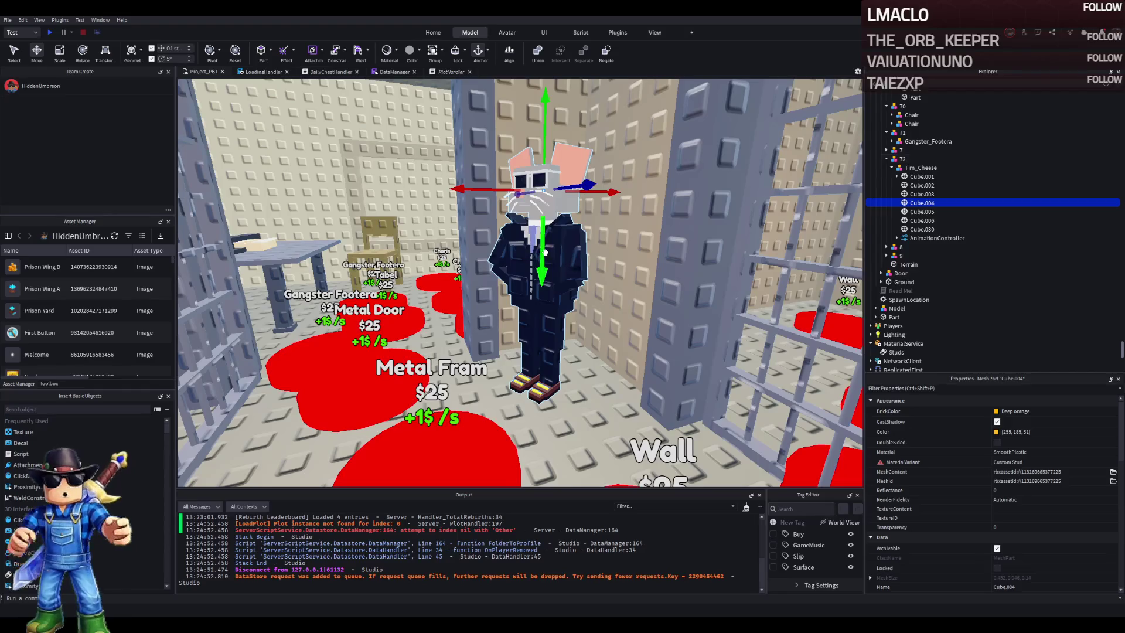
{"action": "left_click", "coordinate": [919, 185]}
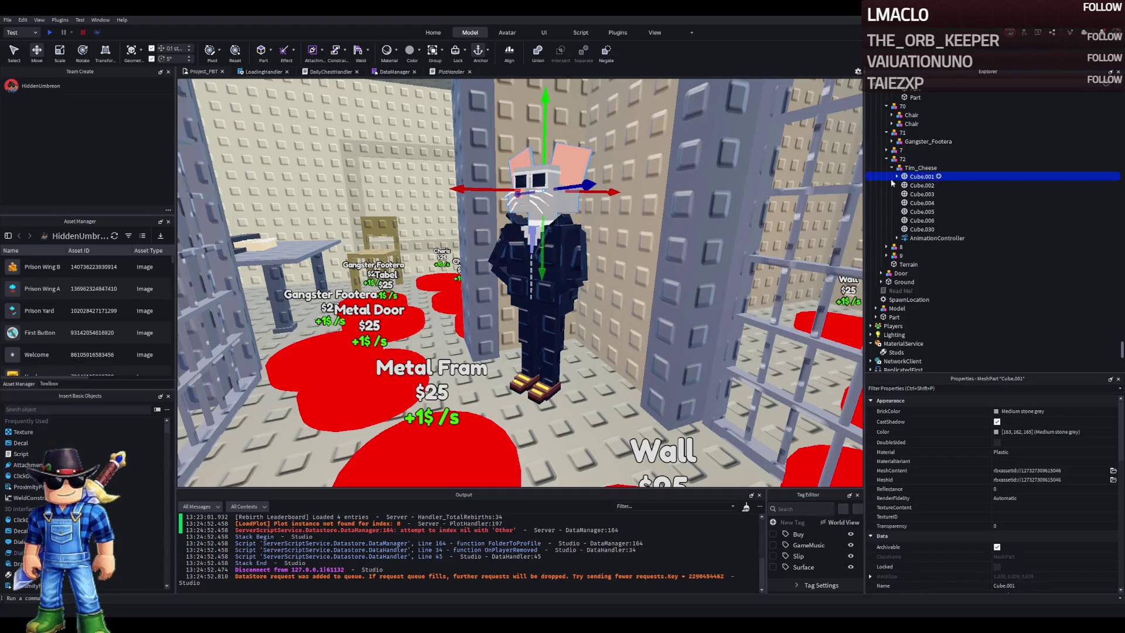
{"action": "left_click_drag", "start_coordinate": [544, 258], "coordinate": [564, 231]}
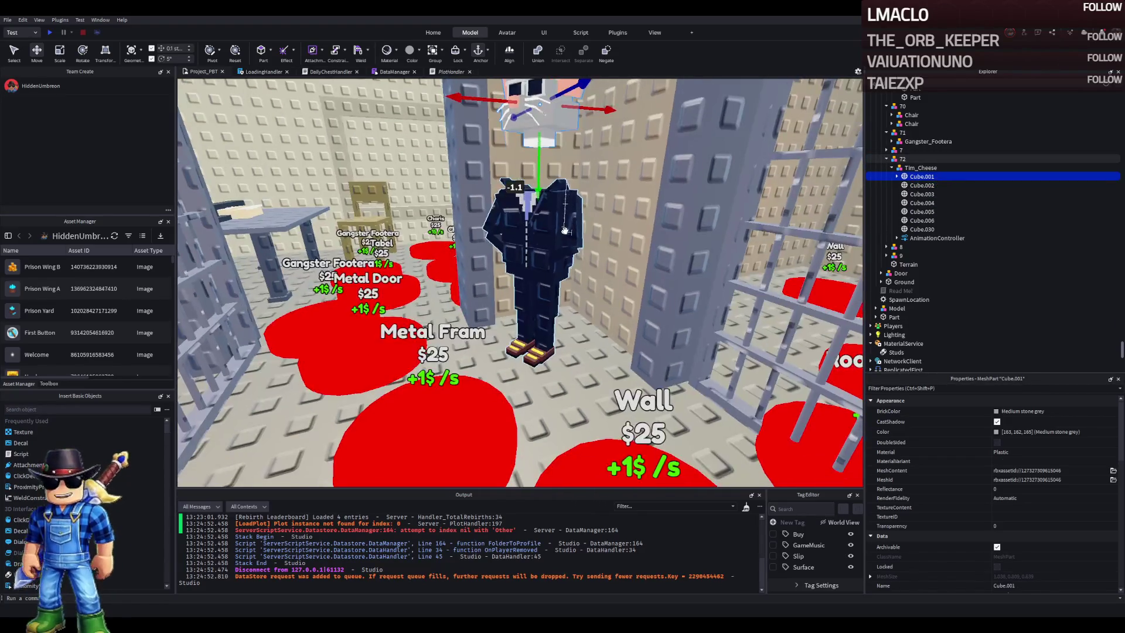
{"action": "key", "text": "ctrl+z"}
Shift Cube.003 1.2 studs along the red axis and select Cube.004
{"action": "left_click", "coordinate": [922, 185]}
{"action": "left_click", "coordinate": [578, 289]}
{"action": "mouse_move", "coordinate": [562, 298]}
{"action": "left_mouse_down"}
{"action": "mouse_move", "coordinate": [547, 305]}
{"action": "mouse_move", "coordinate": [588, 285]}
{"action": "left_mouse_up"}
{"action": "left_click", "coordinate": [586, 287]}
Check the AnimationController's Animator and the Cube.001 and Cube.030 pieces, reframing the character
{"action": "left_click", "coordinate": [896, 238]}
{"action": "left_click", "coordinate": [896, 238]}
{"action": "left_click", "coordinate": [671, 252]}
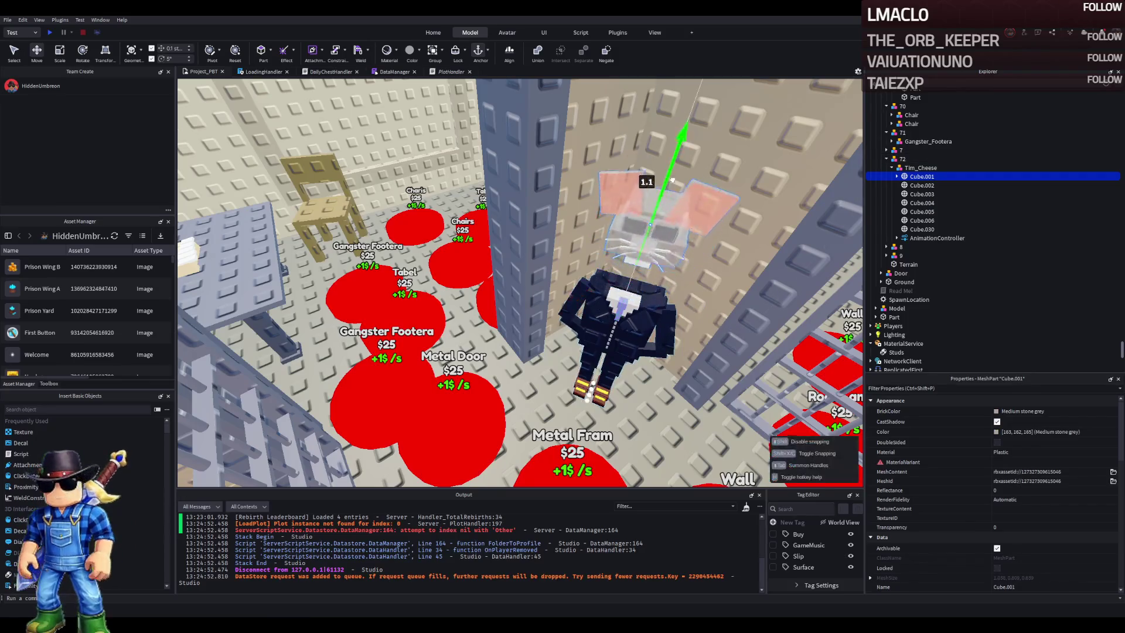
{"action": "scroll", "coordinate": [668, 222], "scroll_direction": "up", "scroll_amount": 10}
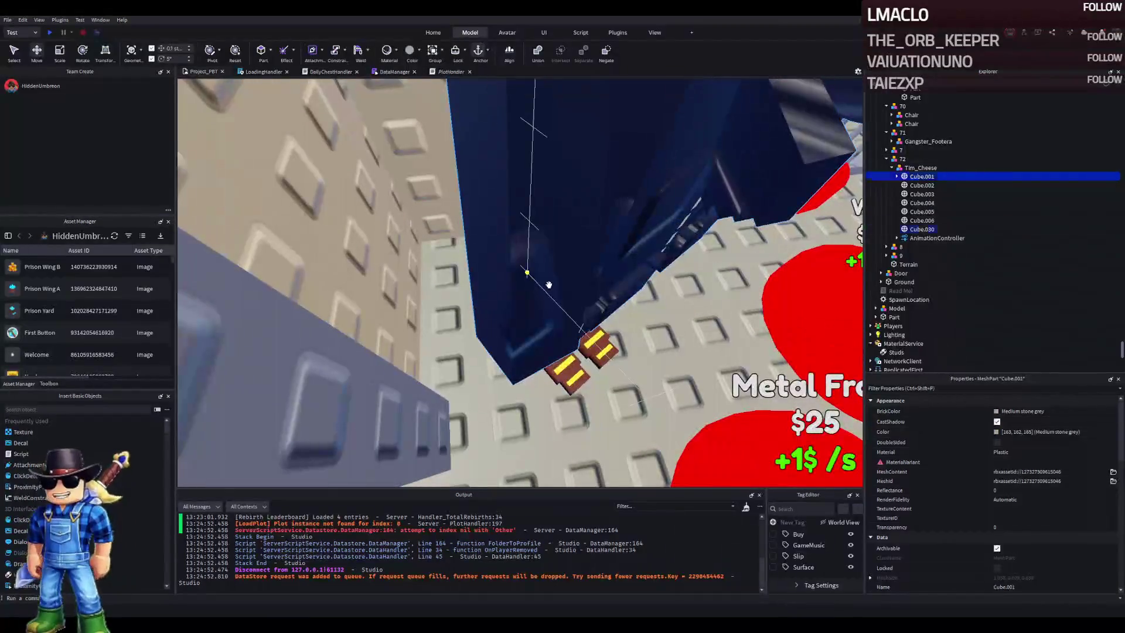
{"action": "left_click", "coordinate": [548, 276]}
{"action": "scroll", "coordinate": [494, 235], "scroll_direction": "down", "scroll_amount": 5}
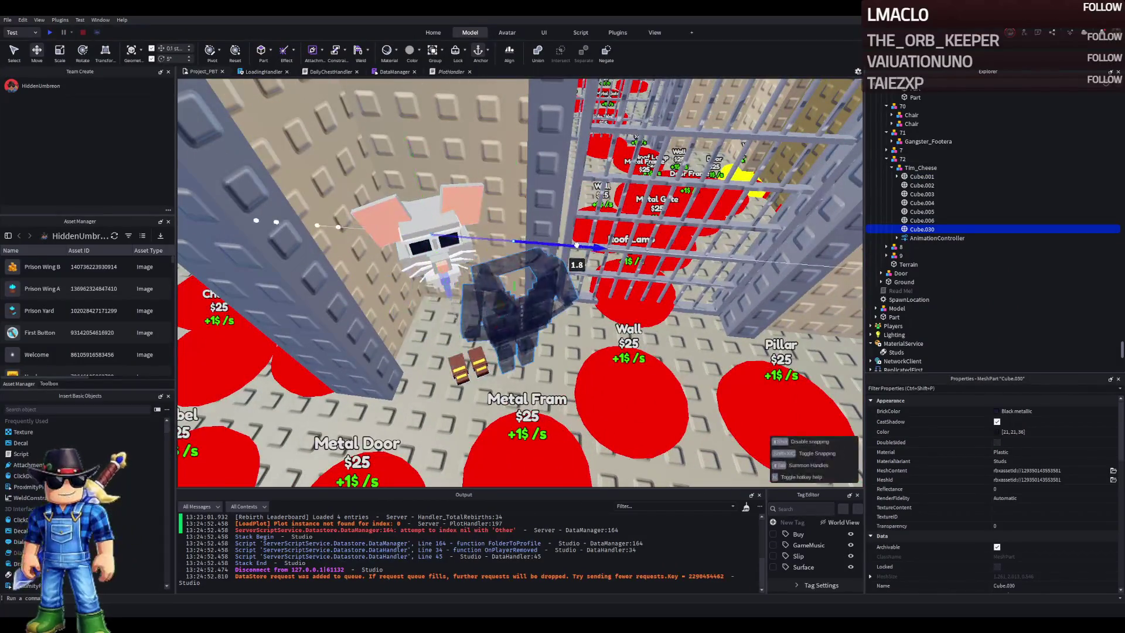
{"action": "scroll", "coordinate": [578, 245], "scroll_direction": "up", "scroll_amount": 2}
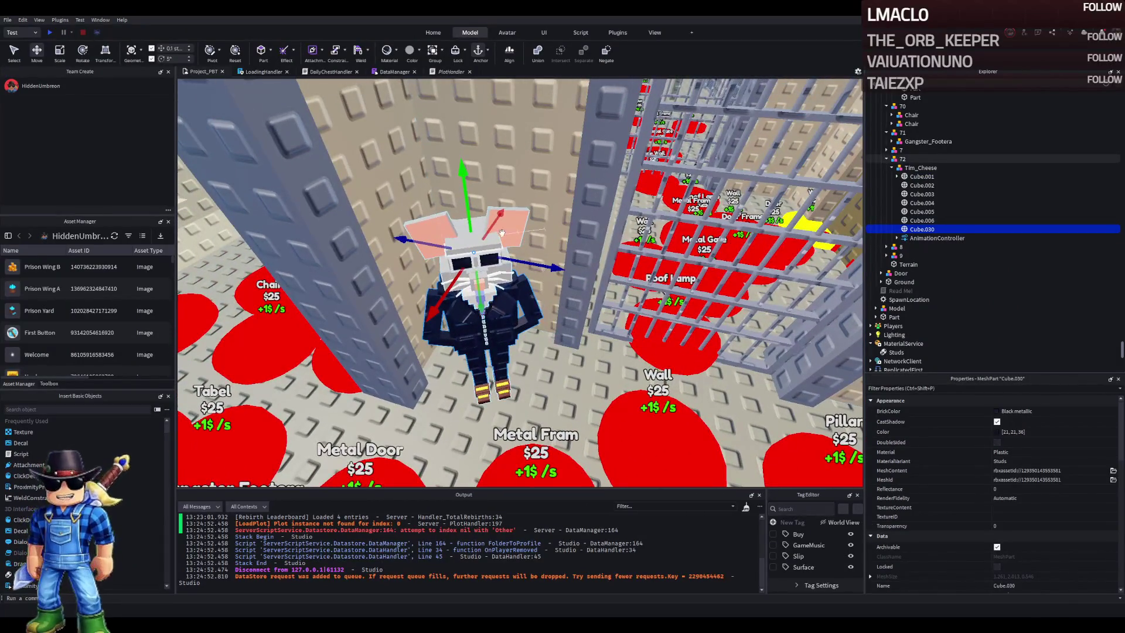
{"action": "left_click_drag", "start_coordinate": [478, 253], "coordinate": [477, 219]}
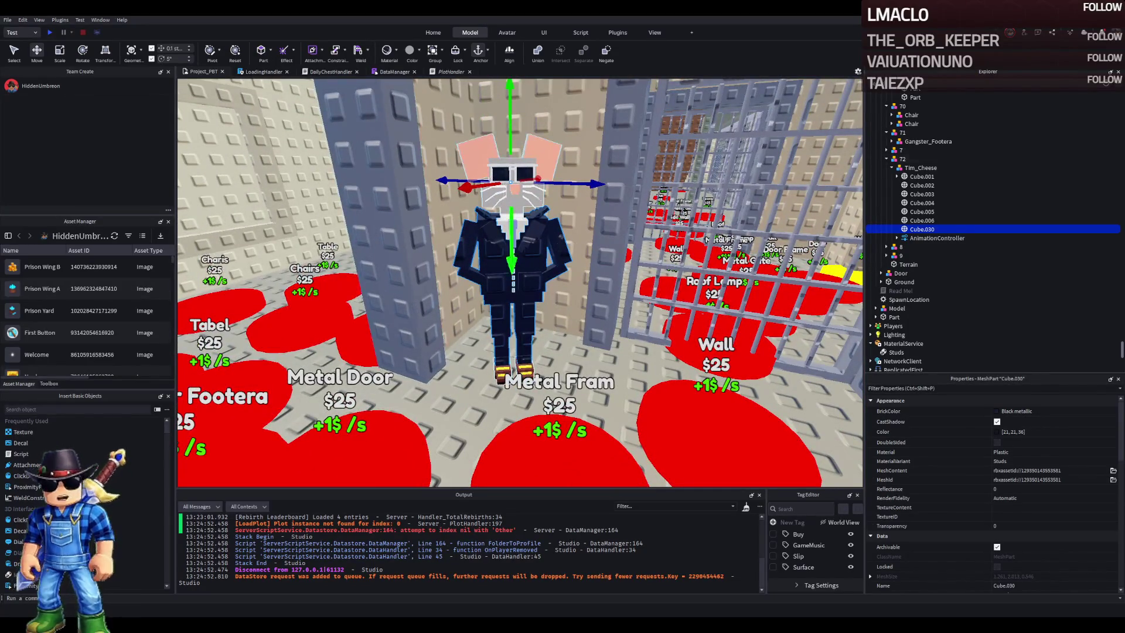
{"action": "left_click_drag", "start_coordinate": [589, 208], "coordinate": [589, 207]}
{"action": "left_click", "coordinate": [577, 209]}
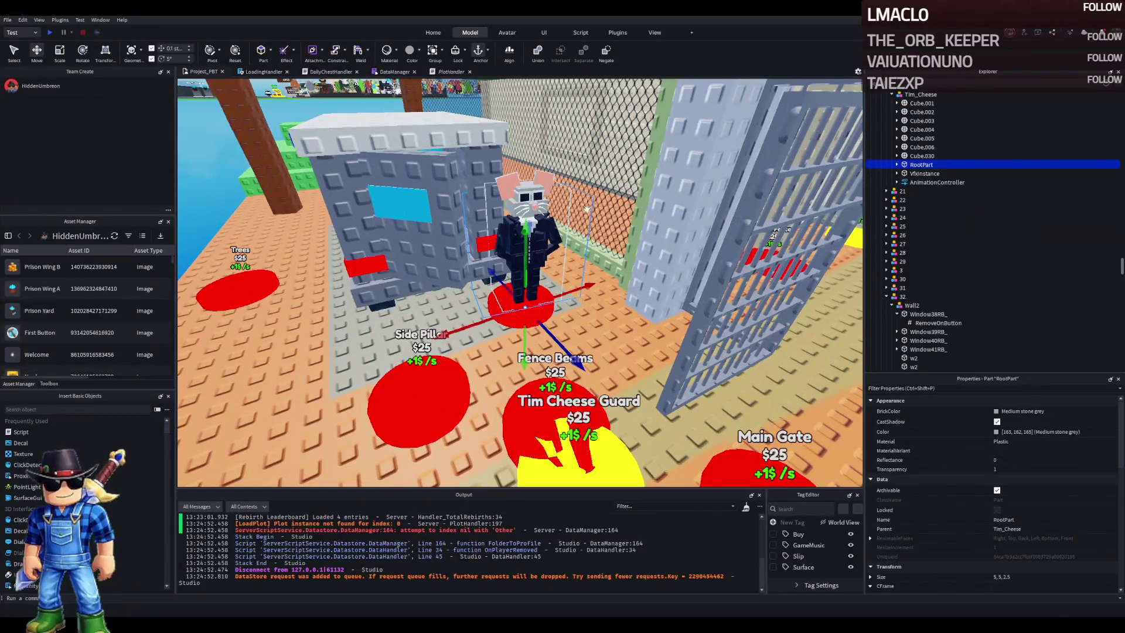
{"action": "key", "text": "Delete"}
{"action": "left_click", "coordinate": [560, 242]}
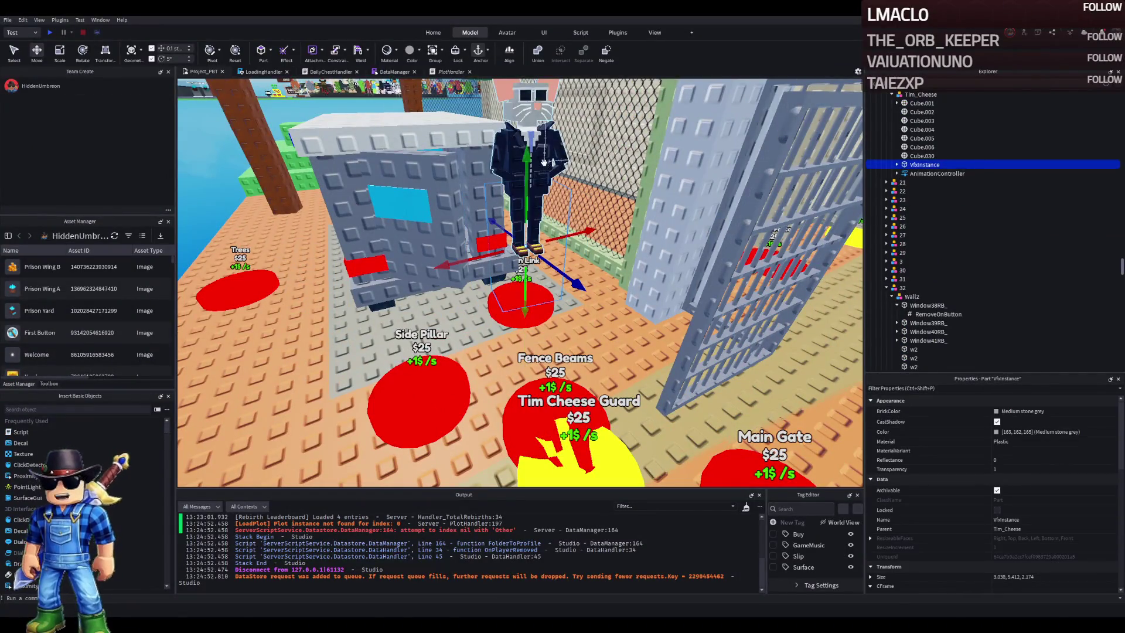
{"action": "key", "text": "Delete"}
{"action": "left_click", "coordinate": [917, 96]}
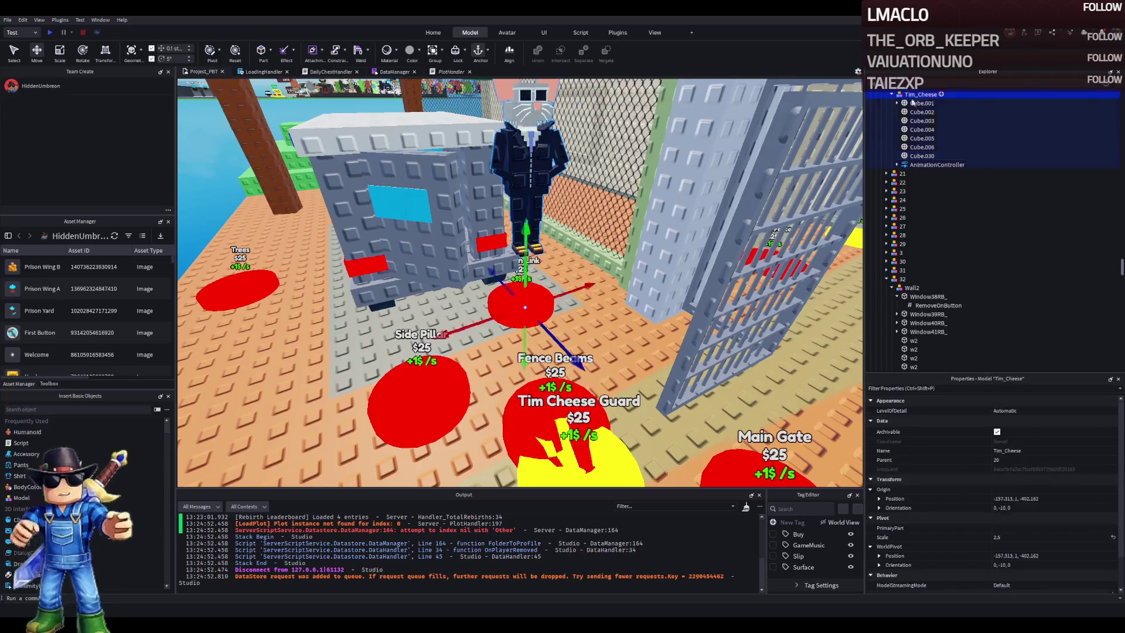
{"action": "key", "text": "ctrl+t"}
{"action": "scroll", "coordinate": [531, 151], "scroll_direction": "up", "scroll_amount": 5}
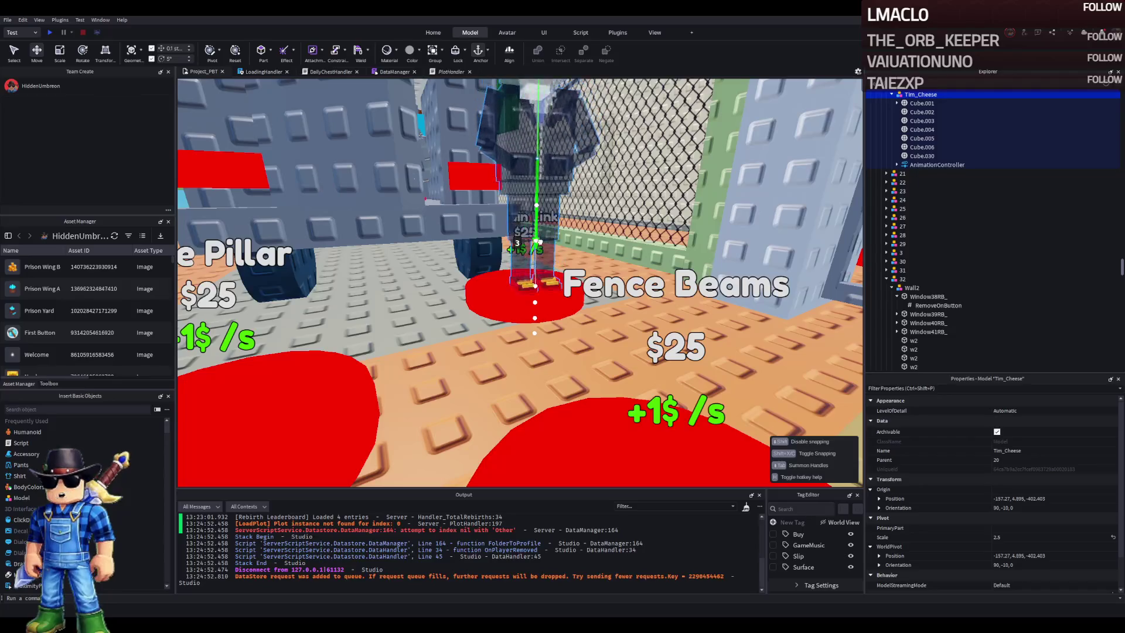
{"action": "scroll", "coordinate": [536, 246], "scroll_direction": "up", "scroll_amount": 10}
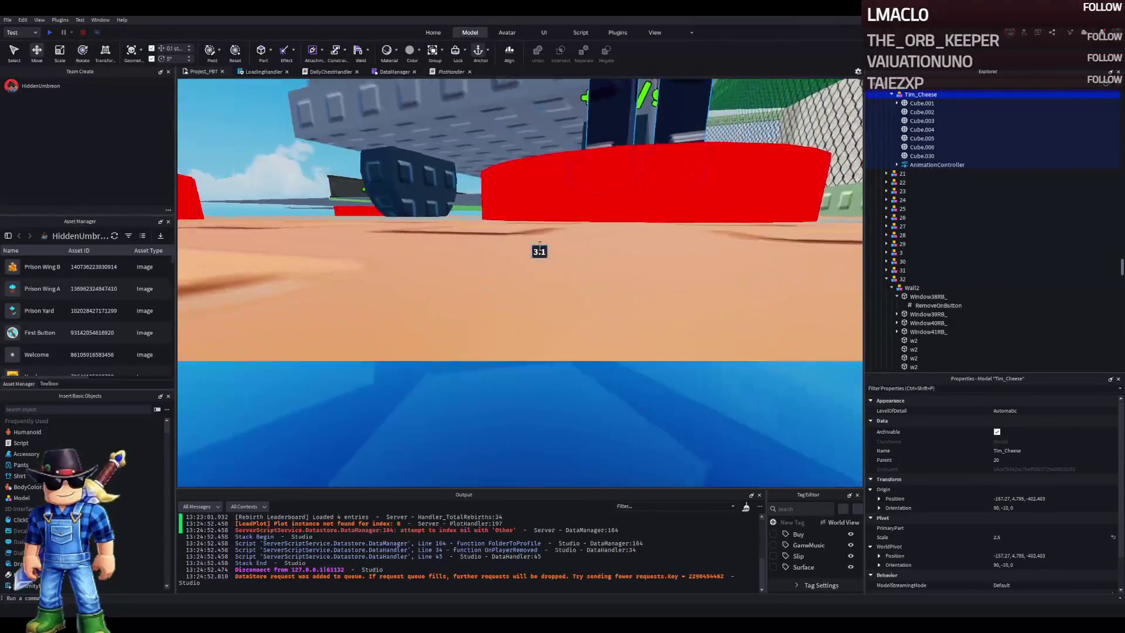
{"action": "scroll", "coordinate": [539, 246], "scroll_direction": "down", "scroll_amount": 5}
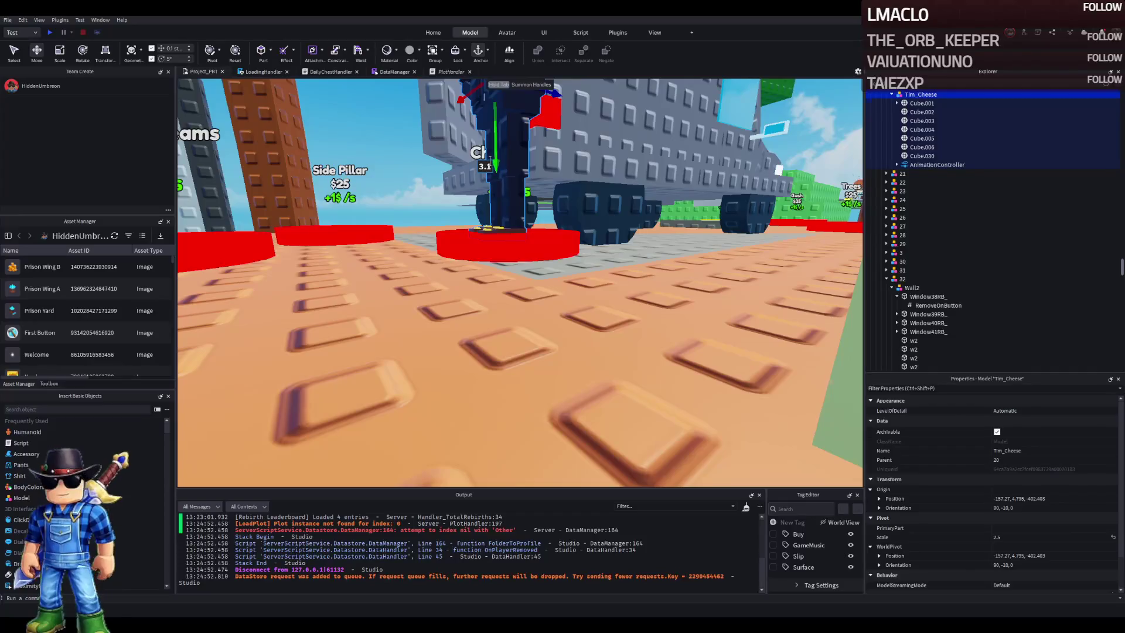
{"action": "left_click_drag", "start_coordinate": [493, 158], "coordinate": [496, 162]}
{"action": "scroll", "coordinate": [498, 173], "scroll_direction": "up", "scroll_amount": 10}
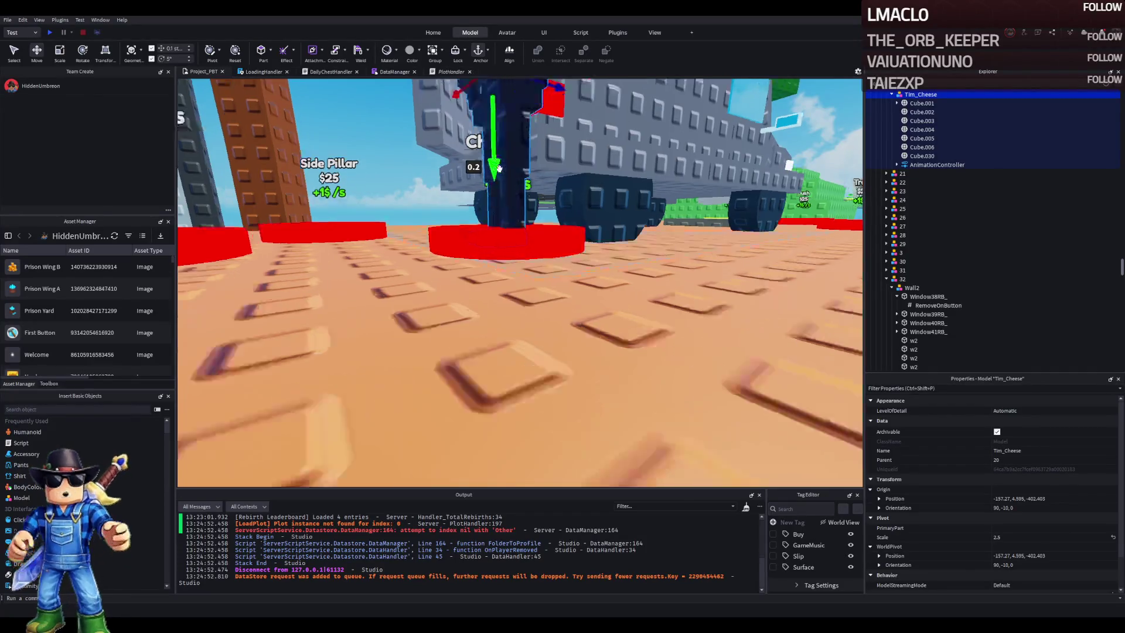
{"action": "scroll", "coordinate": [500, 172], "scroll_direction": "down", "scroll_amount": 5}
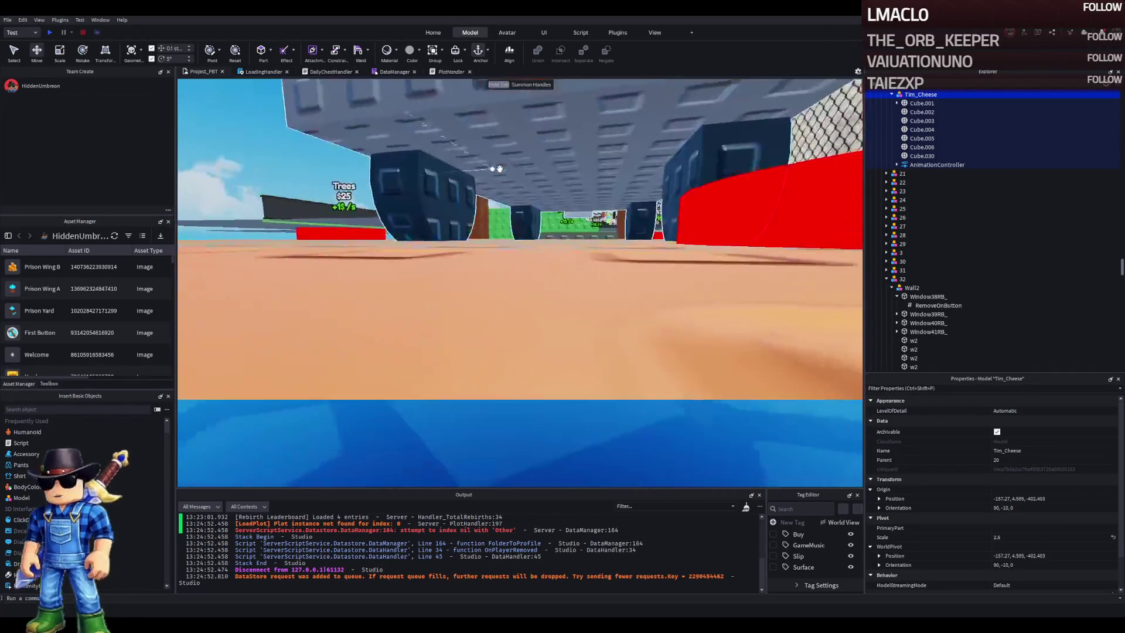
{"action": "scroll", "coordinate": [499, 169], "scroll_direction": "down", "scroll_amount": 5}
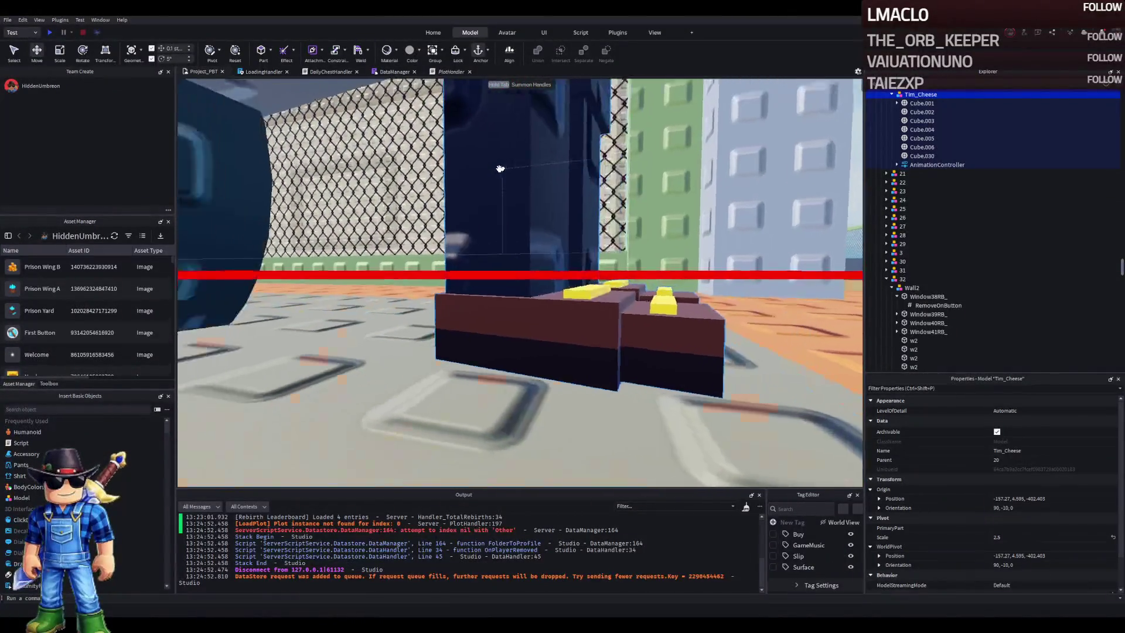
{"action": "scroll", "coordinate": [498, 168], "scroll_direction": "up", "scroll_amount": 5}
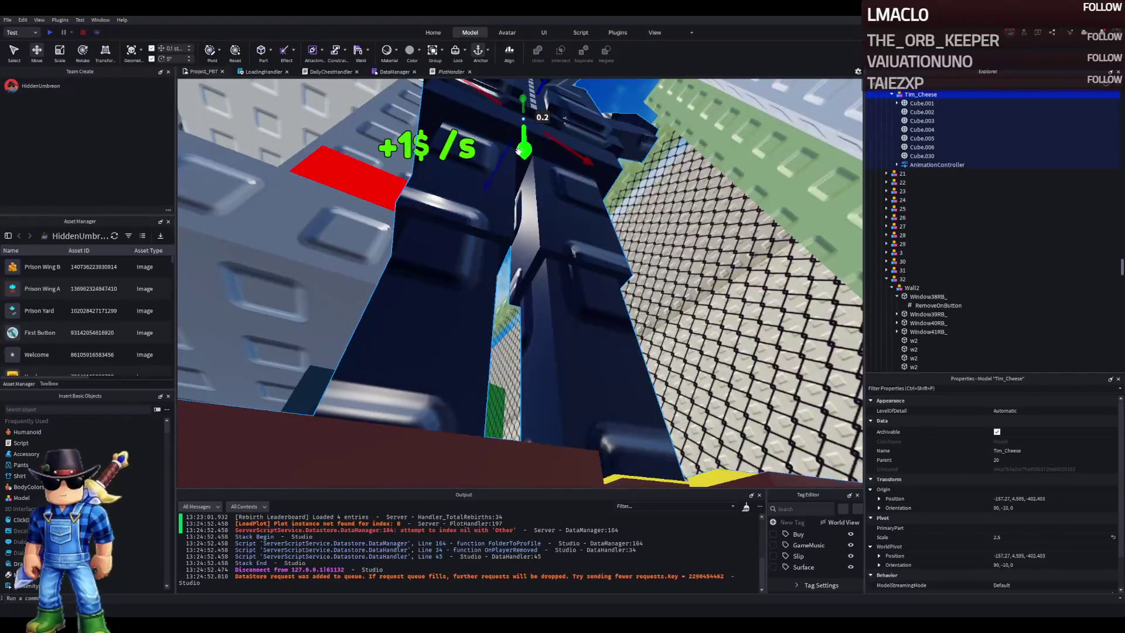
{"action": "scroll", "coordinate": [518, 151], "scroll_direction": "down", "scroll_amount": 5}
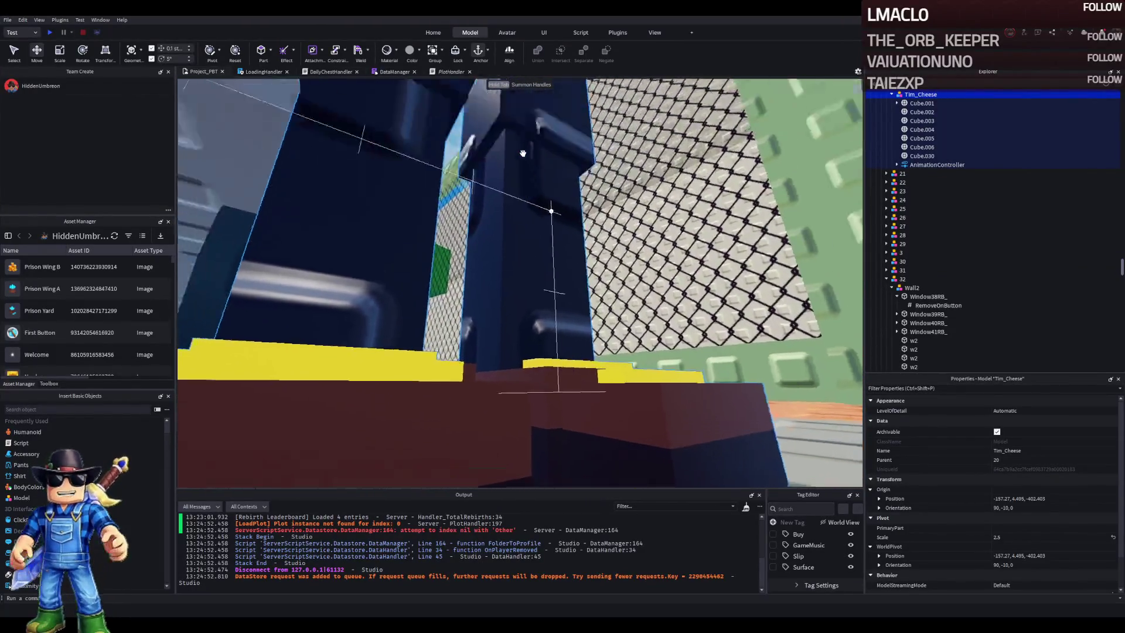
{"action": "scroll", "coordinate": [523, 153], "scroll_direction": "up", "scroll_amount": 5}
{"action": "scroll", "coordinate": [520, 167], "scroll_direction": "down", "scroll_amount": 5}
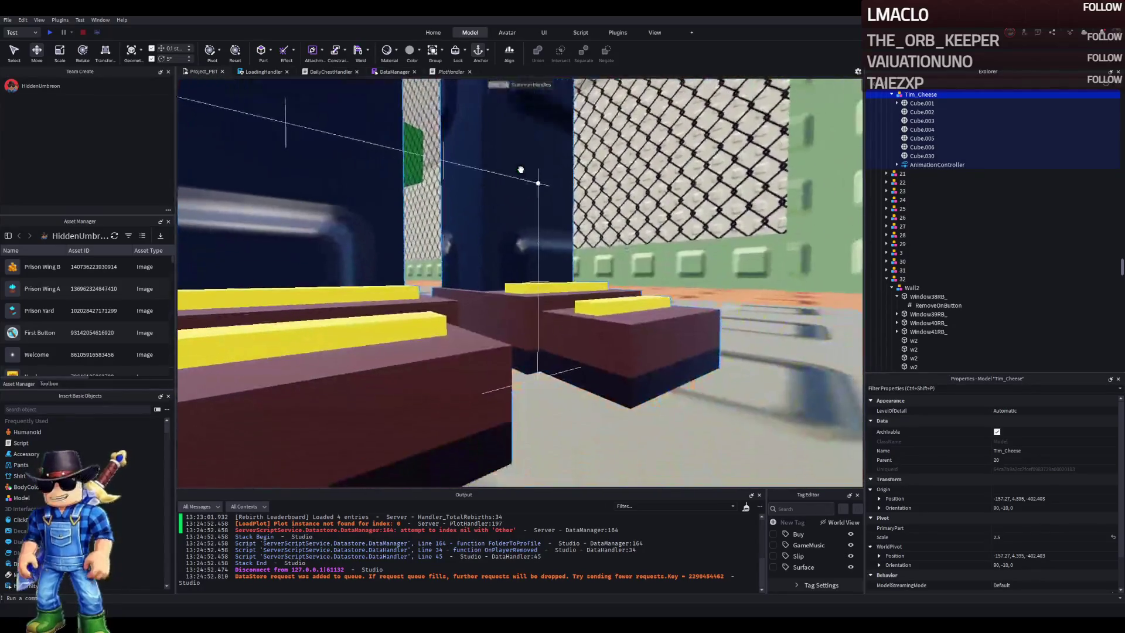
{"action": "scroll", "coordinate": [506, 143], "scroll_direction": "up", "scroll_amount": 5}
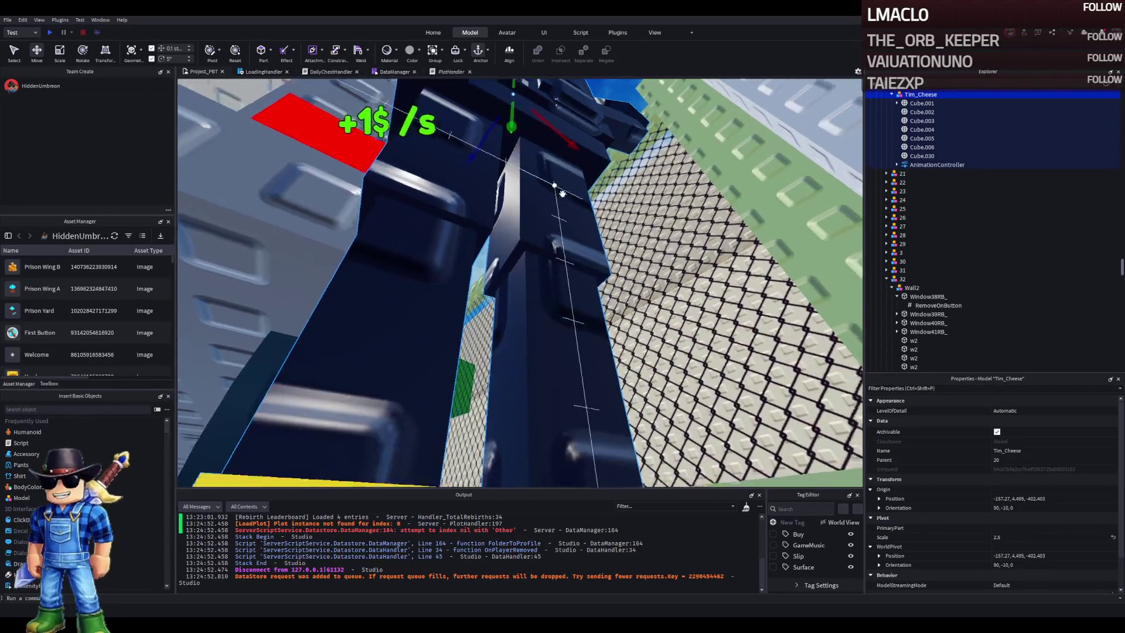
{"action": "scroll", "coordinate": [507, 141], "scroll_direction": "down", "scroll_amount": 5}
{"action": "scroll", "coordinate": [564, 193], "scroll_direction": "up", "scroll_amount": 10}
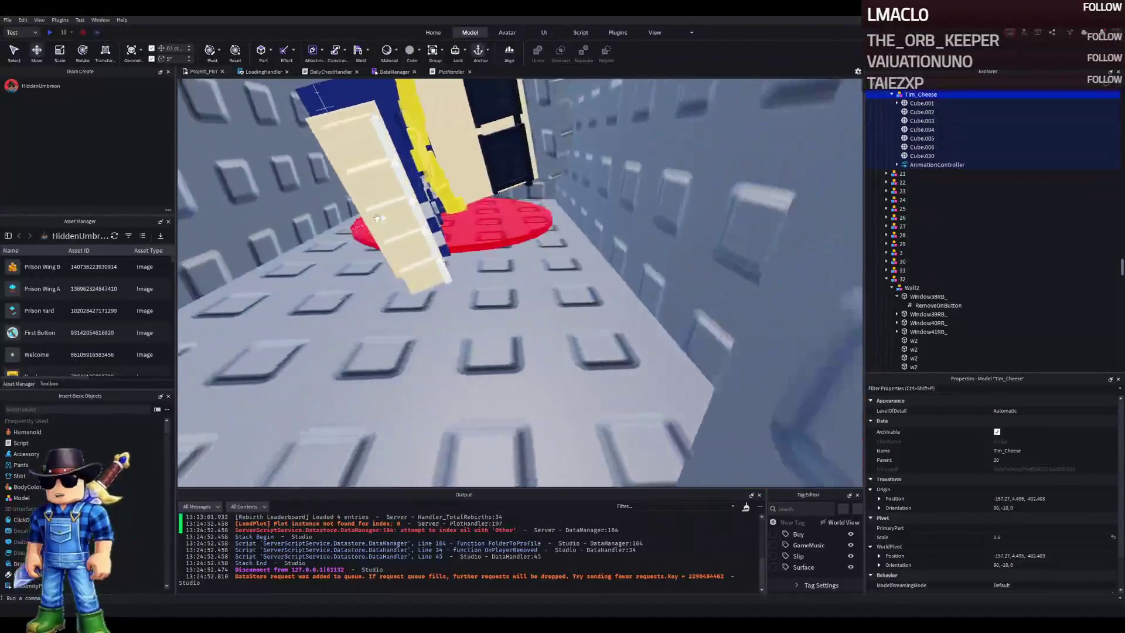
{"action": "left_click", "coordinate": [377, 218]}
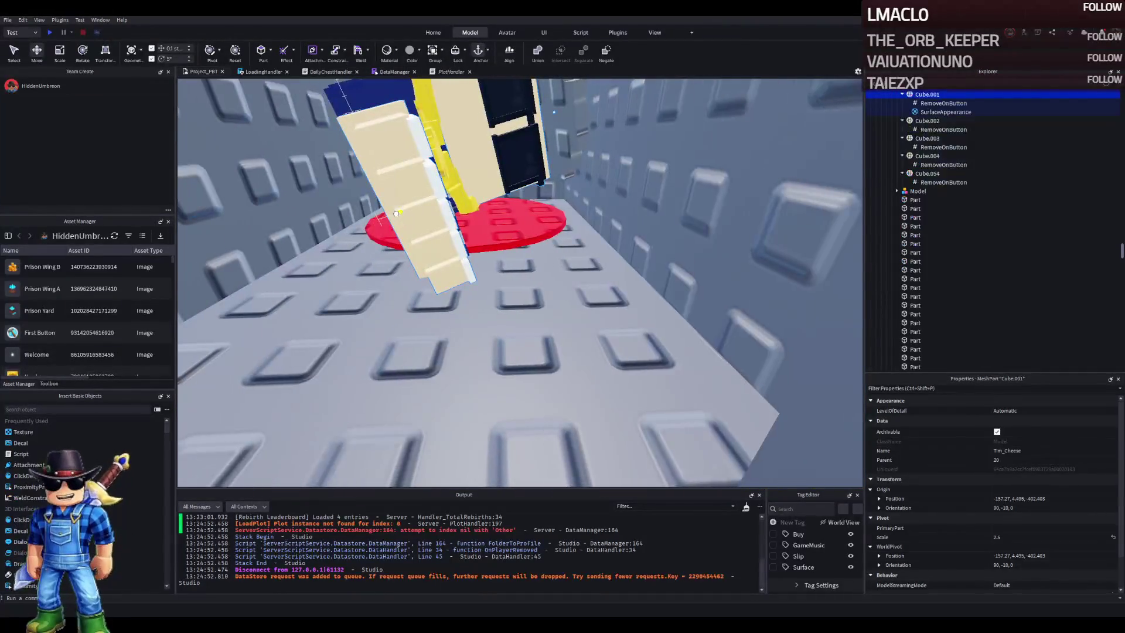
Copy the RemoveOnButton value into Cube.030 and set it to 72
{"action": "left_click", "coordinate": [944, 176]}
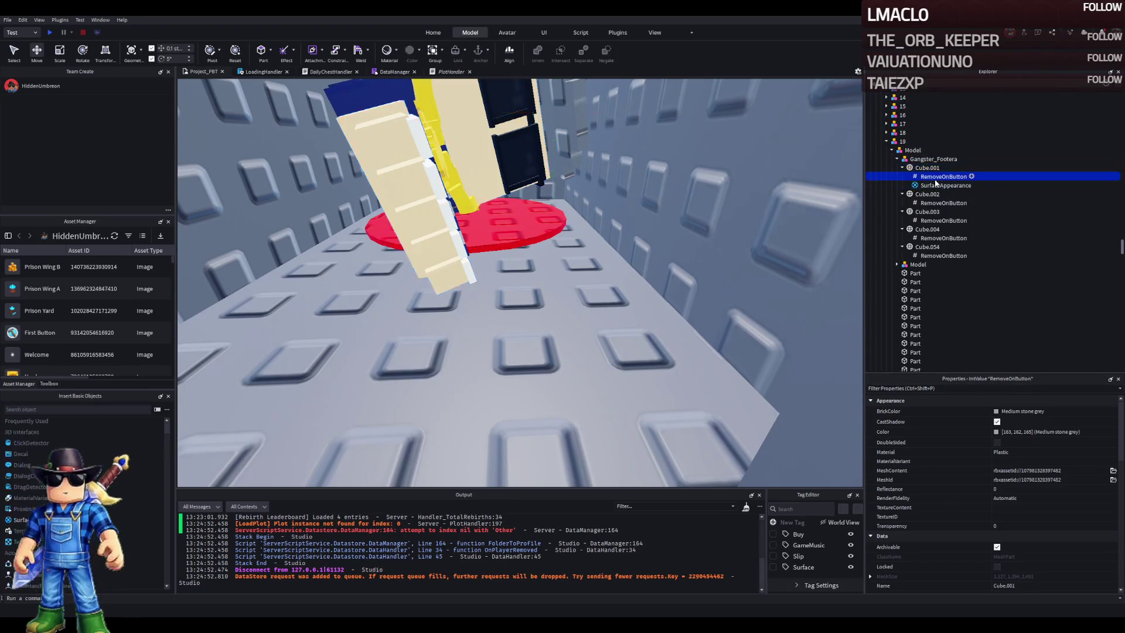
{"action": "scroll", "coordinate": [601, 224], "scroll_direction": "up", "scroll_amount": 5}
{"action": "scroll", "coordinate": [601, 224], "scroll_direction": "down", "scroll_amount": 5}
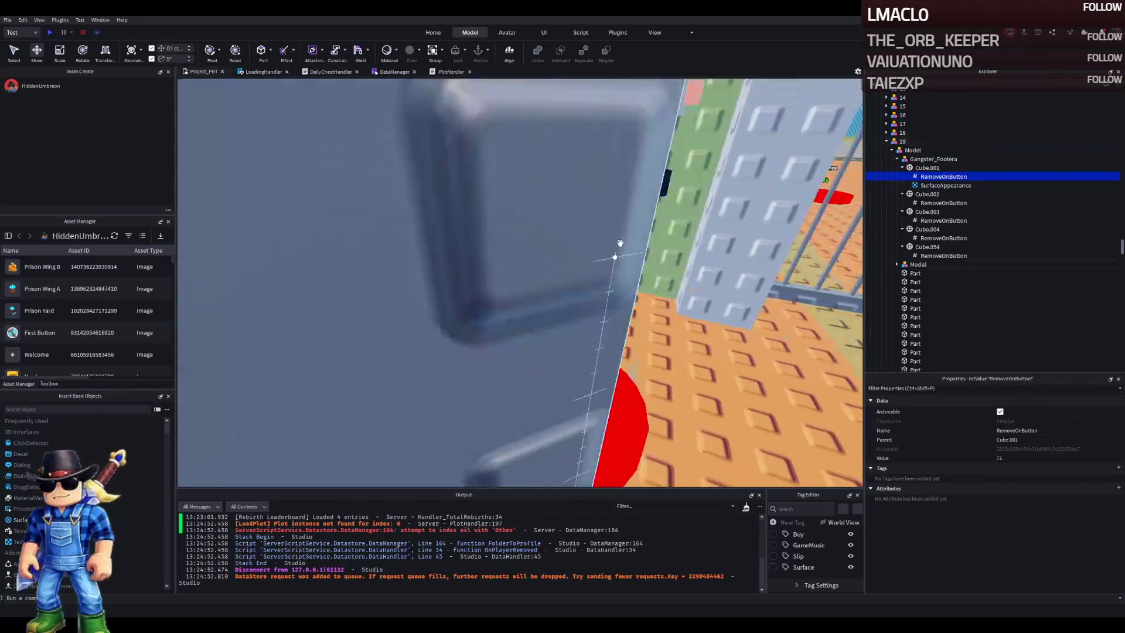
{"action": "left_click", "coordinate": [557, 252]}
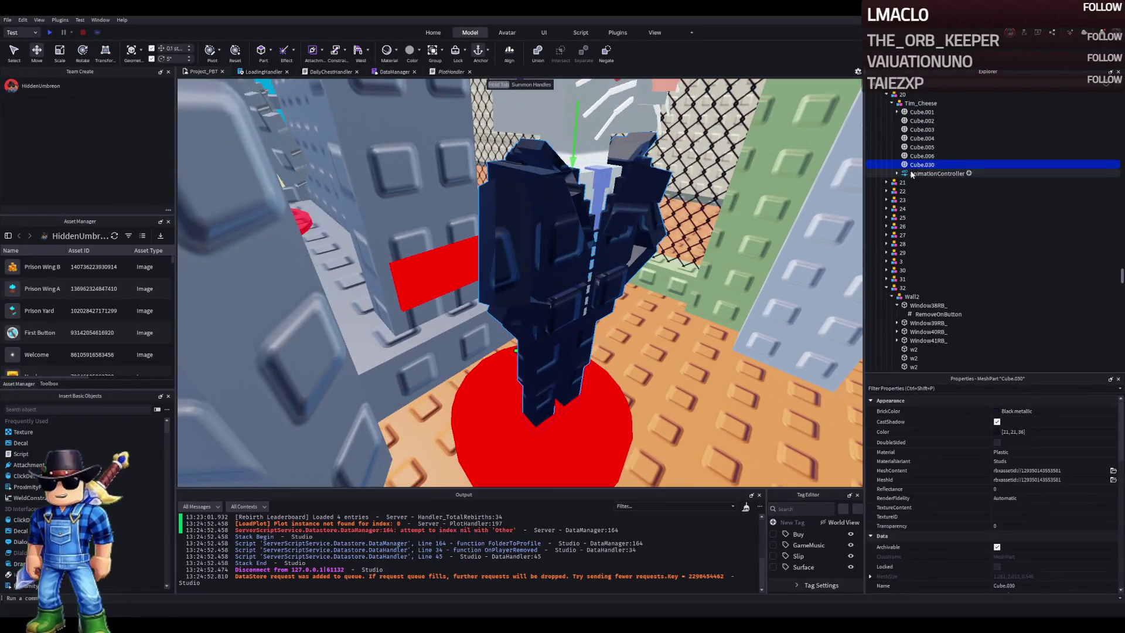
{"action": "key", "text": "ctrl+shift+v"}
{"action": "left_click", "coordinate": [1026, 458]}
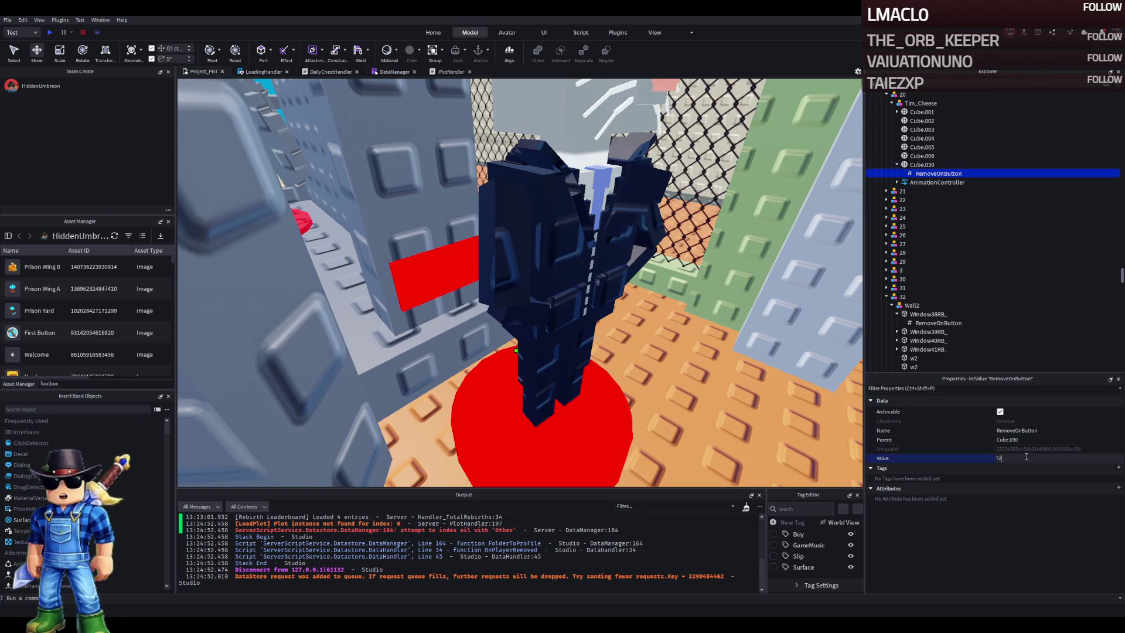
Paste RemoveOnButton into Cube.001 through Cube.006 of the Tim_Cheese model
{"action": "left_click", "coordinate": [923, 156]}
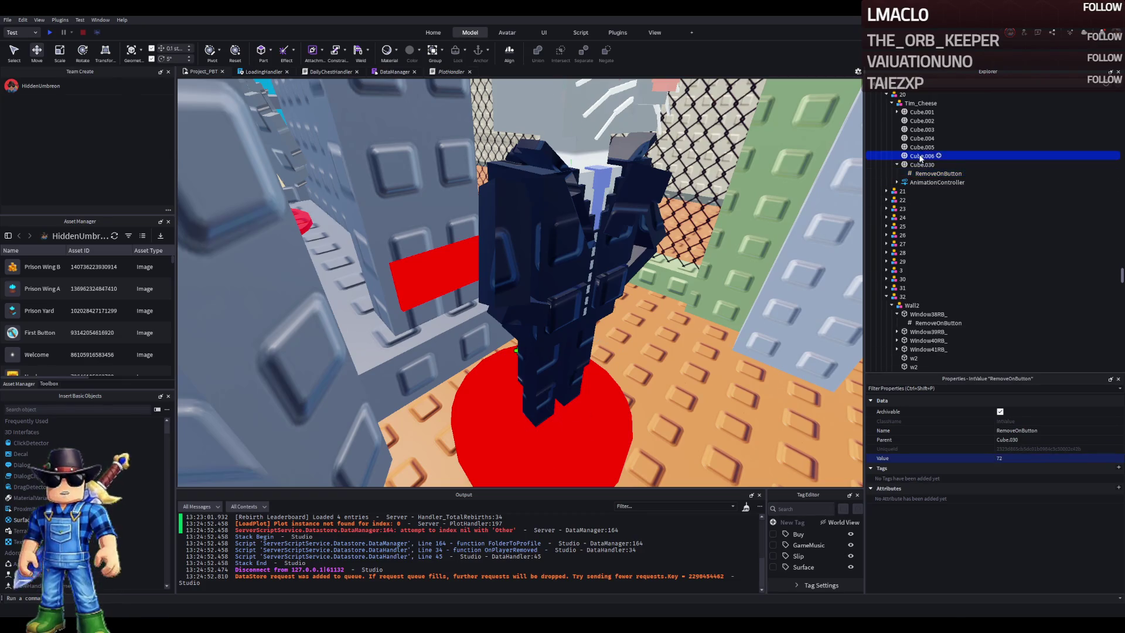
{"action": "left_click", "coordinate": [918, 113], "text": "shift"}
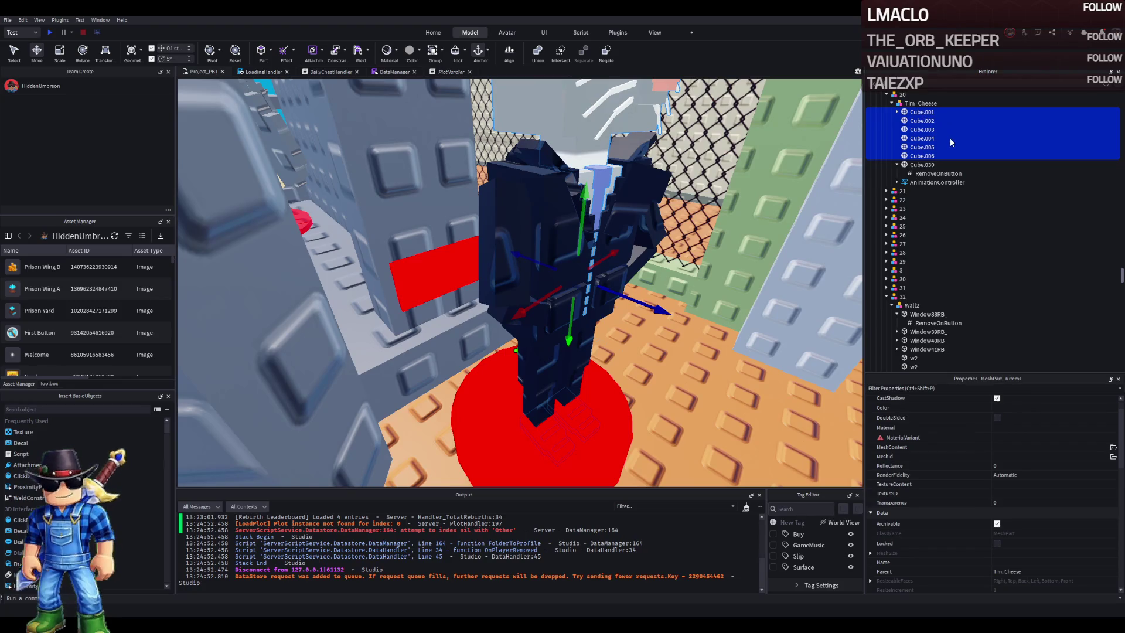
{"action": "key", "text": "ctrl+shift+v"}
Collapse the Tim_Cheese model's part list and select upgrade model 20
{"action": "left_click", "coordinate": [903, 95]}
{"action": "left_click", "coordinate": [905, 105]}
{"action": "key", "text": "Left"}
{"action": "left_click", "coordinate": [898, 95]}
{"action": "key", "text": "Left"}
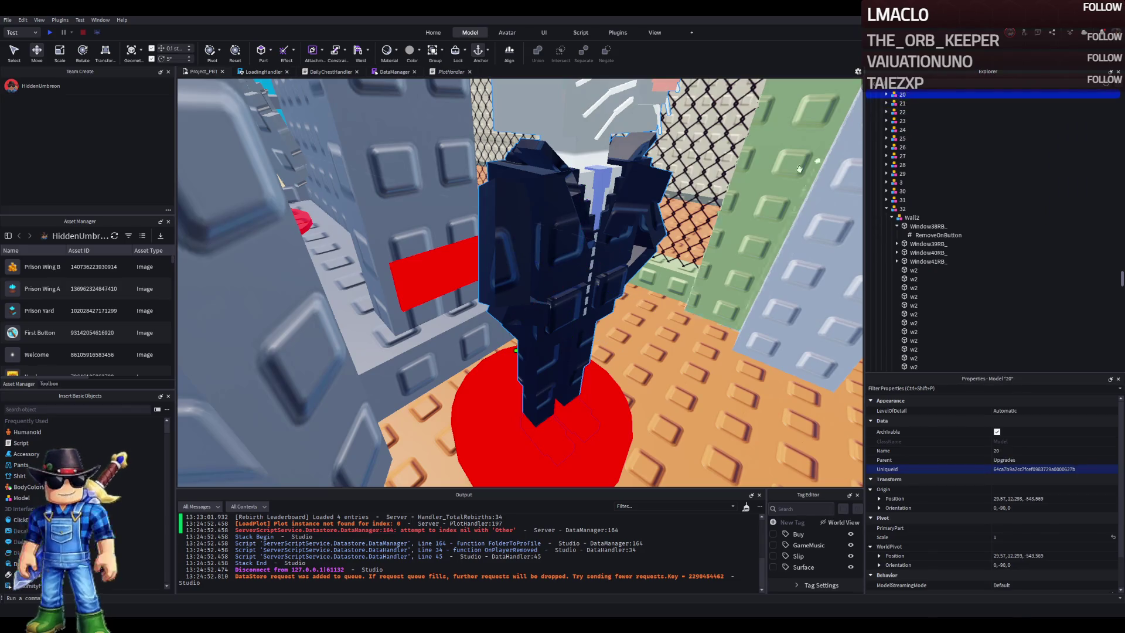
Fly the camera from model 20 through the prison map to the mouse character's head
{"action": "key", "text": "f"}
{"action": "key", "text": "w"}
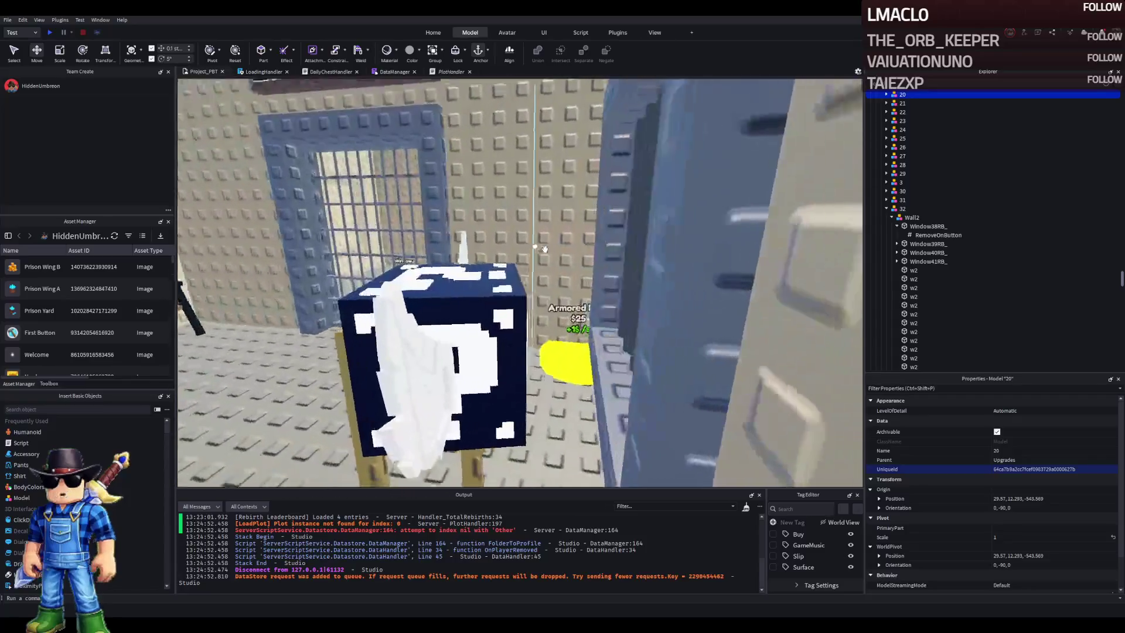
{"action": "key", "text": "w"}
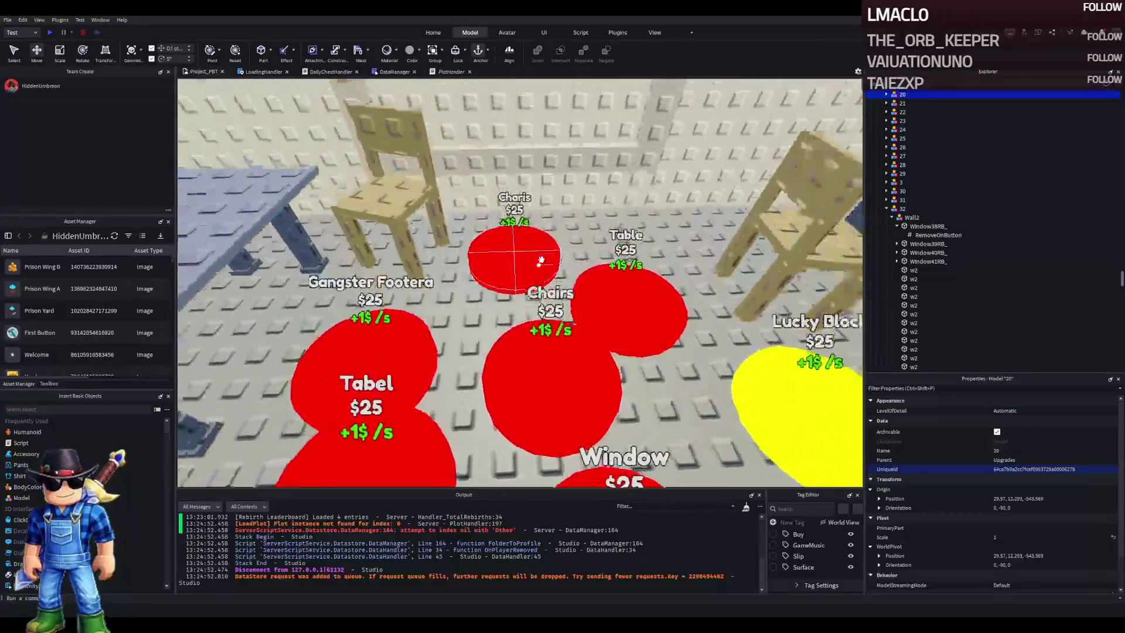
{"action": "key", "text": "w"}
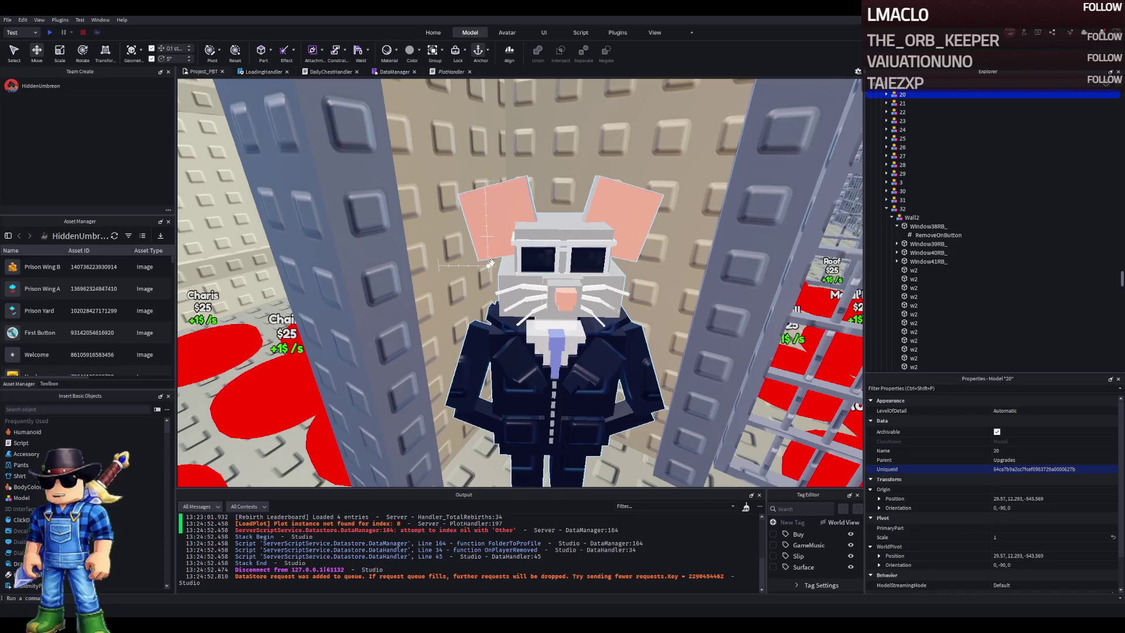
{"action": "key", "text": "w"}
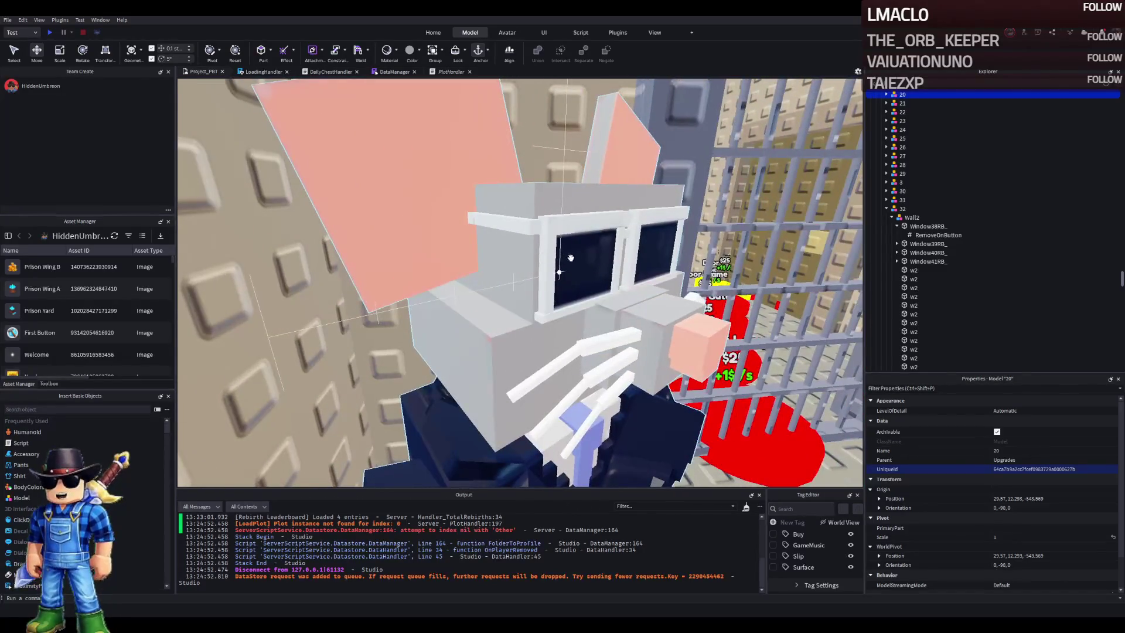
Rotate the mouse character's head part by about 20 degrees to a new angle
{"action": "left_click", "coordinate": [578, 270]}
{"action": "key", "text": "f"}
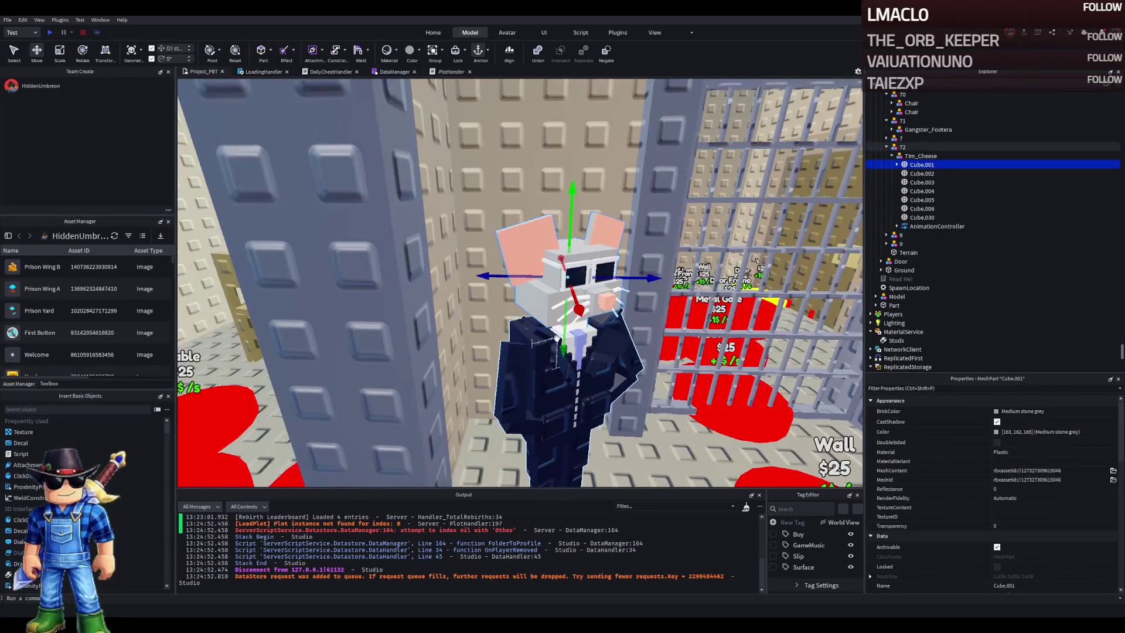
{"action": "scroll", "coordinate": [599, 299], "scroll_direction": "down", "scroll_amount": 5}
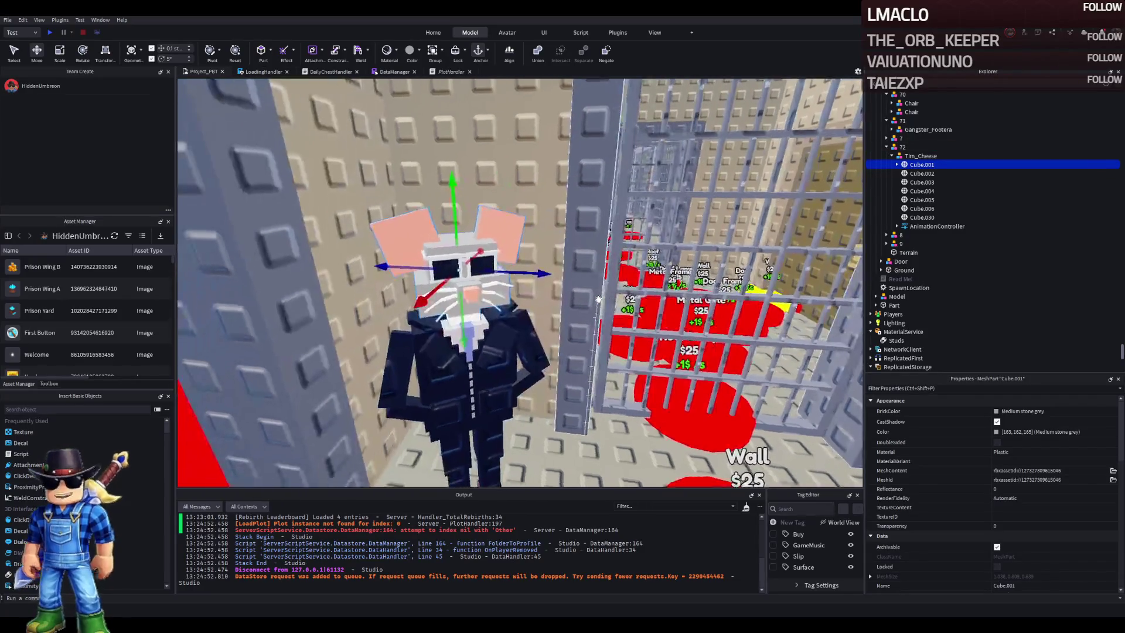
{"action": "key", "text": "ctrl+4"}
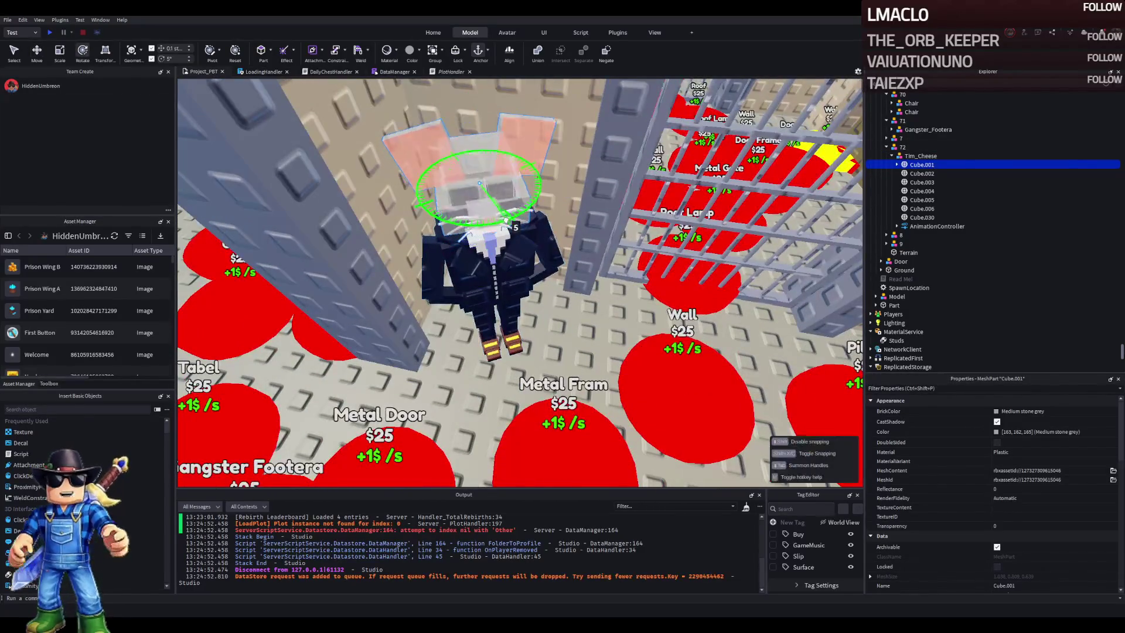
{"action": "left_click", "coordinate": [487, 252]}
{"action": "scroll", "coordinate": [593, 256], "scroll_direction": "up", "scroll_amount": 5}
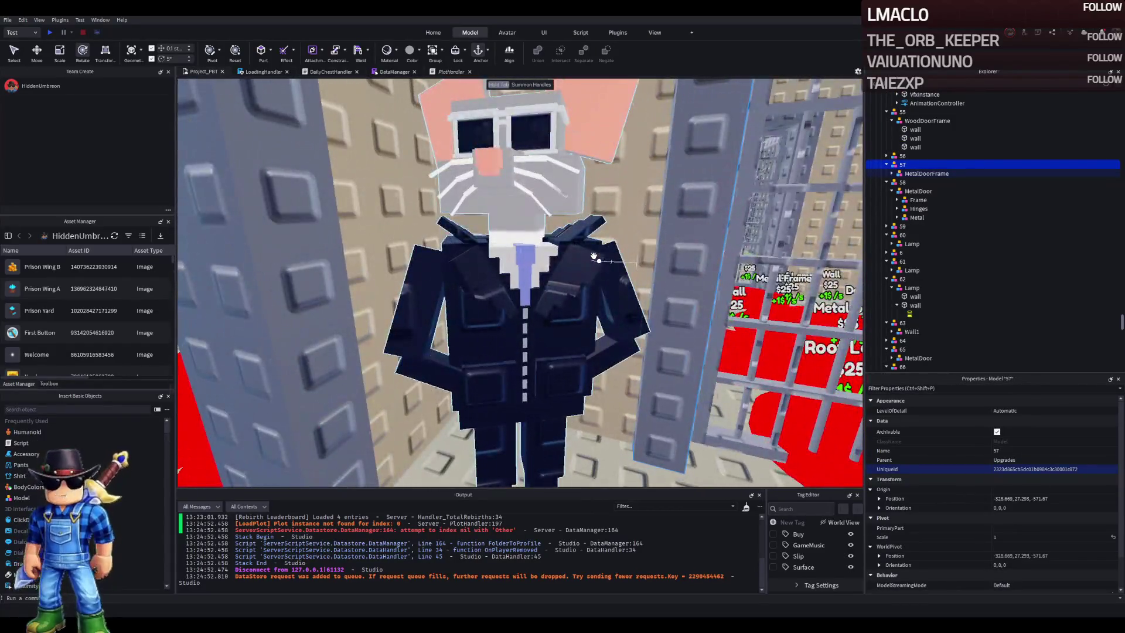
{"action": "left_click", "coordinate": [522, 147]}
{"action": "left_click_drag", "start_coordinate": [557, 164], "coordinate": [523, 165]}
{"action": "key", "text": "e"}
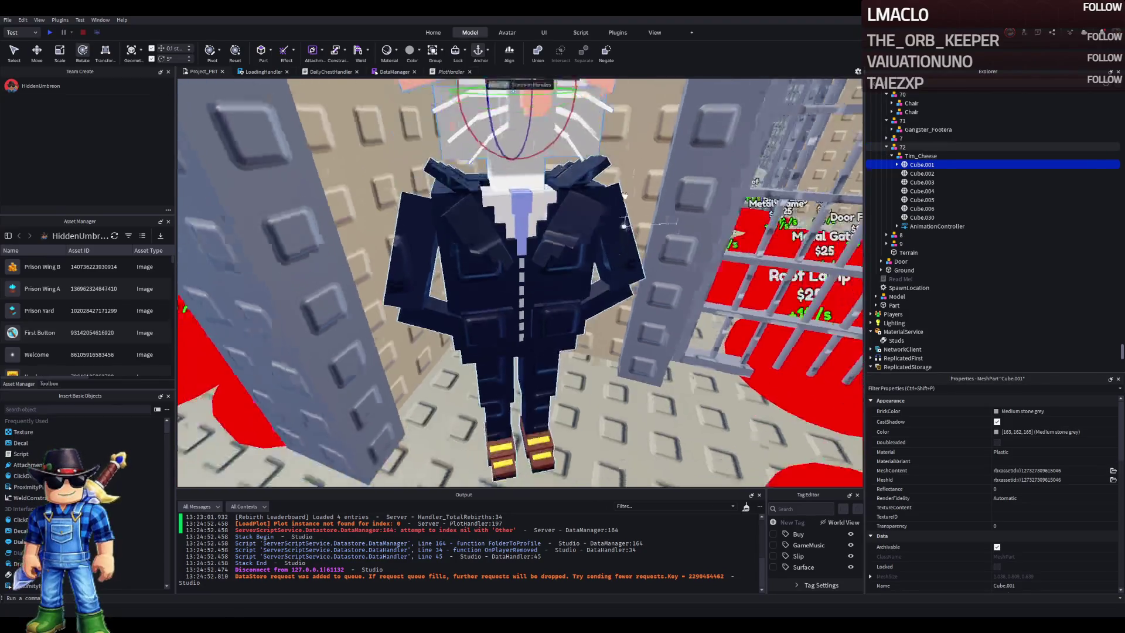
{"action": "mouse_move", "coordinate": [524, 317]}
{"action": "left_mouse_down"}
{"action": "mouse_move", "coordinate": [773, 436]}
{"action": "mouse_move", "coordinate": [645, 306]}
{"action": "left_mouse_up"}
Pull the camera back over the cells and select the red buy pad 72
{"action": "left_click", "coordinate": [645, 306]}
{"action": "key", "text": "s"}
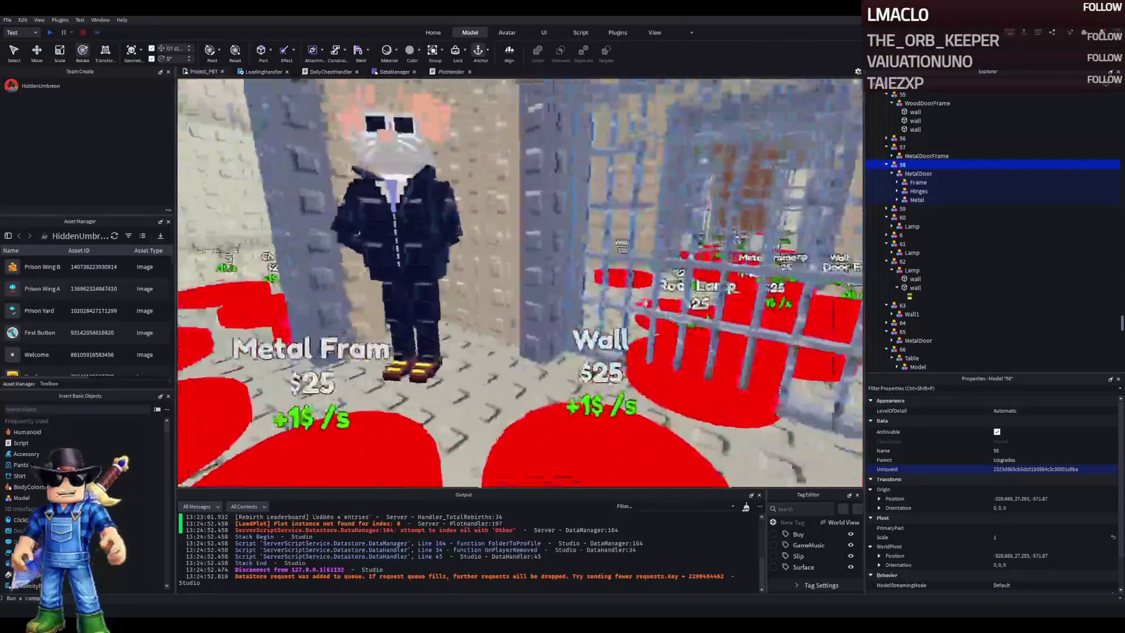
{"action": "key", "text": "w"}
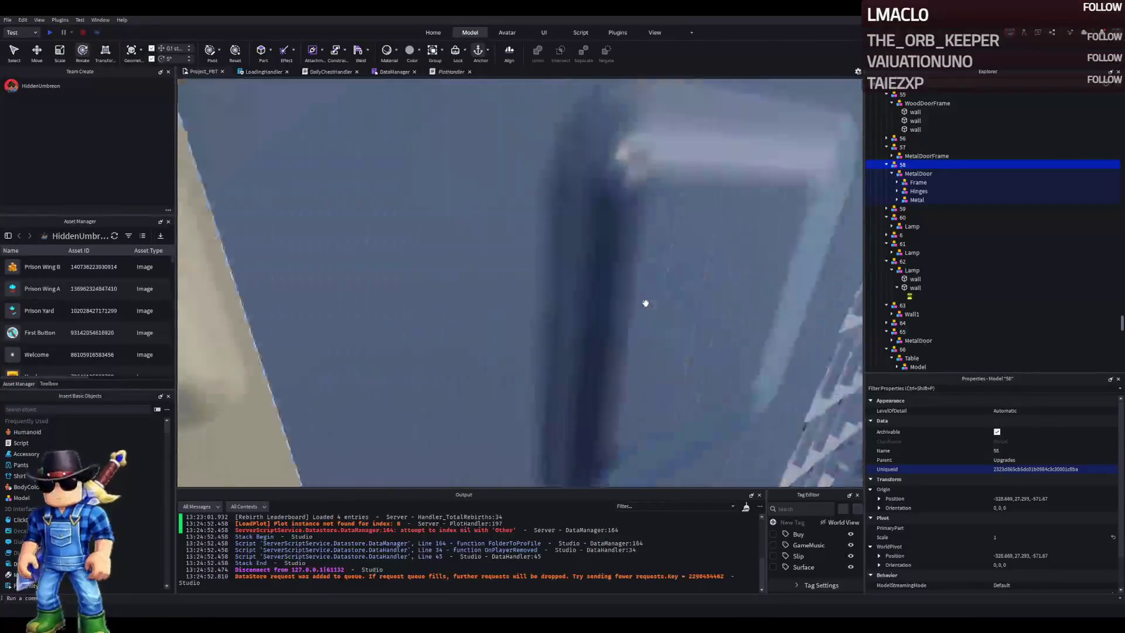
{"action": "key", "text": "e"}
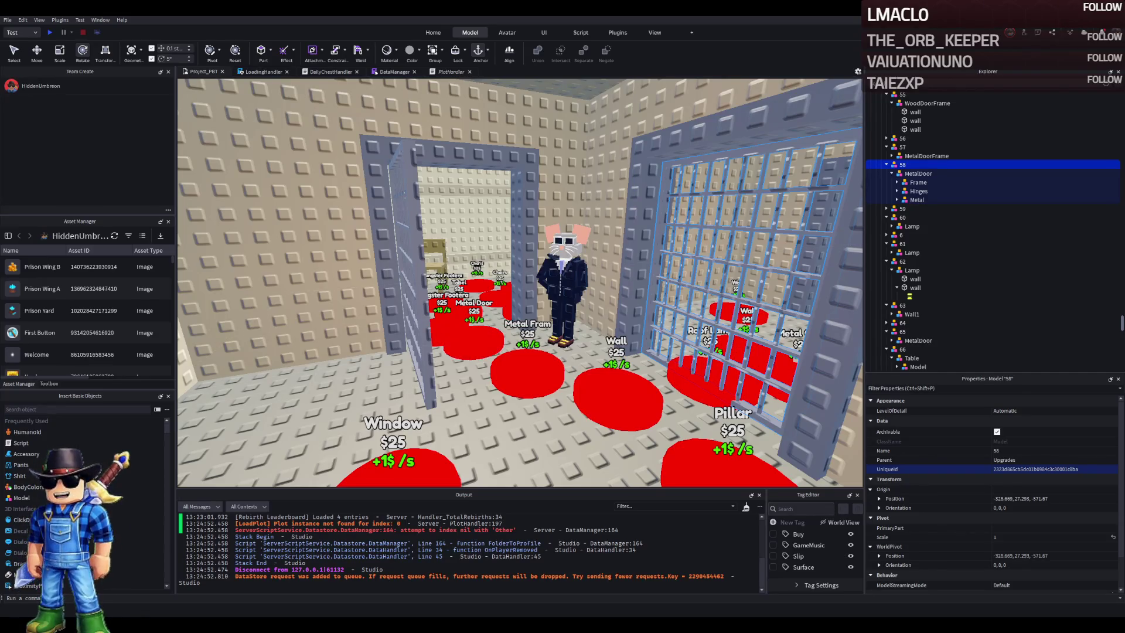
{"action": "scroll", "coordinate": [466, 370], "scroll_direction": "down", "scroll_amount": 5}
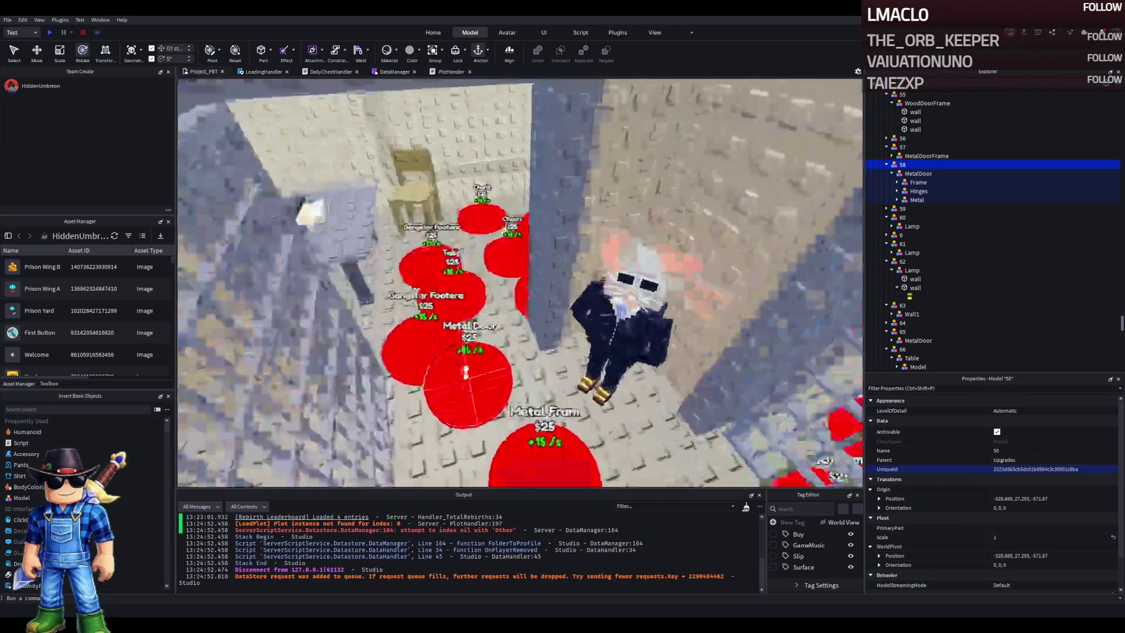
{"action": "left_click", "coordinate": [466, 370]}
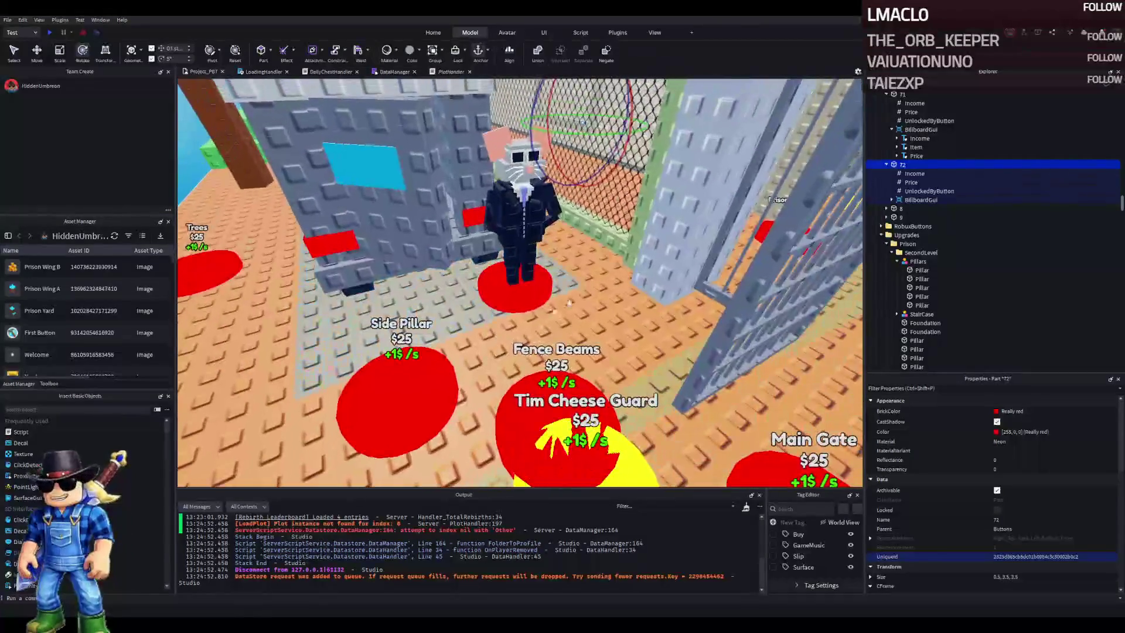
Set pad 72's billboard item label text to Tim Cheese Guard
{"action": "left_click", "coordinate": [892, 200]}
{"action": "left_click", "coordinate": [916, 217]}
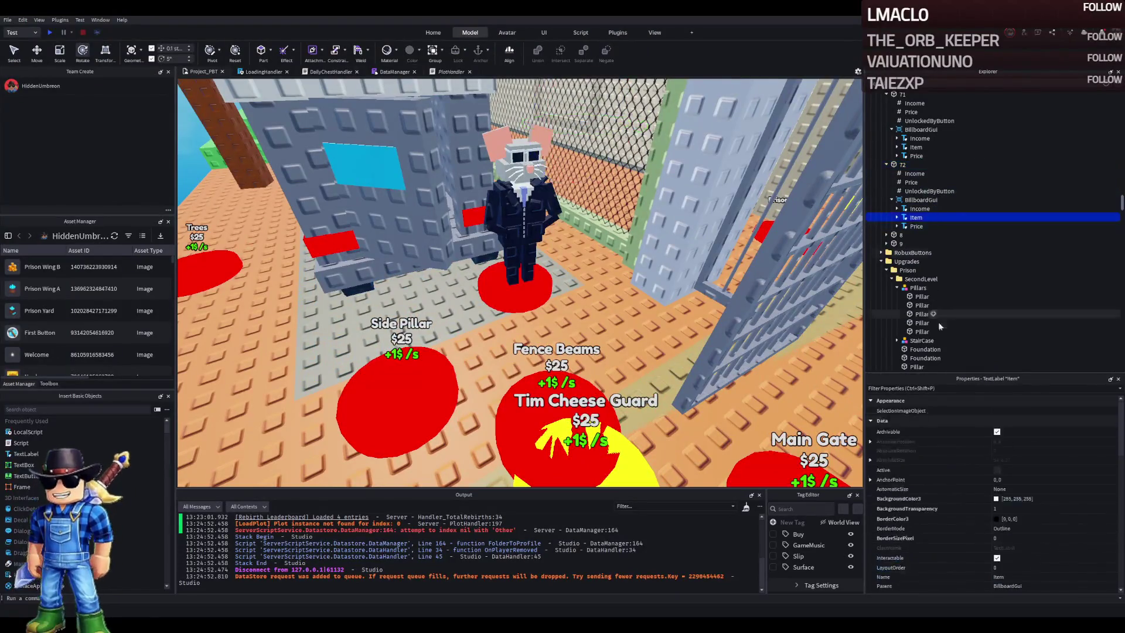
{"action": "scroll", "coordinate": [1011, 529], "scroll_direction": "down", "scroll_amount": 5}
{"action": "left_click", "coordinate": [1041, 520]}
{"action": "type", "text": "Tim Cheese Guar"}
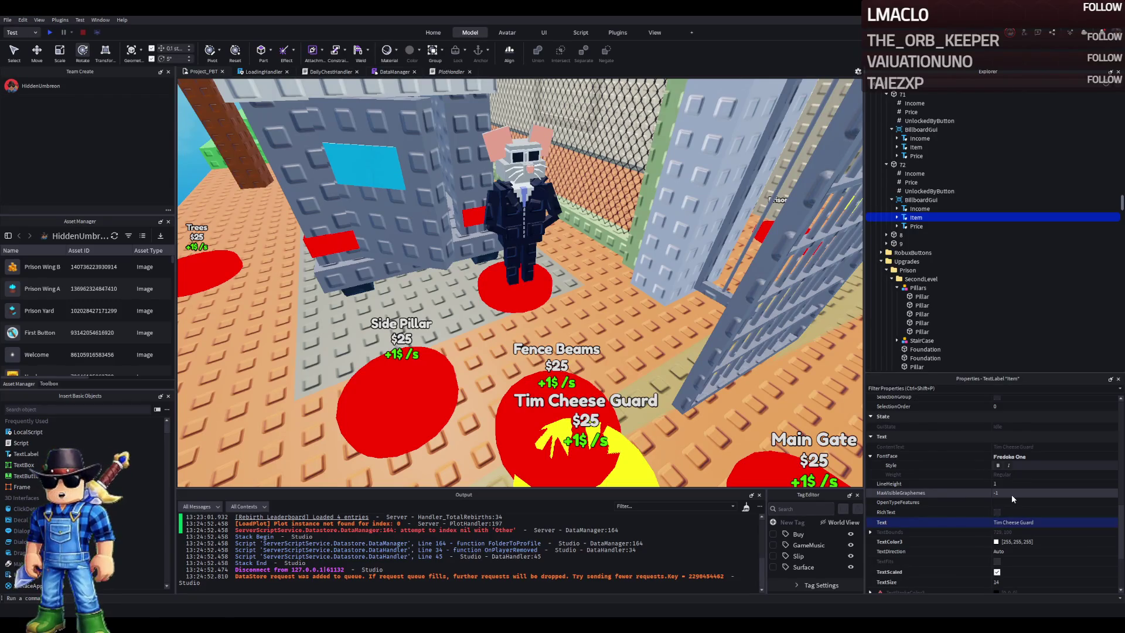
{"action": "type", "text": "d"}
{"action": "key", "text": "Return"}
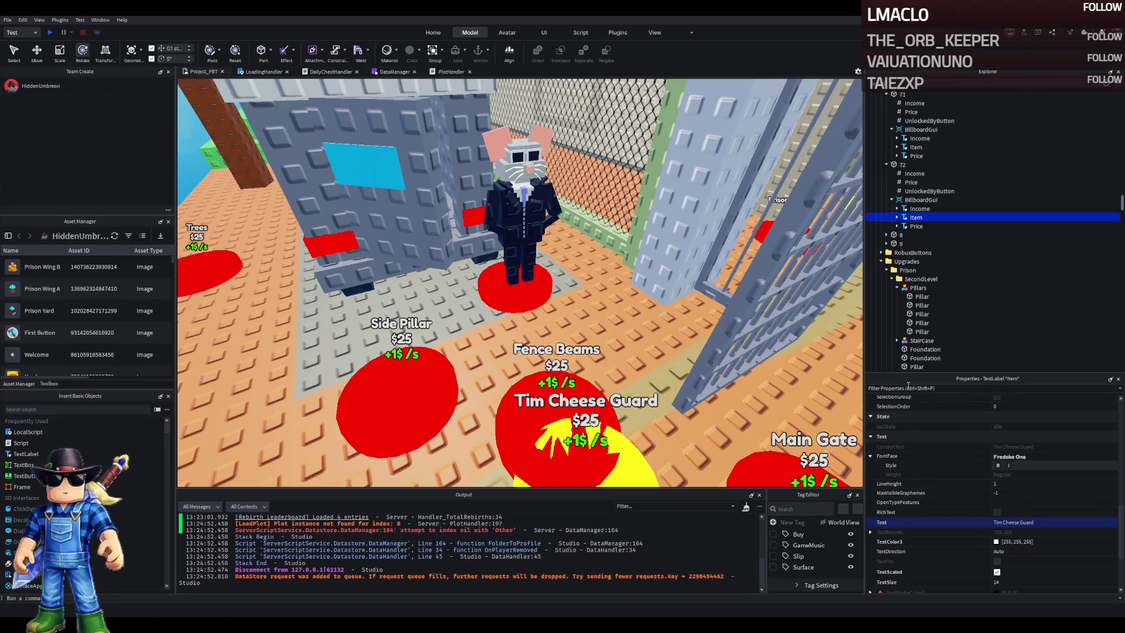
Fly into the room and slide pad 72 1.6 studs along X beside the Metal Door pad
{"action": "key", "text": "w"}
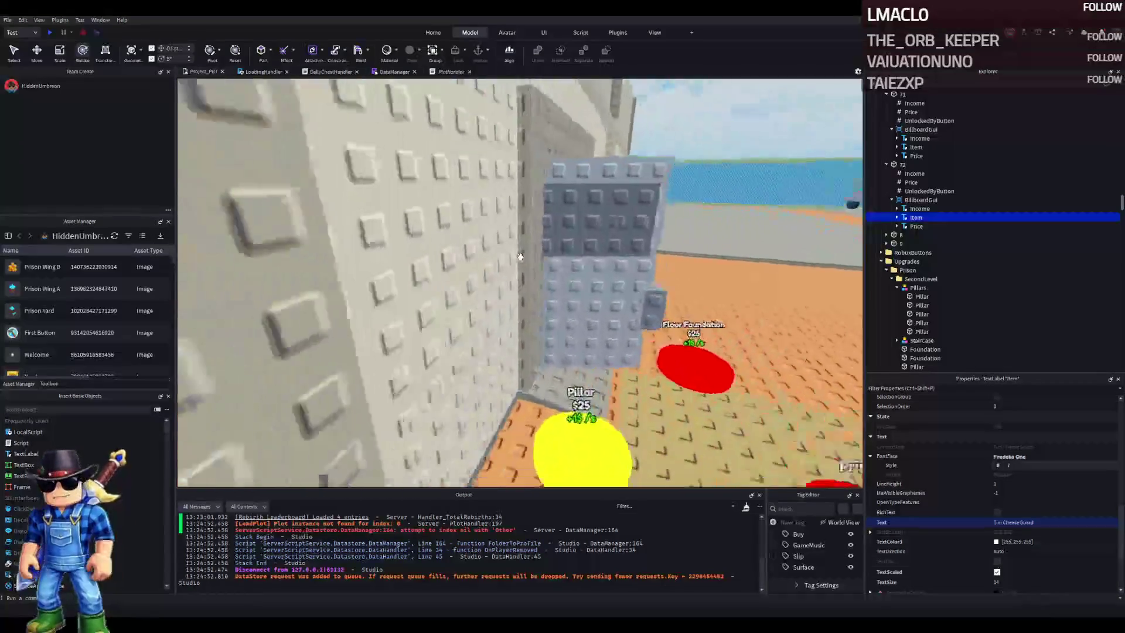
{"action": "key", "text": "w"}
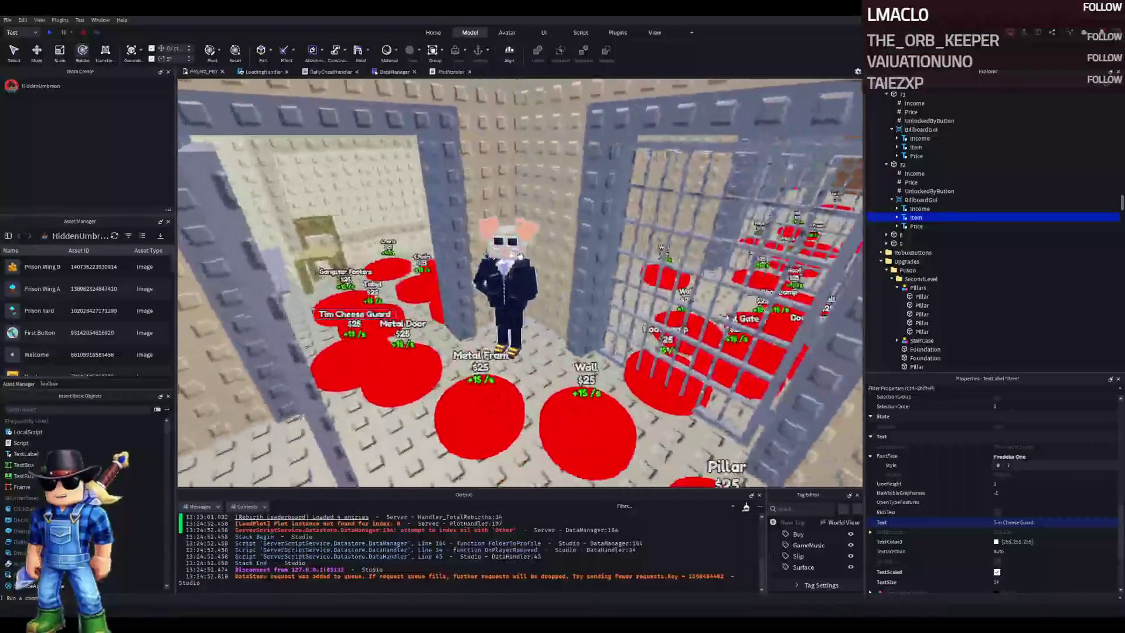
{"action": "left_click", "coordinate": [520, 260]}
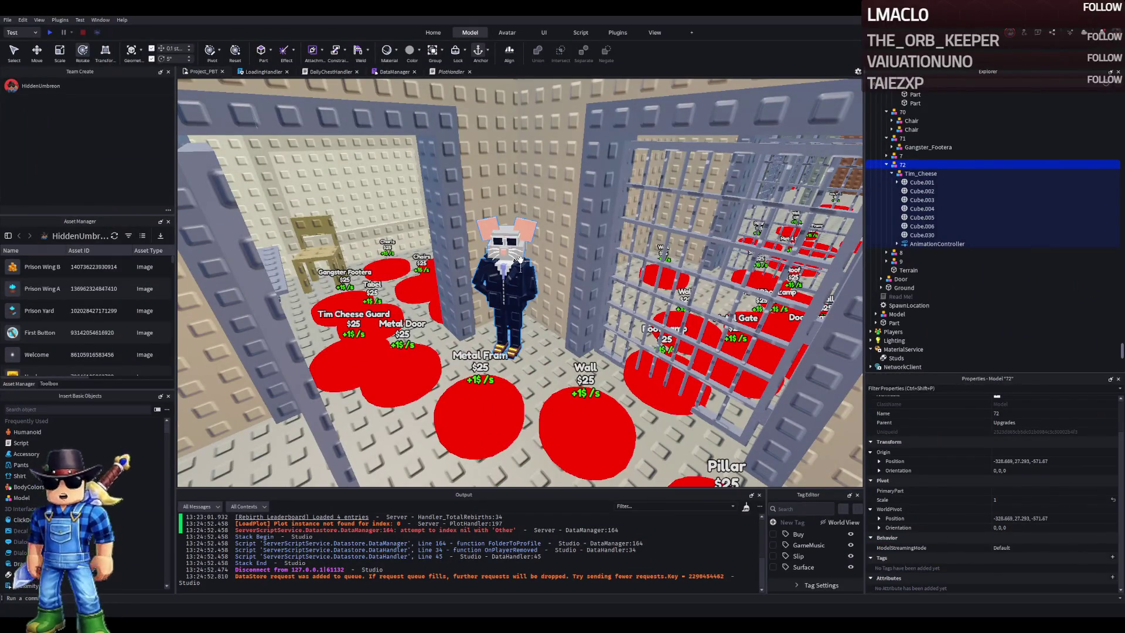
{"action": "left_click", "coordinate": [361, 360]}
{"action": "key", "text": "f"}
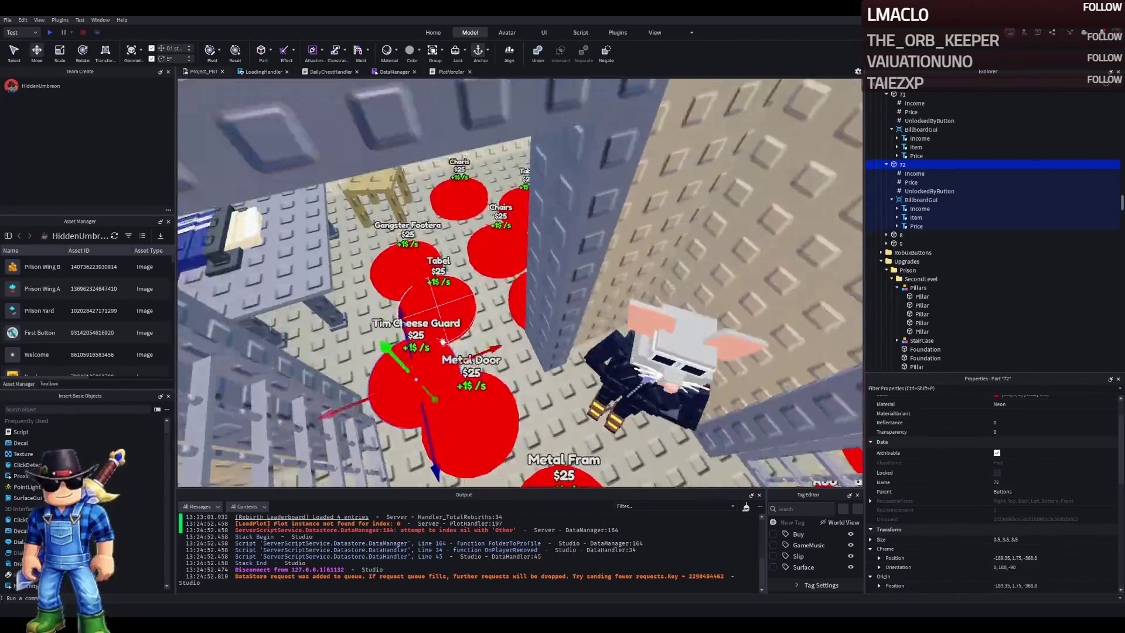
{"action": "left_click_drag", "start_coordinate": [471, 343], "coordinate": [551, 293]}
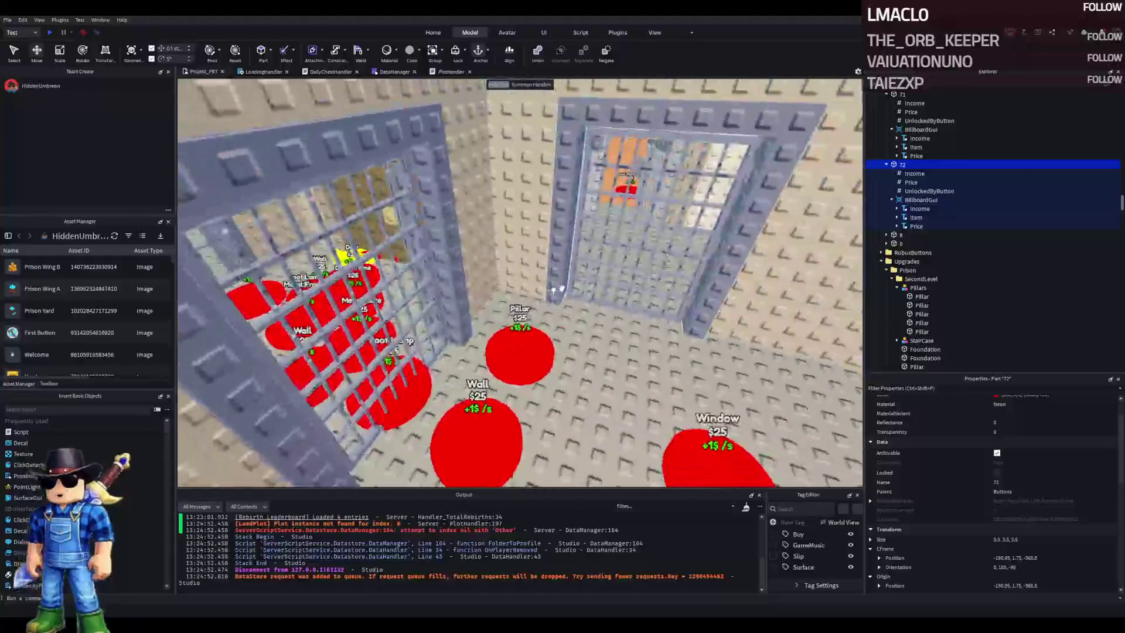
Duplicate pad 72 and drag the copy further along the row of pads
{"action": "key", "text": "d"}
{"action": "key", "text": "f"}
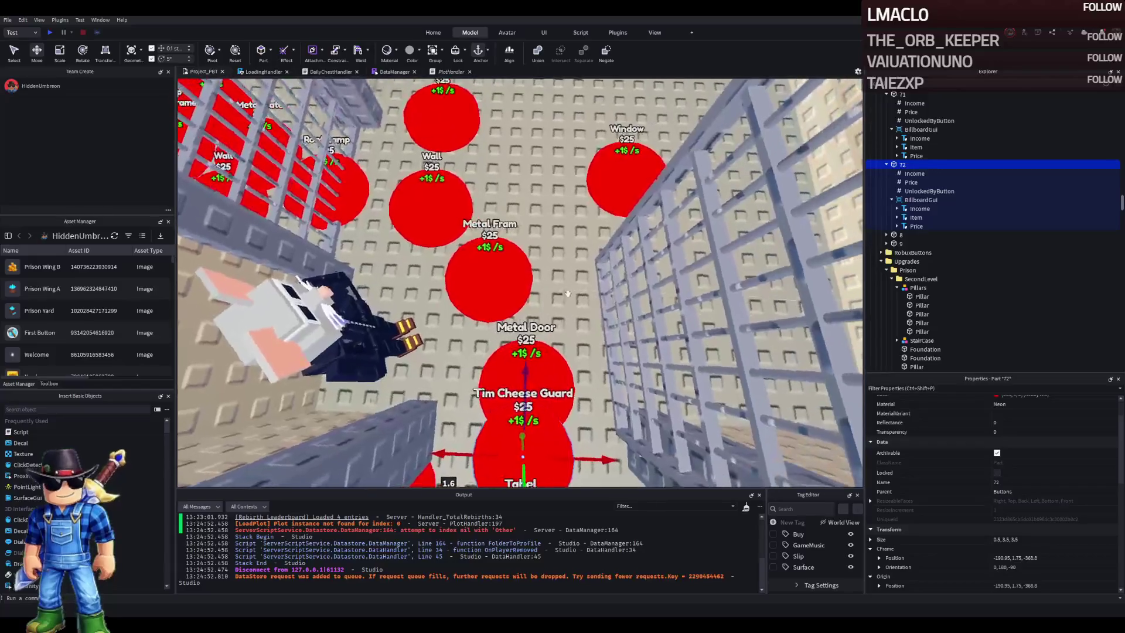
{"action": "key", "text": "ctrl+d"}
{"action": "left_click_drag", "start_coordinate": [524, 375], "coordinate": [577, 194]}
{"action": "key", "text": "F2"}
Rename the copied pad to 73
{"action": "type", "text": "73"}
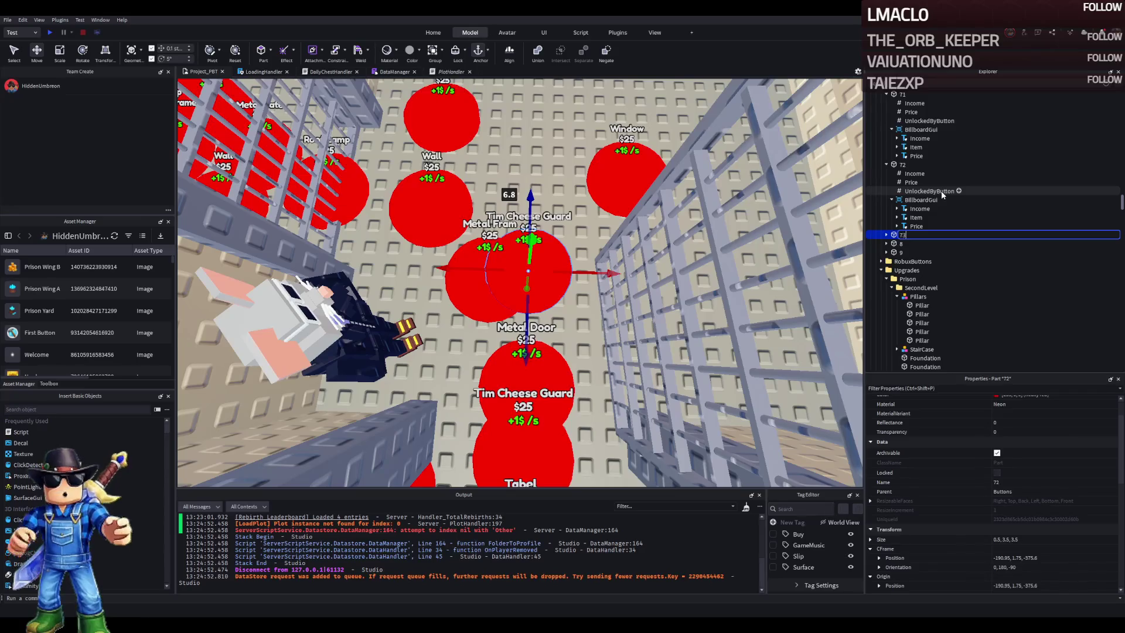
{"action": "key", "text": "Return"}
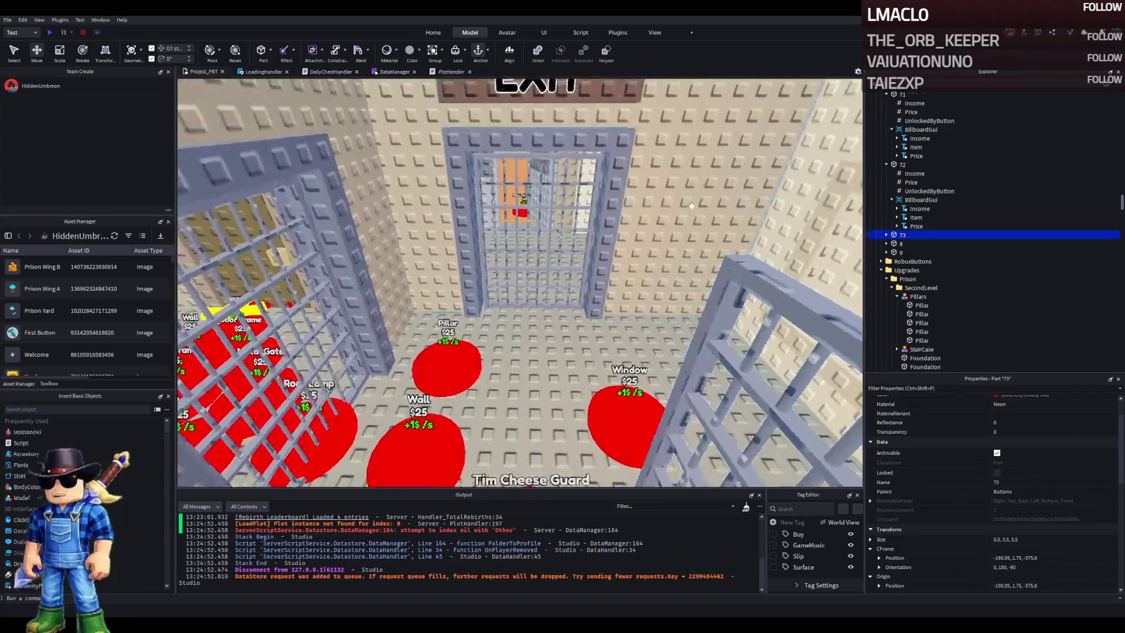
{"action": "left_click", "coordinate": [692, 214]}
{"action": "left_click", "coordinate": [521, 349]}
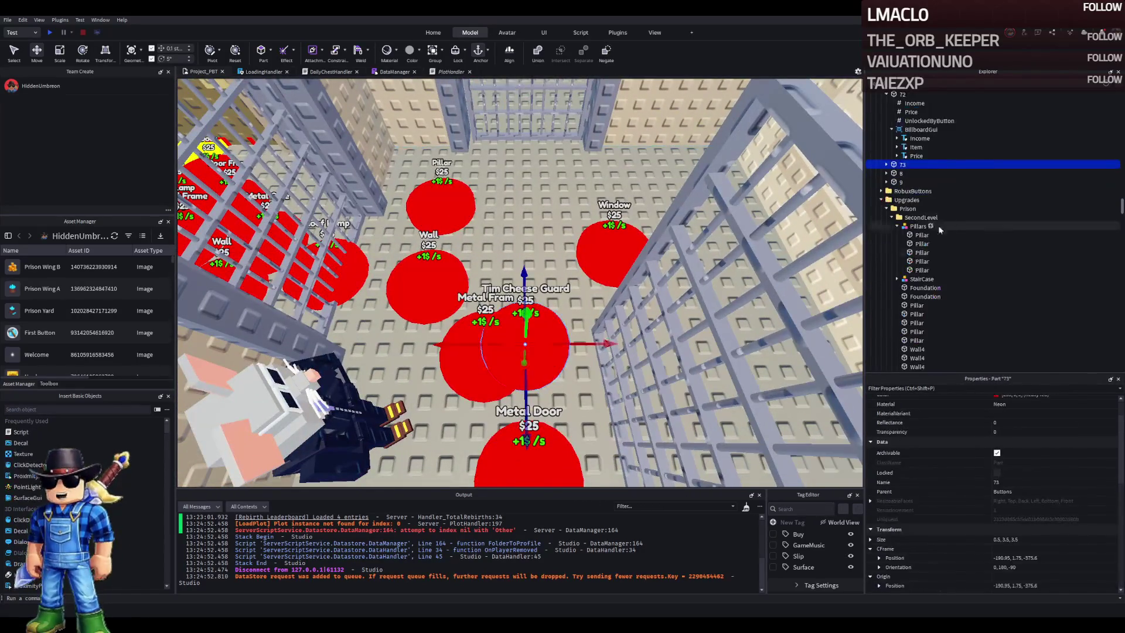
Set pad 73's UnlockedByButton value to 72
{"action": "left_click", "coordinate": [886, 165]}
{"action": "left_click", "coordinate": [930, 191]}
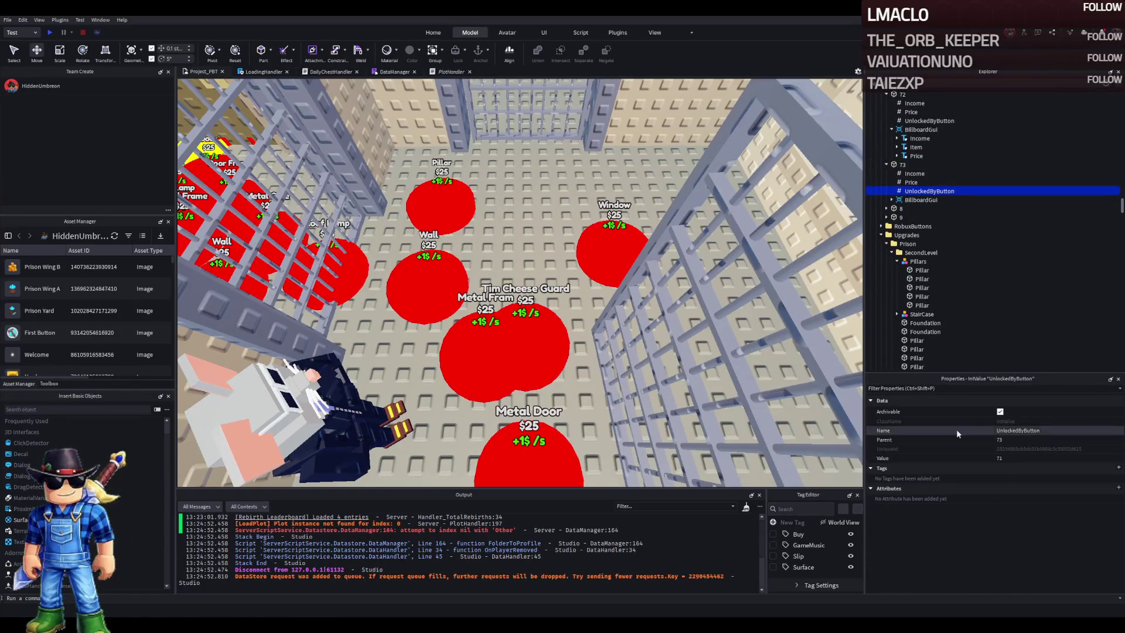
{"action": "left_click", "coordinate": [1029, 459]}
{"action": "key", "text": "BackSpace"}
{"action": "type", "text": "2"}
{"action": "key", "text": "Return"}
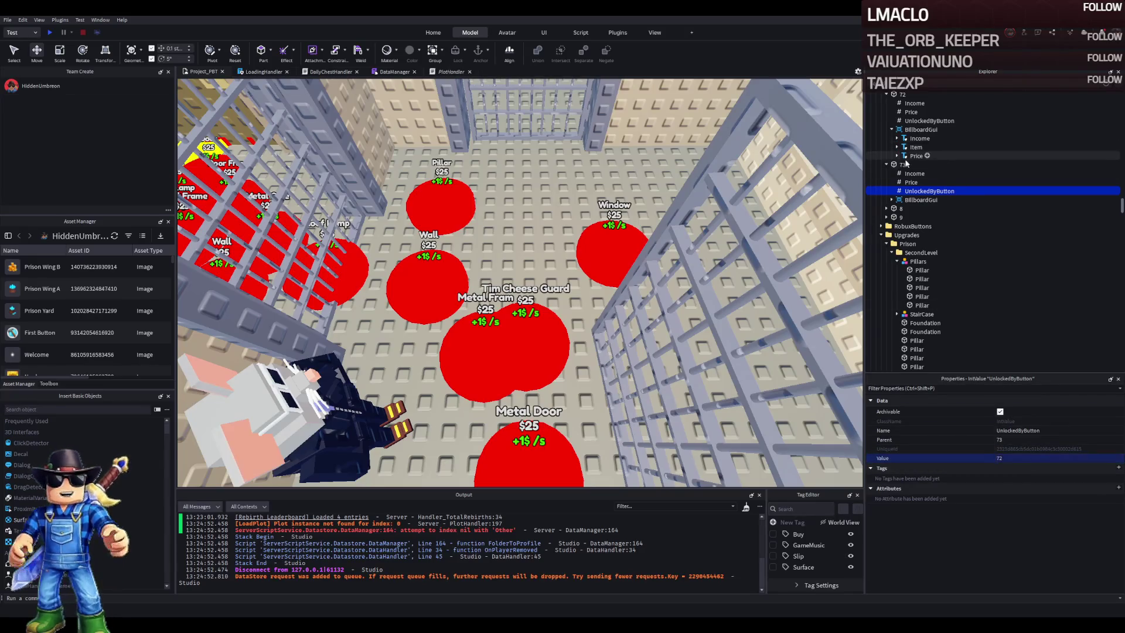
Change pad 73's item label text to Wall
{"action": "left_click", "coordinate": [892, 200]}
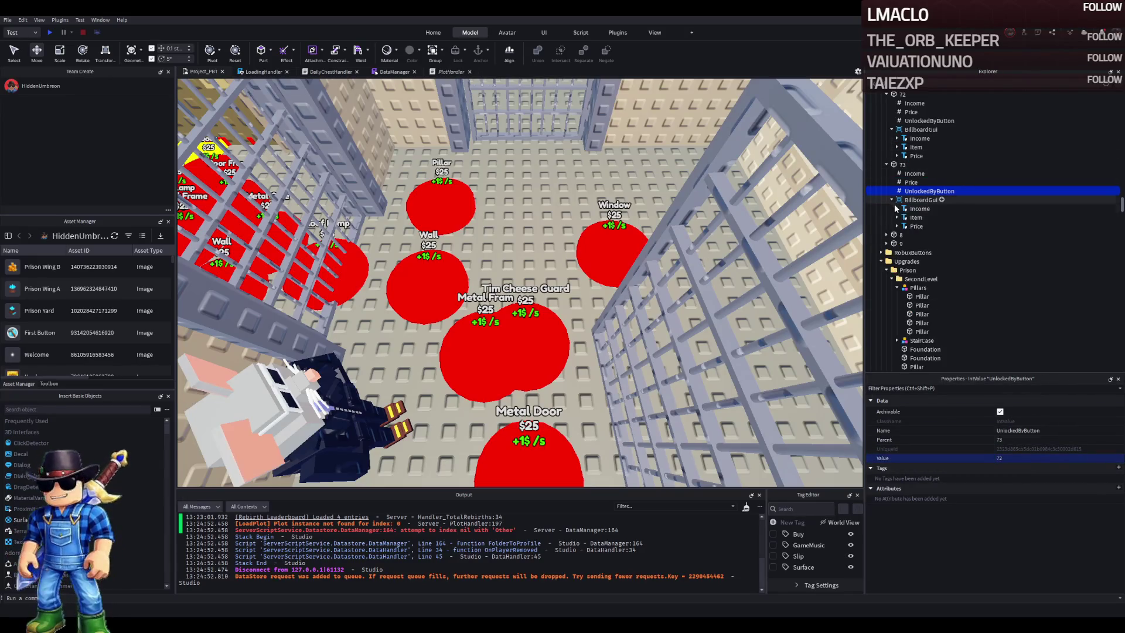
{"action": "left_click", "coordinate": [915, 217]}
{"action": "scroll", "coordinate": [1052, 455], "scroll_direction": "down", "scroll_amount": 10}
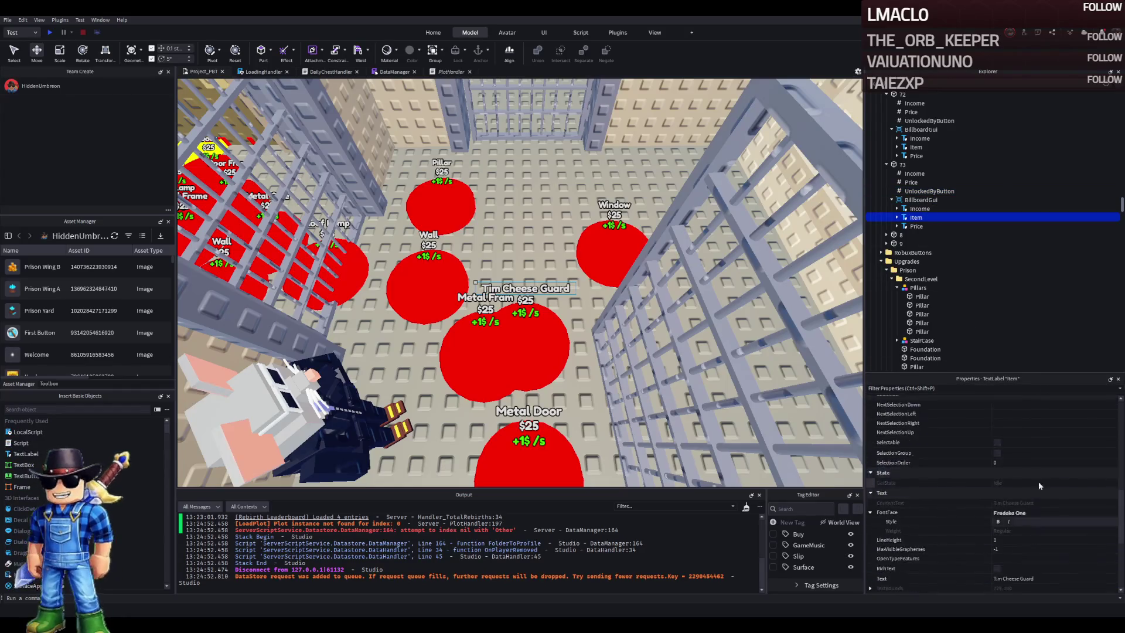
{"action": "left_click", "coordinate": [1039, 549]}
{"action": "type", "text": "Wa"}
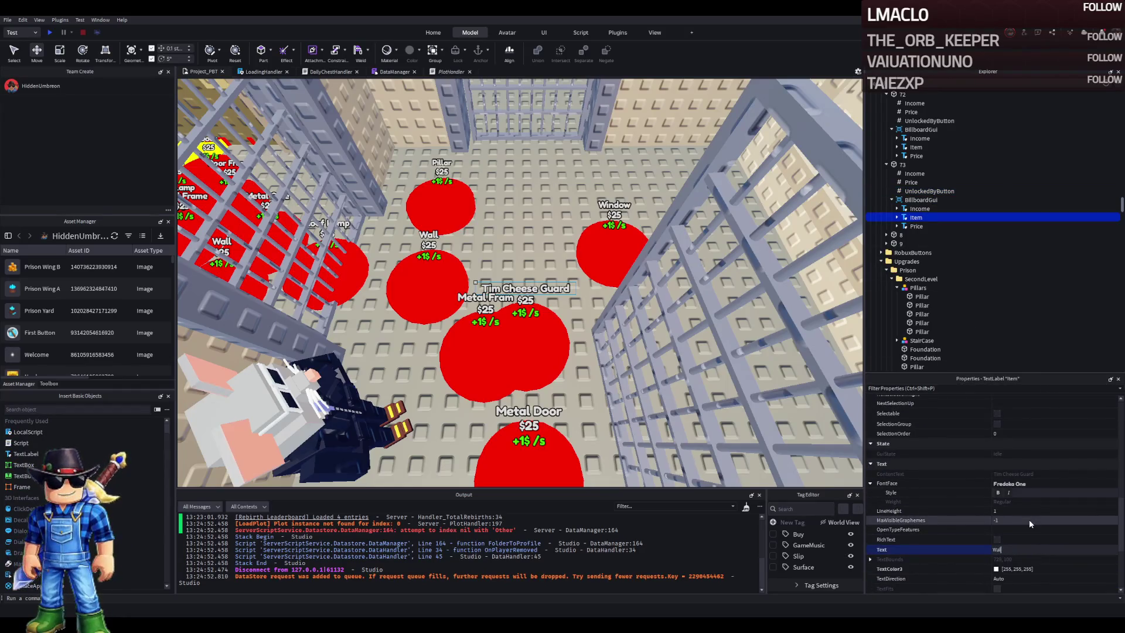
{"action": "type", "text": "l"}
{"action": "key", "text": "Return"}
Nudge the Wall pad 73 0.4 studs along X
{"action": "left_click", "coordinate": [902, 164]}
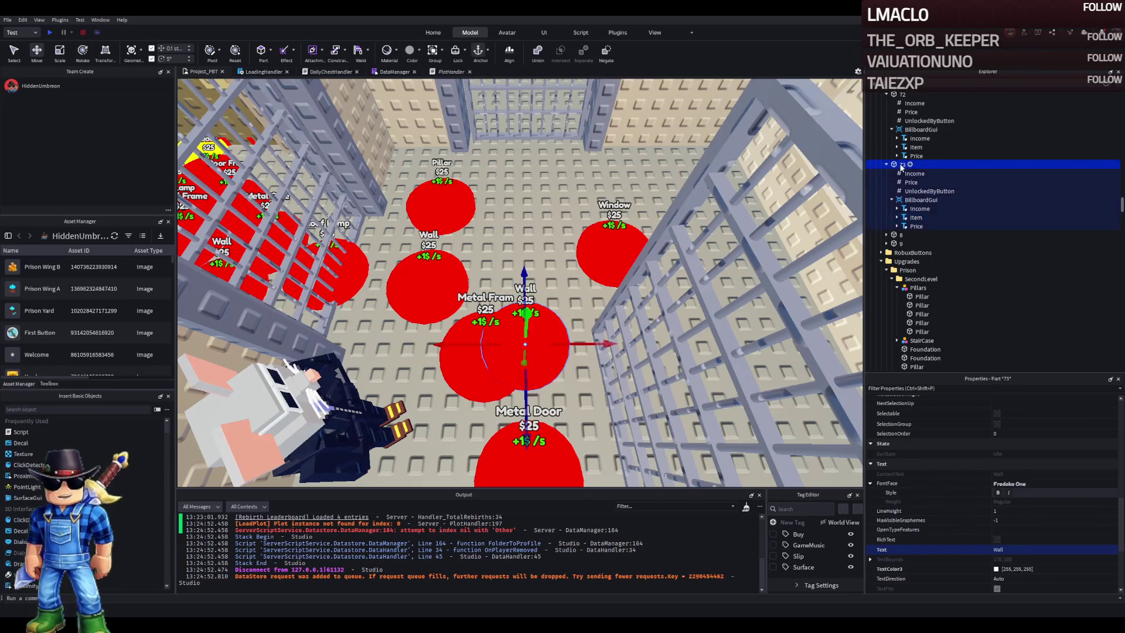
{"action": "left_click_drag", "start_coordinate": [609, 344], "coordinate": [639, 344]}
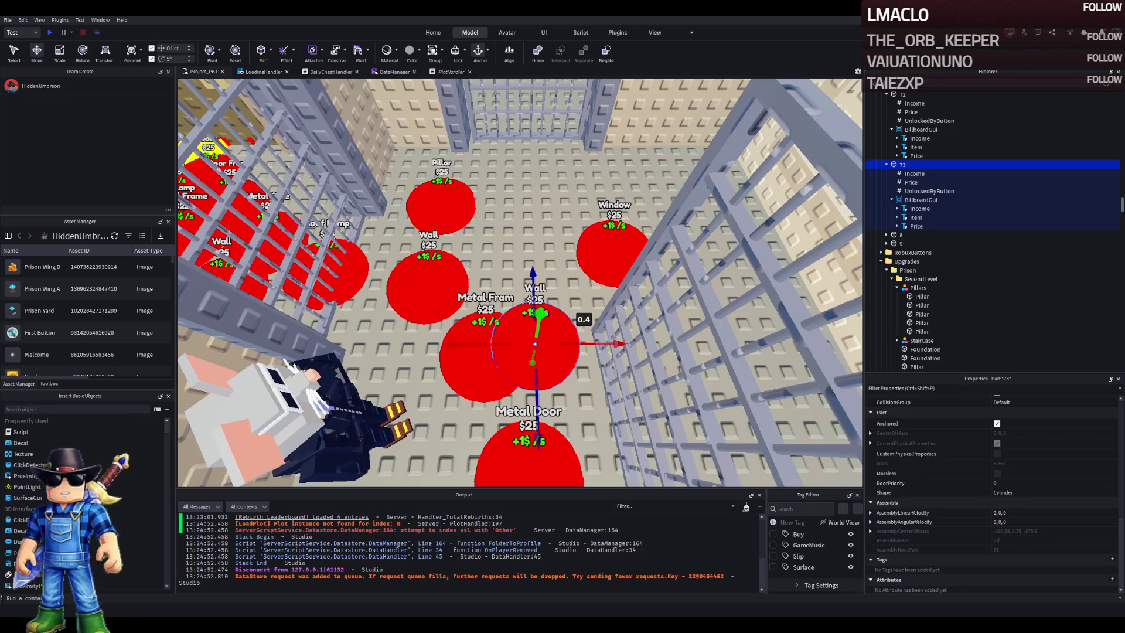
{"action": "left_click", "coordinate": [911, 112]}
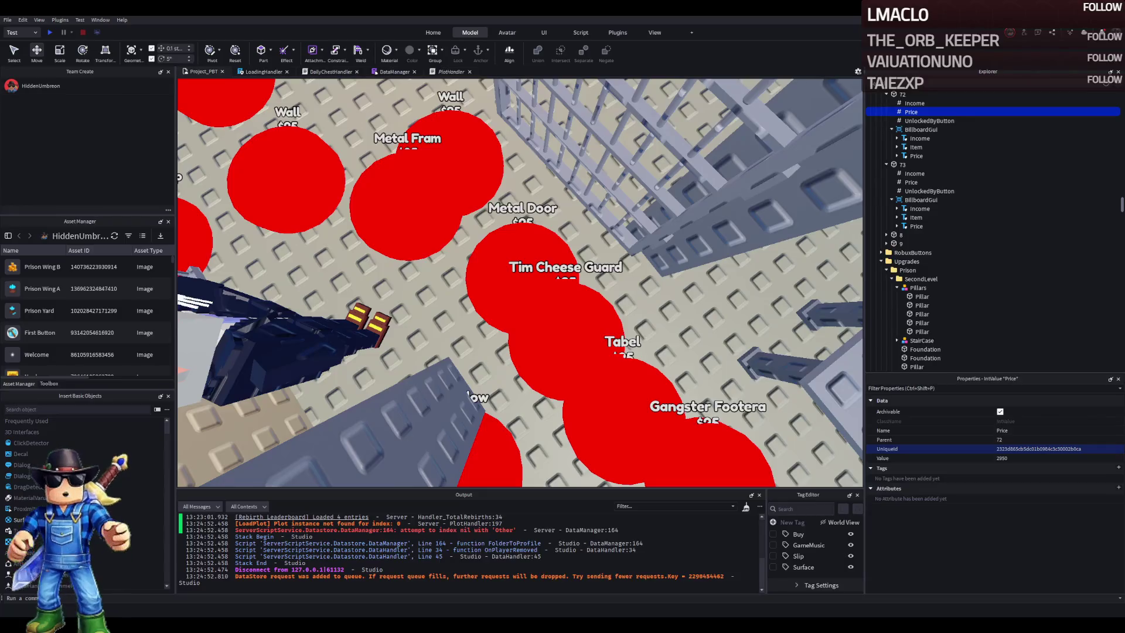
Place a copy of the Wall pad between the Pillar and Window pads and name it 74
{"action": "key", "text": "w"}
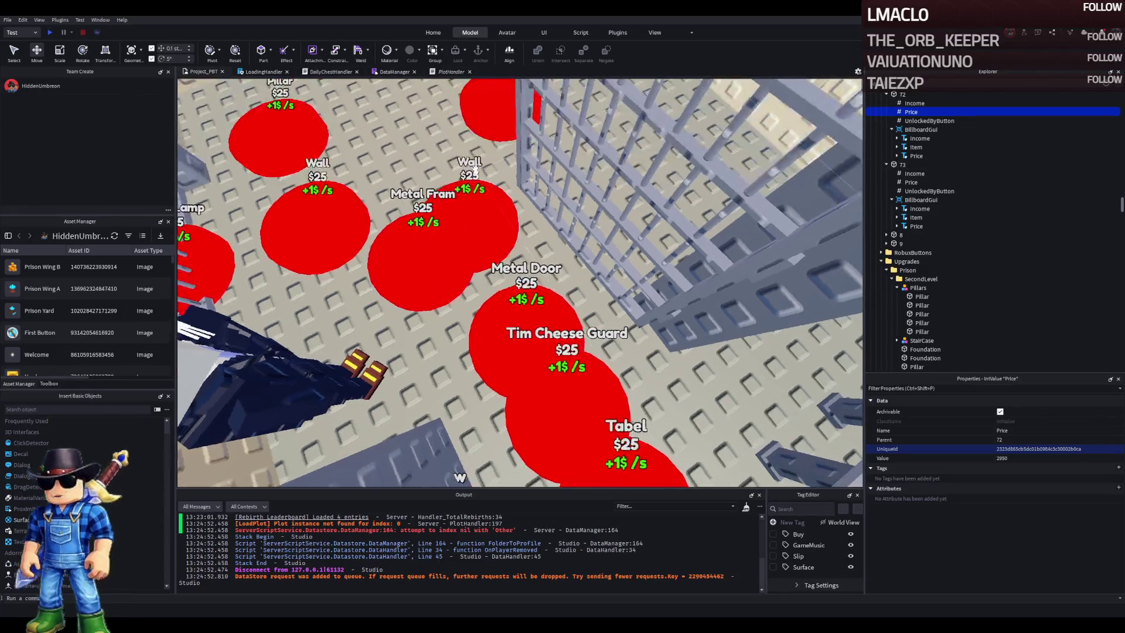
{"action": "left_click", "coordinate": [498, 298]}
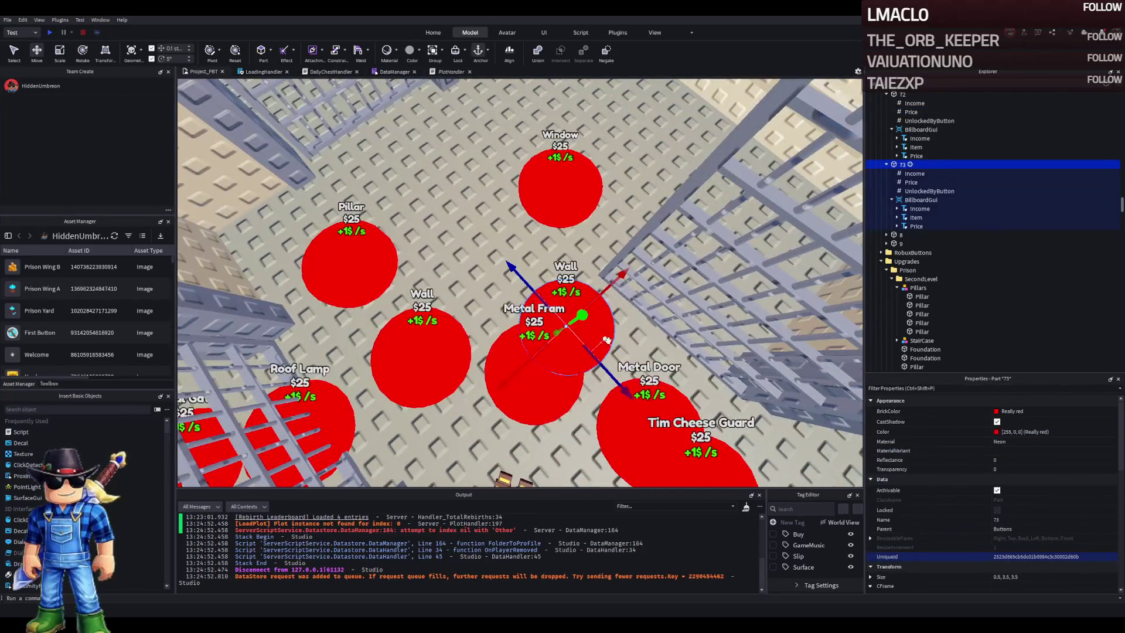
{"action": "mouse_move", "coordinate": [598, 360]}
{"action": "left_mouse_down"}
{"action": "mouse_move", "coordinate": [608, 371]}
{"action": "mouse_move", "coordinate": [506, 276]}
{"action": "left_mouse_up"}
{"action": "double_click", "coordinate": [902, 235]}
{"action": "type", "text": "74"}
{"action": "key", "text": "Return"}
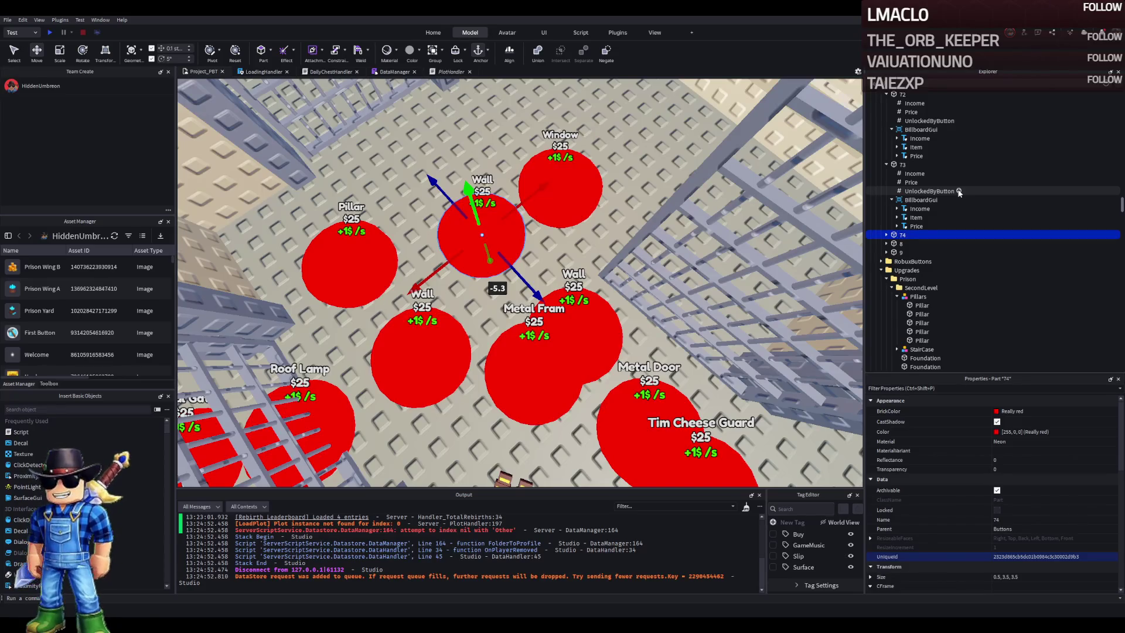
Check pad 73's price and select pad 74's Price value
{"action": "left_click", "coordinate": [912, 182]}
{"action": "left_click", "coordinate": [887, 235]}
{"action": "left_click", "coordinate": [903, 235]}
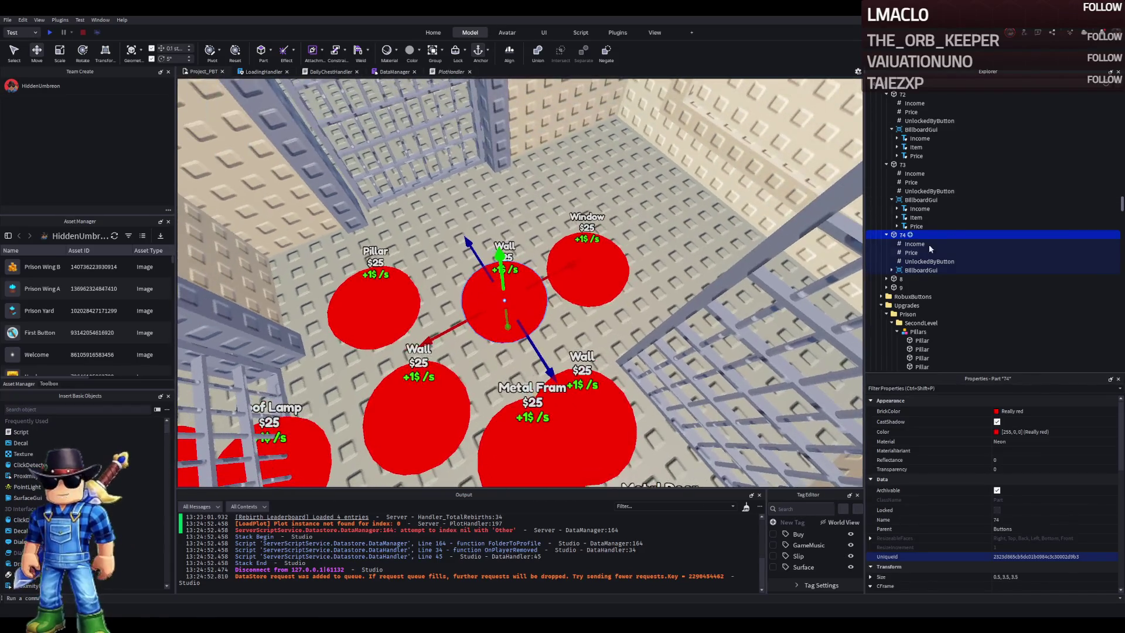
{"action": "left_click", "coordinate": [911, 253]}
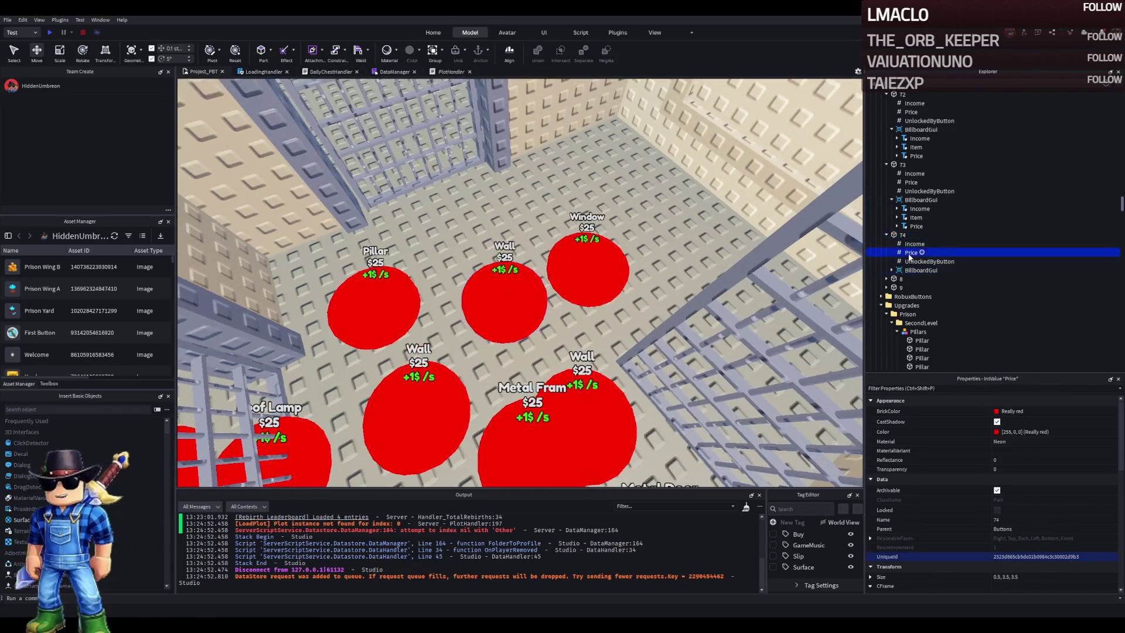
Set pad 74's price to 3300 and its item label to Metal Frame
{"action": "left_click", "coordinate": [1016, 458]}
{"action": "type", "text": "3"}
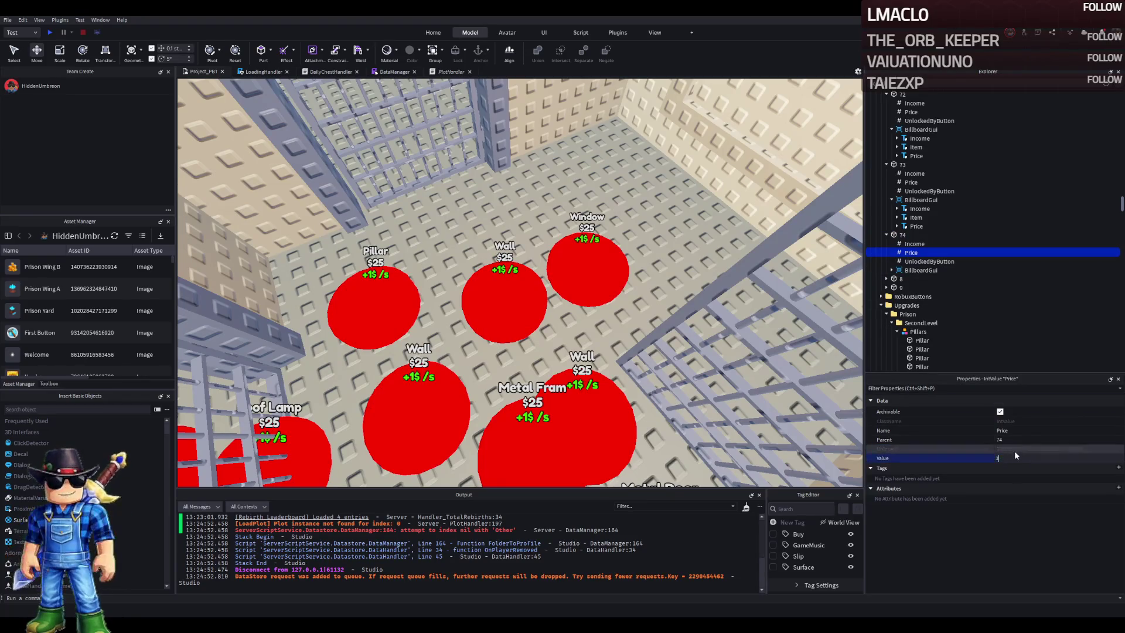
{"action": "type", "text": "00"}
{"action": "key", "text": "Return"}
{"action": "left_click", "coordinate": [892, 270]}
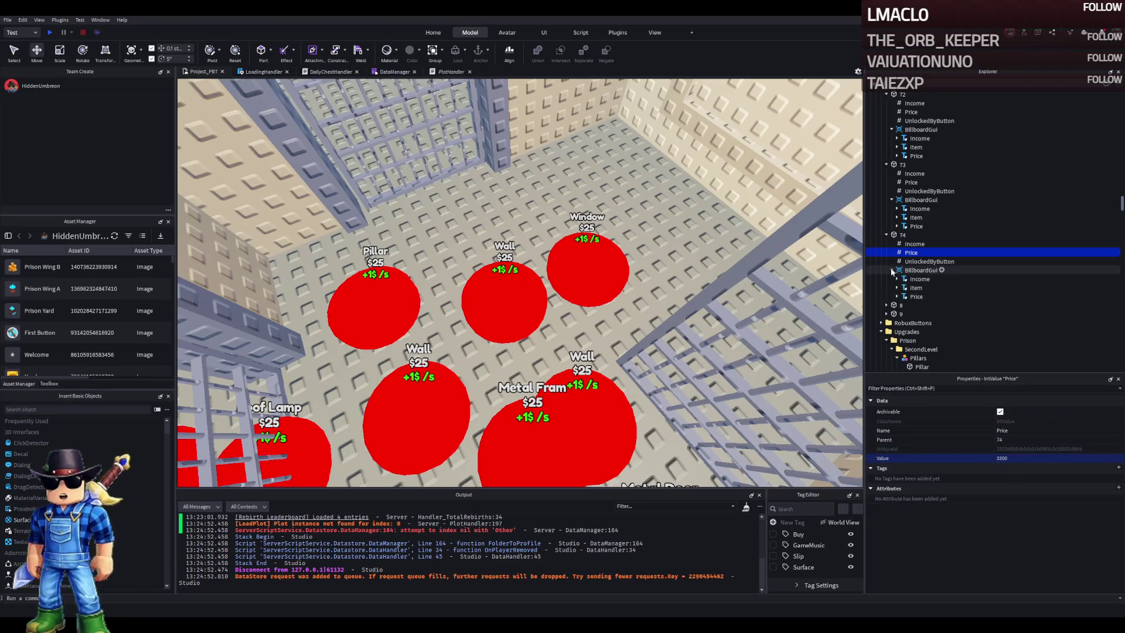
{"action": "left_click", "coordinate": [916, 288]}
{"action": "scroll", "coordinate": [1053, 523], "scroll_direction": "down", "scroll_amount": 10}
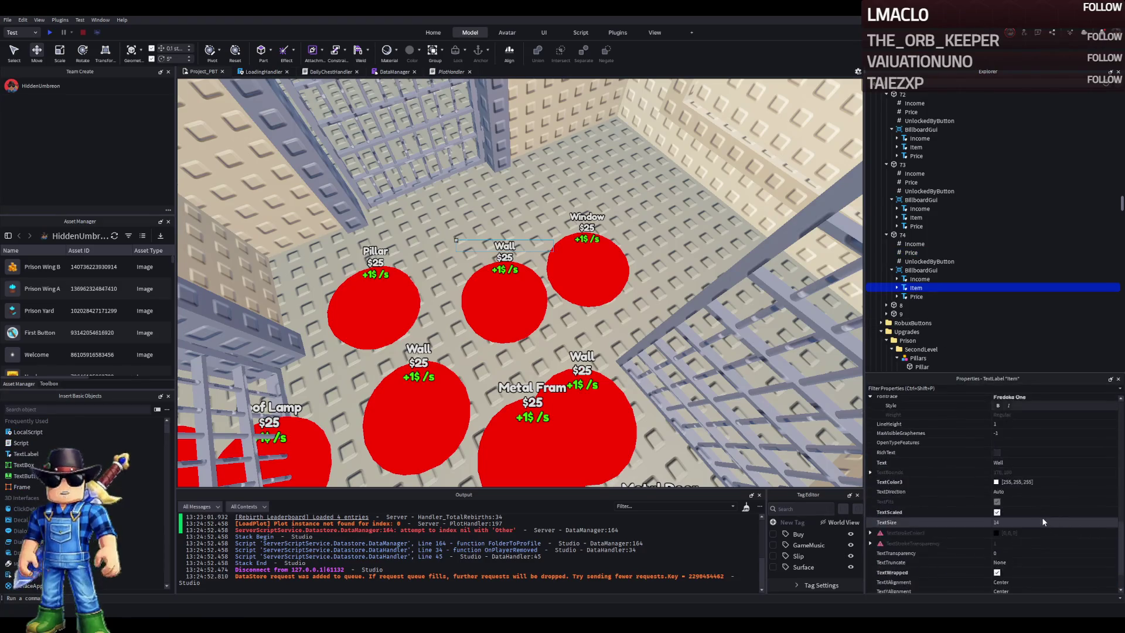
{"action": "left_click", "coordinate": [1030, 463]}
{"action": "type", "text": "Metal Frame"}
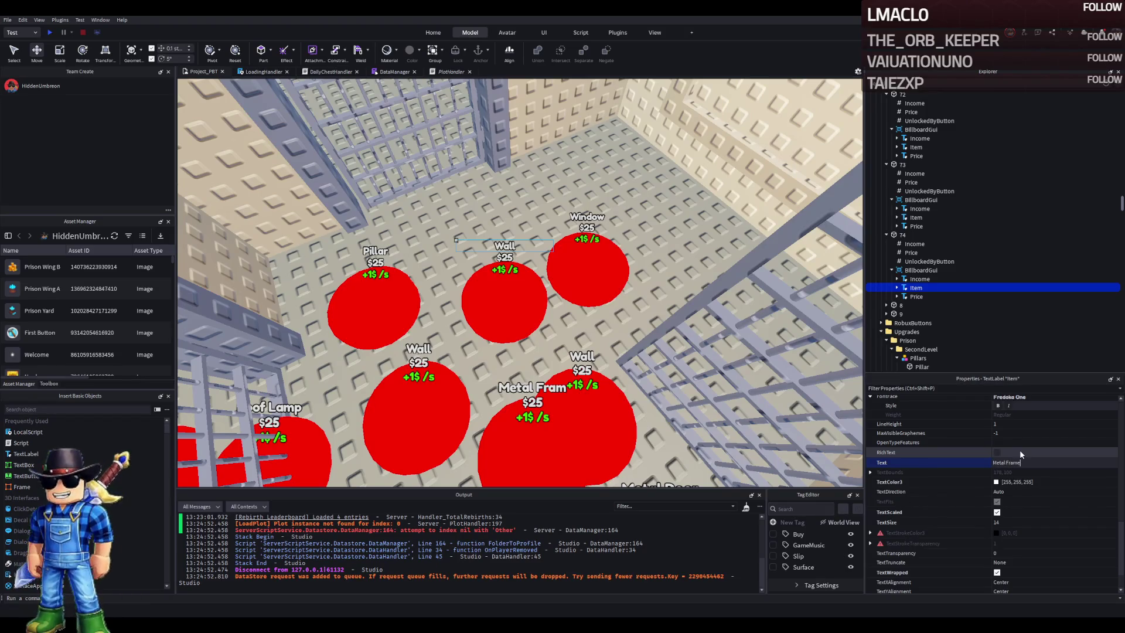
{"action": "key", "text": "Return"}
{"action": "scroll", "coordinate": [628, 363], "scroll_direction": "up", "scroll_amount": 5}
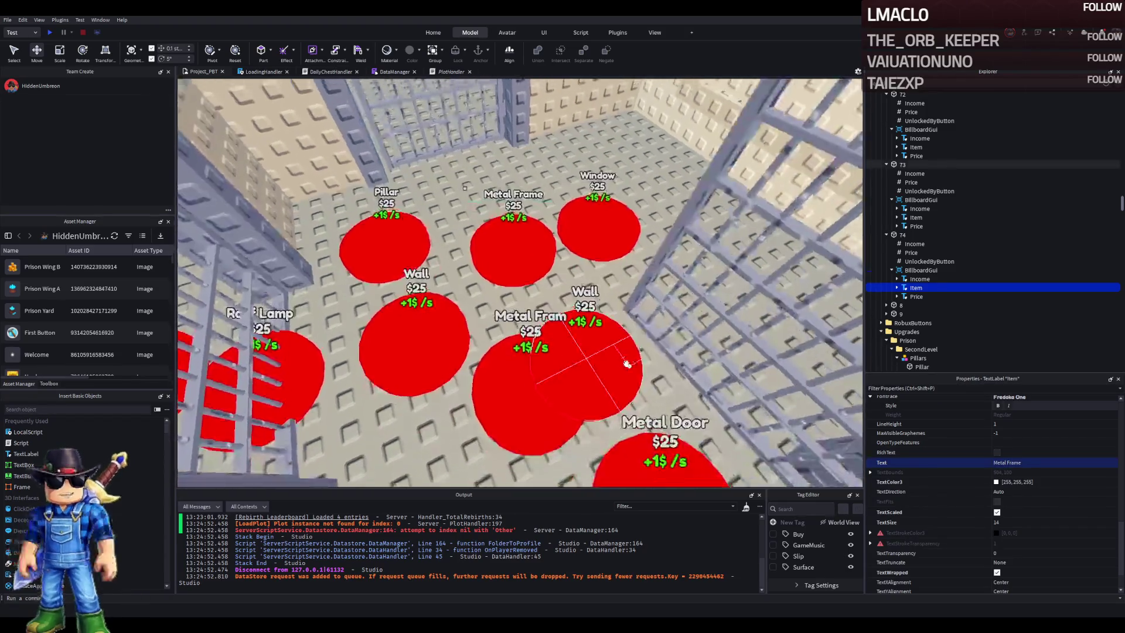
{"action": "scroll", "coordinate": [629, 364], "scroll_direction": "down", "scroll_amount": 5}
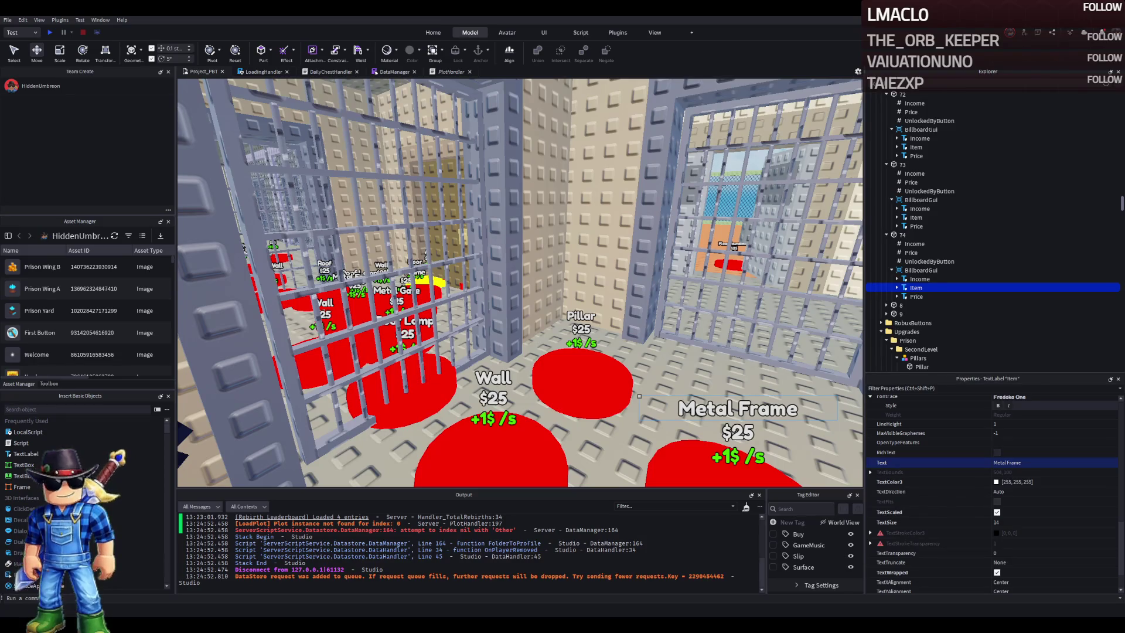
{"action": "scroll", "coordinate": [527, 381], "scroll_direction": "up", "scroll_amount": 5}
Correct the misspelled pad's item label to Metal Frame
{"action": "left_click", "coordinate": [451, 375]}
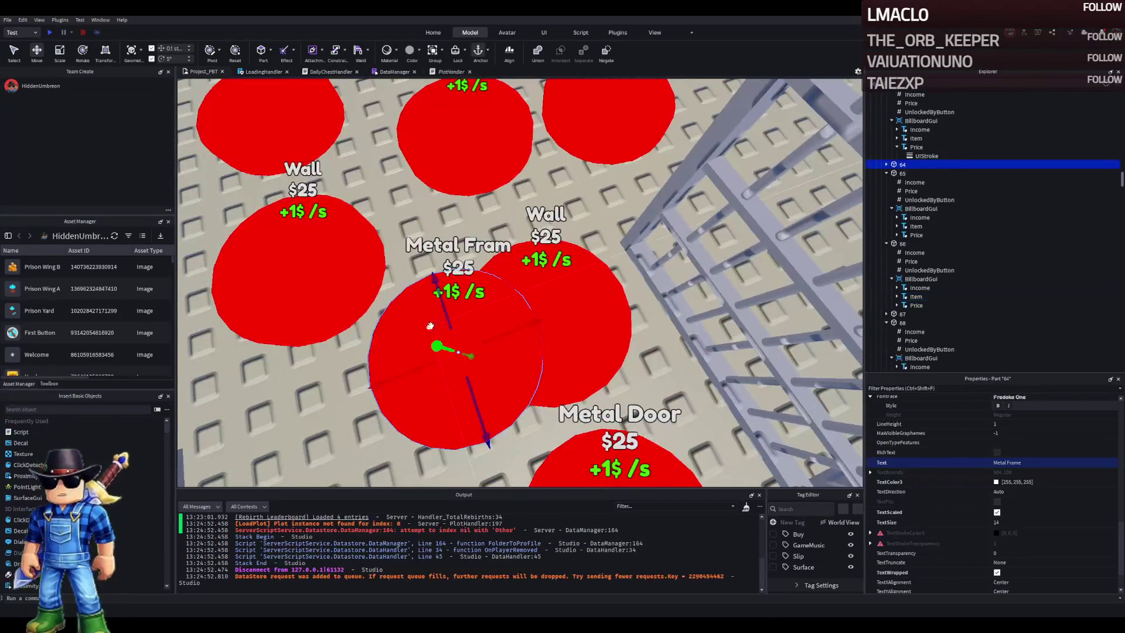
{"action": "left_click", "coordinate": [885, 165]}
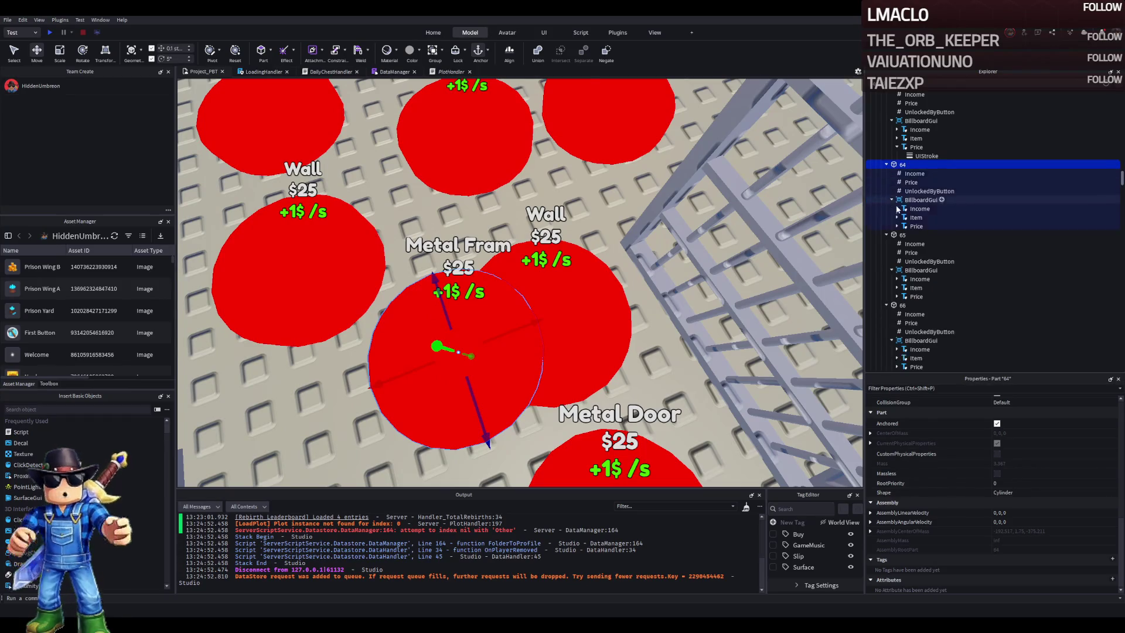
{"action": "left_click", "coordinate": [913, 217]}
{"action": "scroll", "coordinate": [1063, 527], "scroll_direction": "down", "scroll_amount": 10}
{"action": "left_click", "coordinate": [1048, 566]}
{"action": "type", "text": "e"}
{"action": "key", "text": "Return"}
{"action": "scroll", "coordinate": [578, 305], "scroll_direction": "down", "scroll_amount": 5}
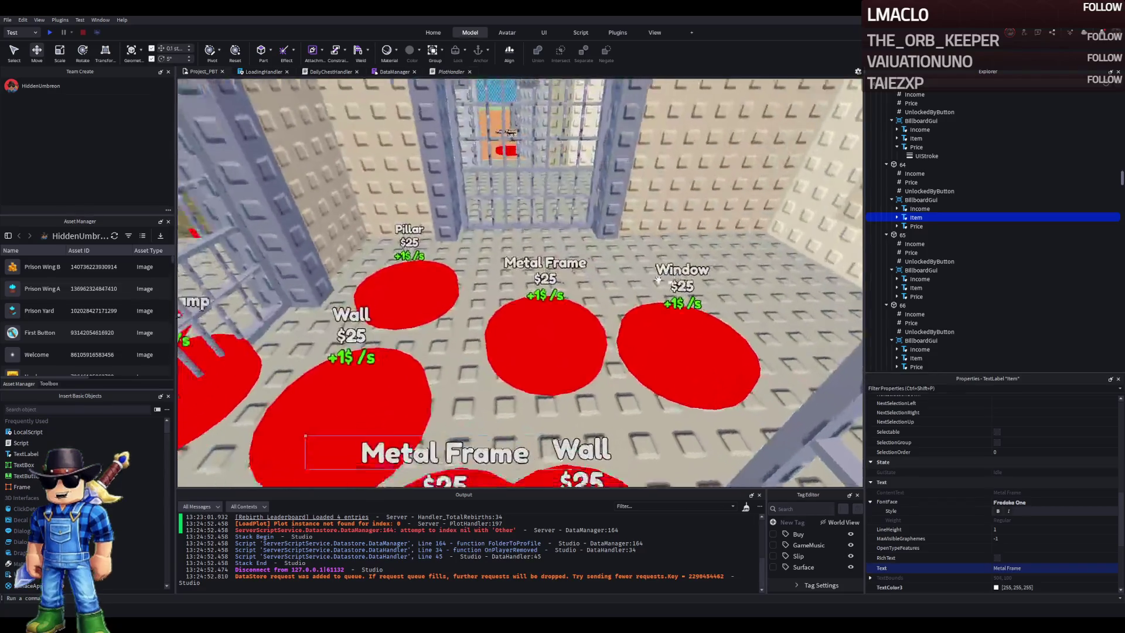
Move the two overlapping Metal Frame pads apart so they no longer overlap
{"action": "left_click", "coordinate": [577, 305]}
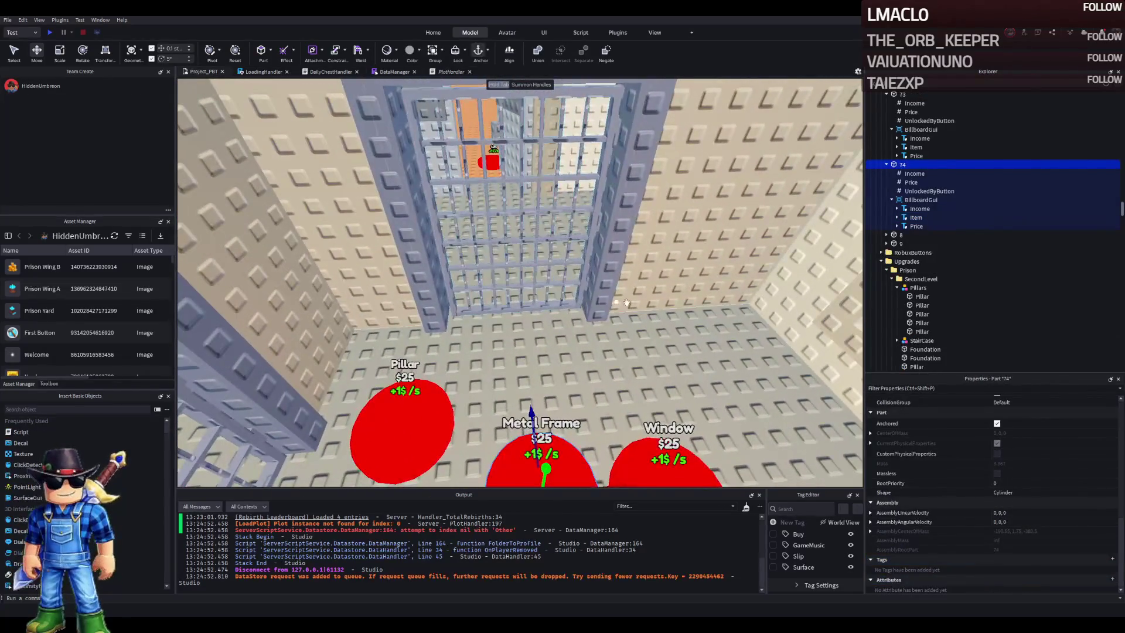
{"action": "left_click", "coordinate": [917, 184]}
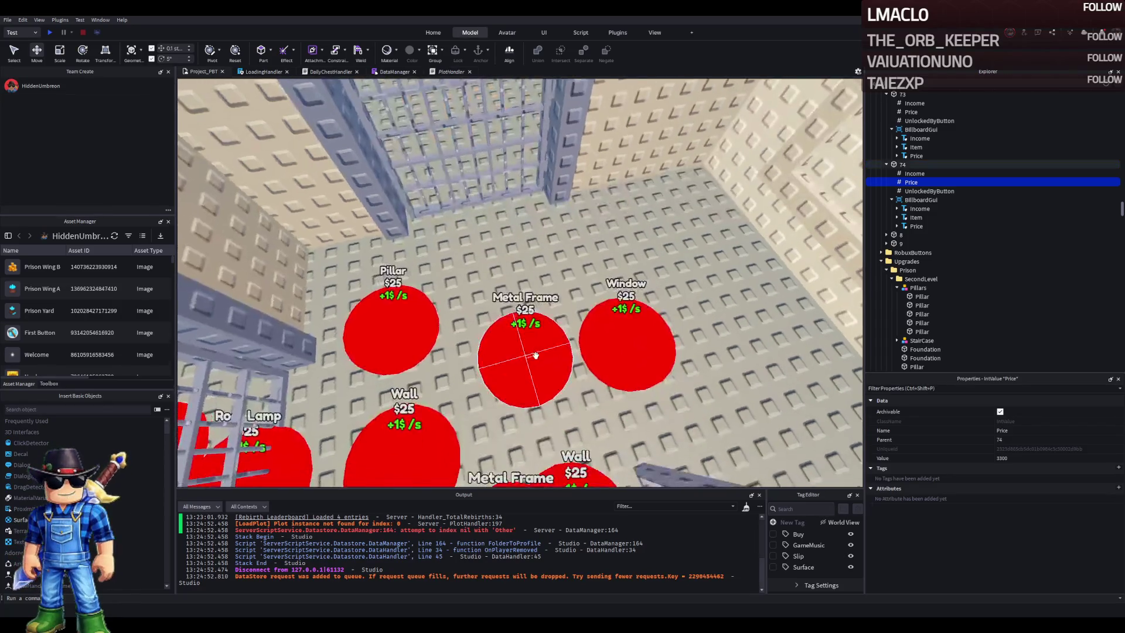
{"action": "left_click", "coordinate": [522, 352]}
{"action": "left_click_drag", "start_coordinate": [535, 403], "coordinate": [515, 317]}
{"action": "left_click", "coordinate": [529, 363]}
{"action": "left_click_drag", "start_coordinate": [536, 410], "coordinate": [539, 421]}
{"action": "left_click", "coordinate": [497, 264]}
{"action": "left_click", "coordinate": [975, 235]}
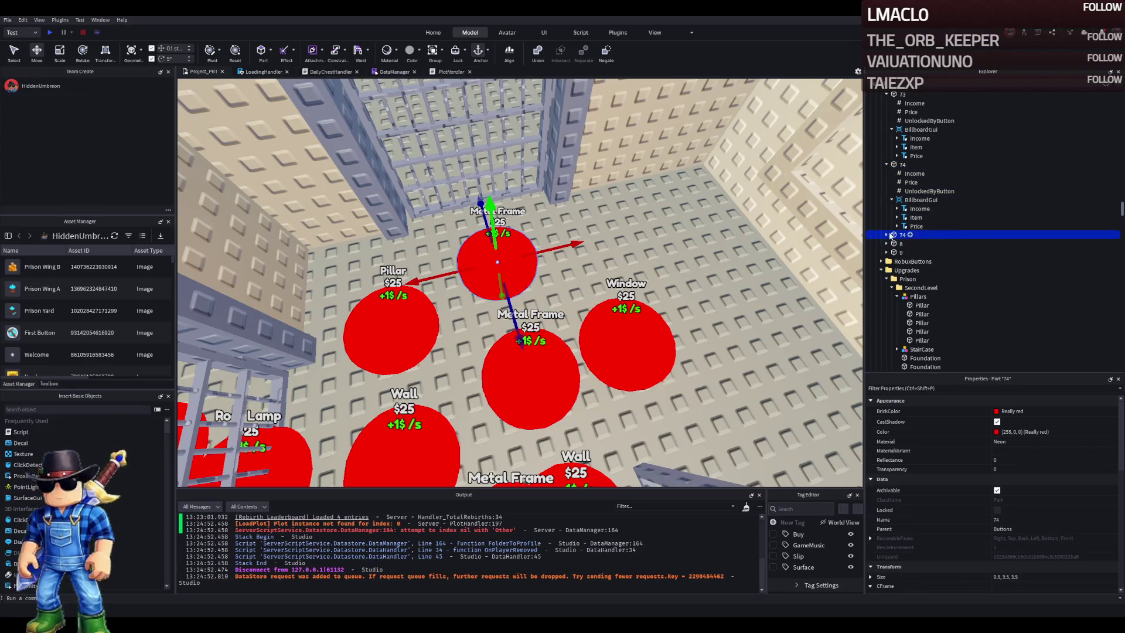
Rename the upper pad to 75 and set its Price value to 3500
{"action": "type", "text": "75"}
{"action": "key", "text": "Return"}
{"action": "key", "text": "Right"}
{"action": "left_click", "coordinate": [911, 252]}
{"action": "left_click", "coordinate": [1031, 458]}
{"action": "type", "text": "3500"}
{"action": "left_click", "coordinate": [892, 270]}
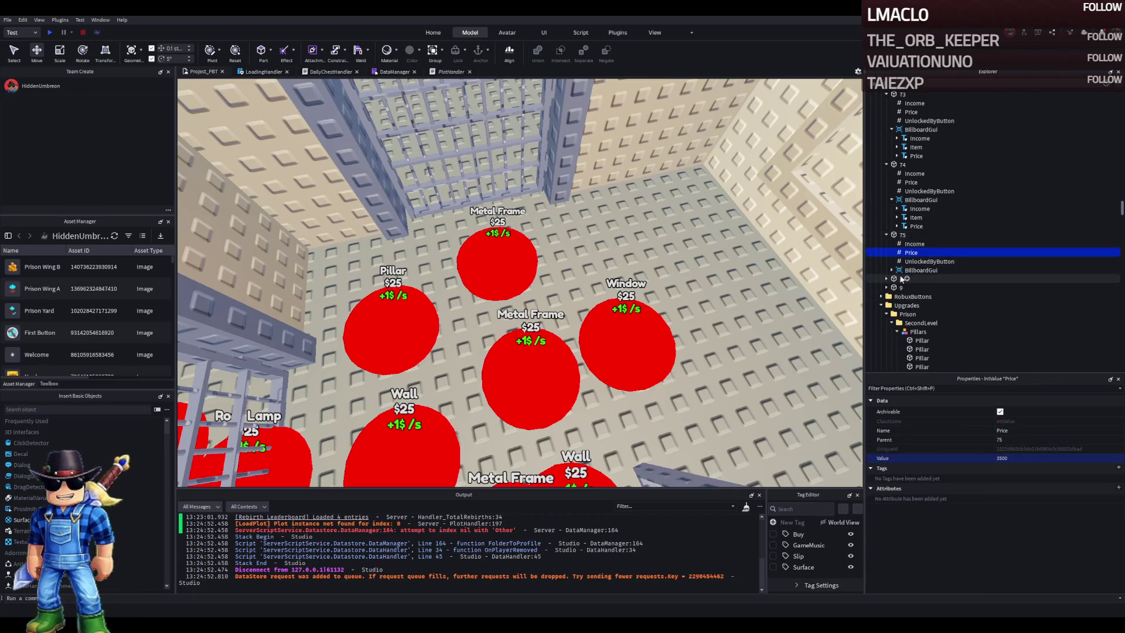
Change pad 75's item label text from Metal Frame to Metal Gate
{"action": "left_click", "coordinate": [911, 288]}
{"action": "scroll", "coordinate": [1017, 510], "scroll_direction": "down", "scroll_amount": 10}
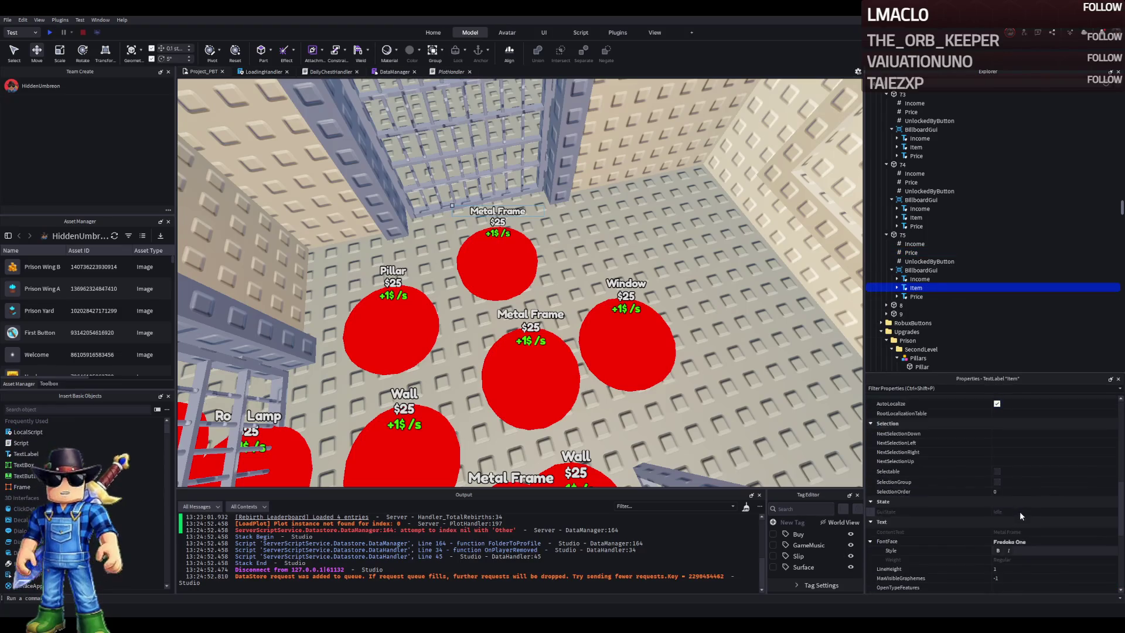
{"action": "left_click", "coordinate": [1029, 519]}
{"action": "key", "text": "BackSpace"}
{"action": "key", "text": "BackSpace"}
{"action": "key", "text": "BackSpace"}
{"action": "type", "text": "Gate"}
{"action": "key", "text": "Return"}
{"action": "scroll", "coordinate": [558, 262], "scroll_direction": "down", "scroll_amount": 5}
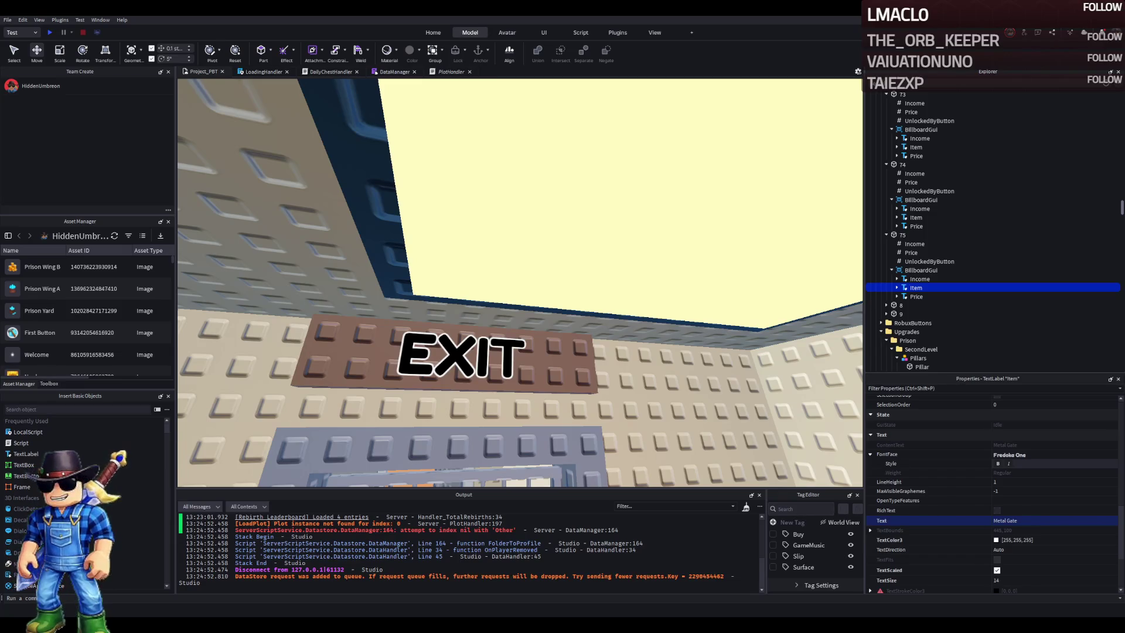
{"action": "scroll", "coordinate": [613, 254], "scroll_direction": "down", "scroll_amount": 5}
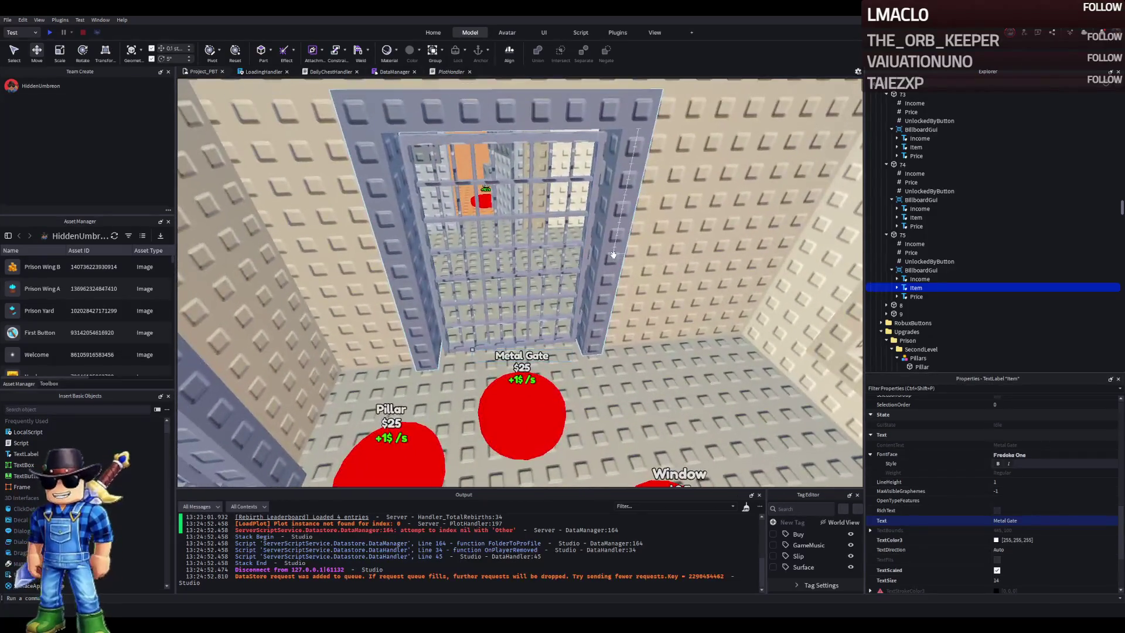
Select the metal gate frame and door bars and move the gate down by 3.7
{"action": "left_click", "coordinate": [613, 253]}
{"action": "left_click", "coordinate": [577, 222], "text": "ctrl"}
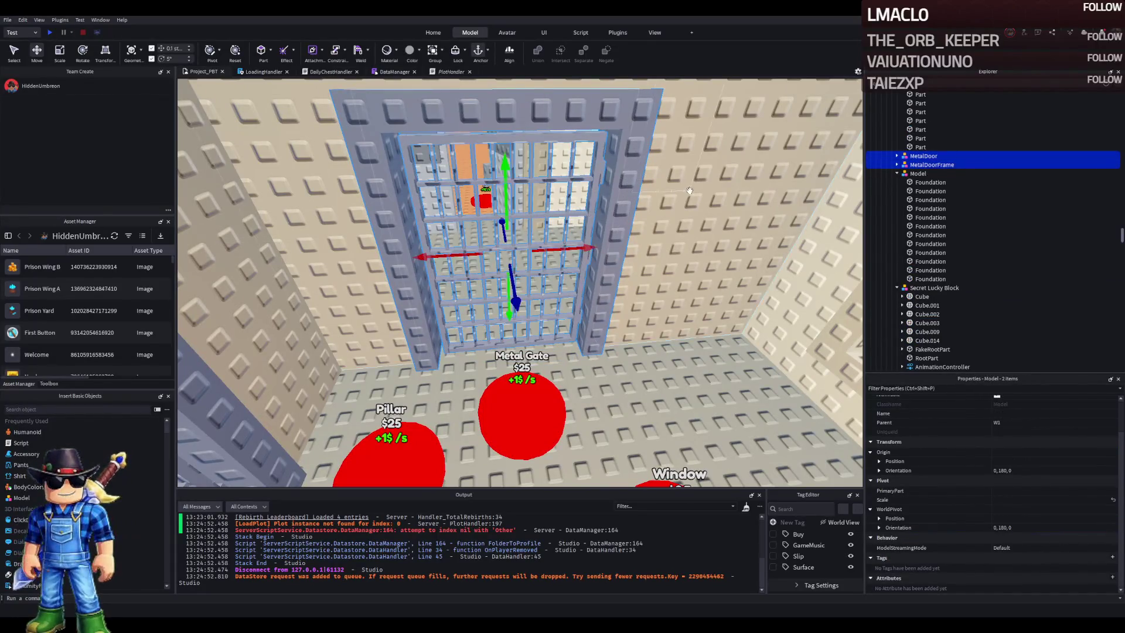
{"action": "scroll", "coordinate": [683, 289], "scroll_direction": "up", "scroll_amount": 5}
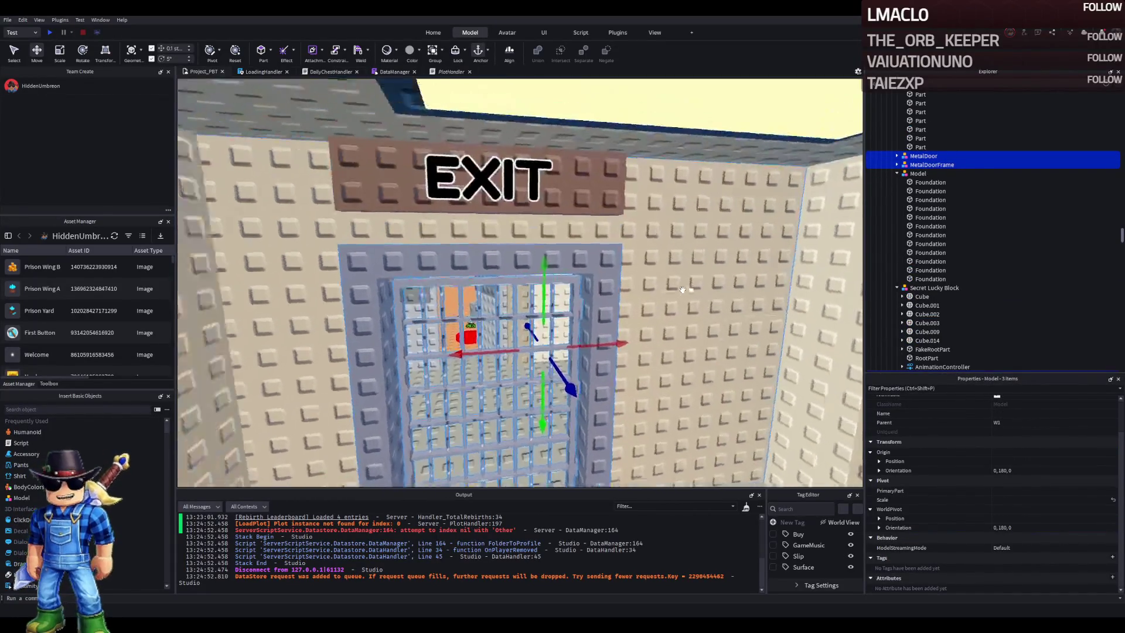
{"action": "scroll", "coordinate": [683, 290], "scroll_direction": "up", "scroll_amount": 2}
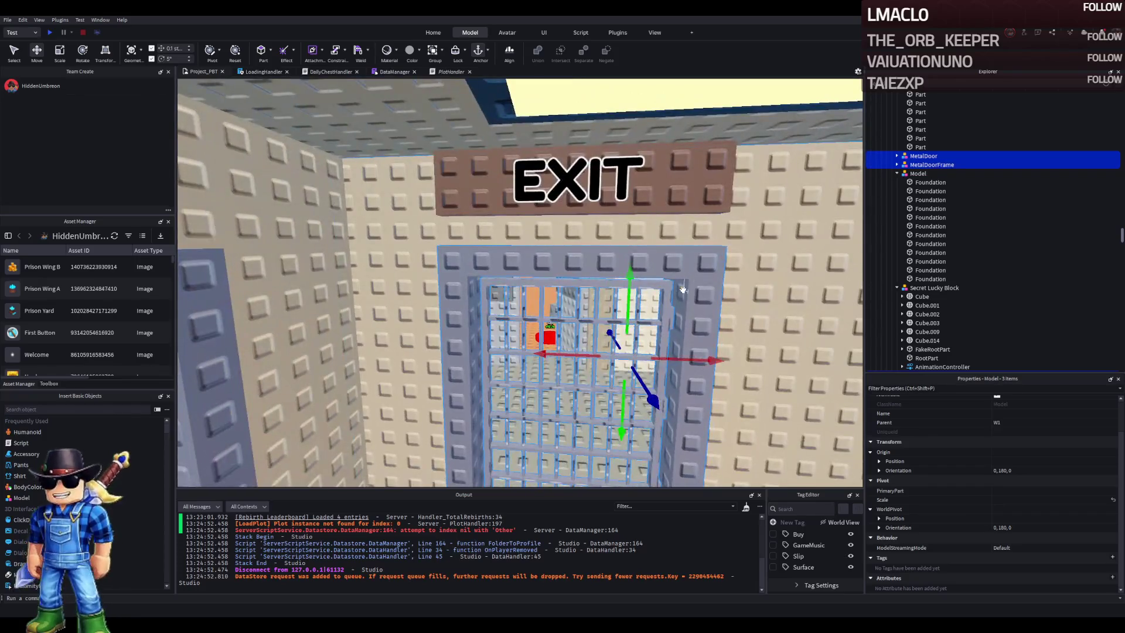
{"action": "scroll", "coordinate": [683, 290], "scroll_direction": "down", "scroll_amount": 5}
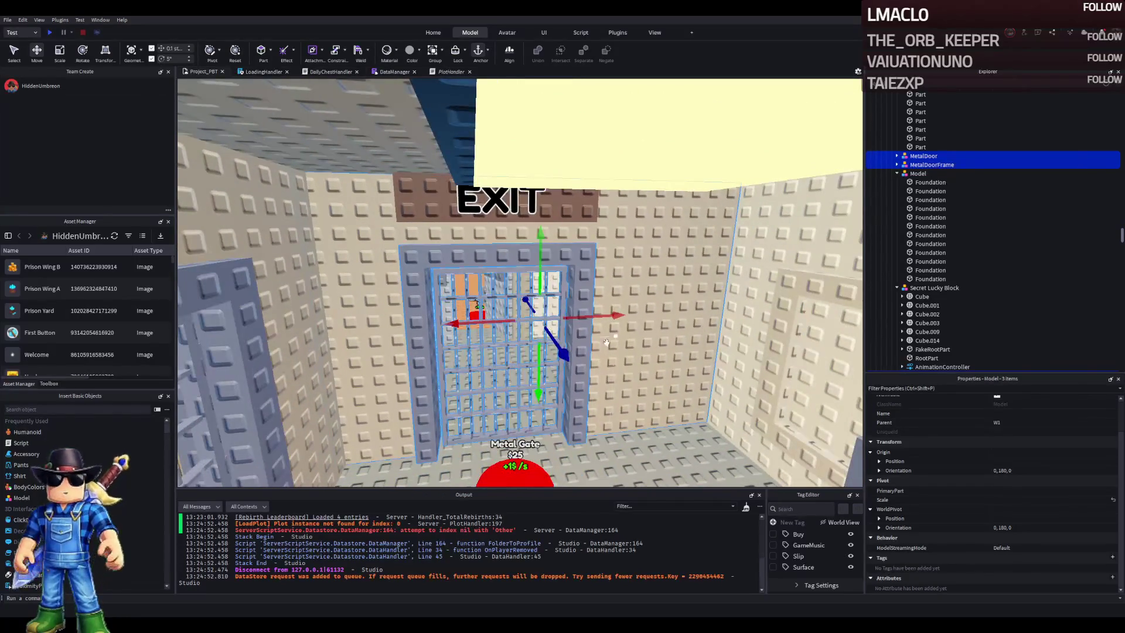
{"action": "left_click_drag", "start_coordinate": [542, 375], "coordinate": [535, 330]}
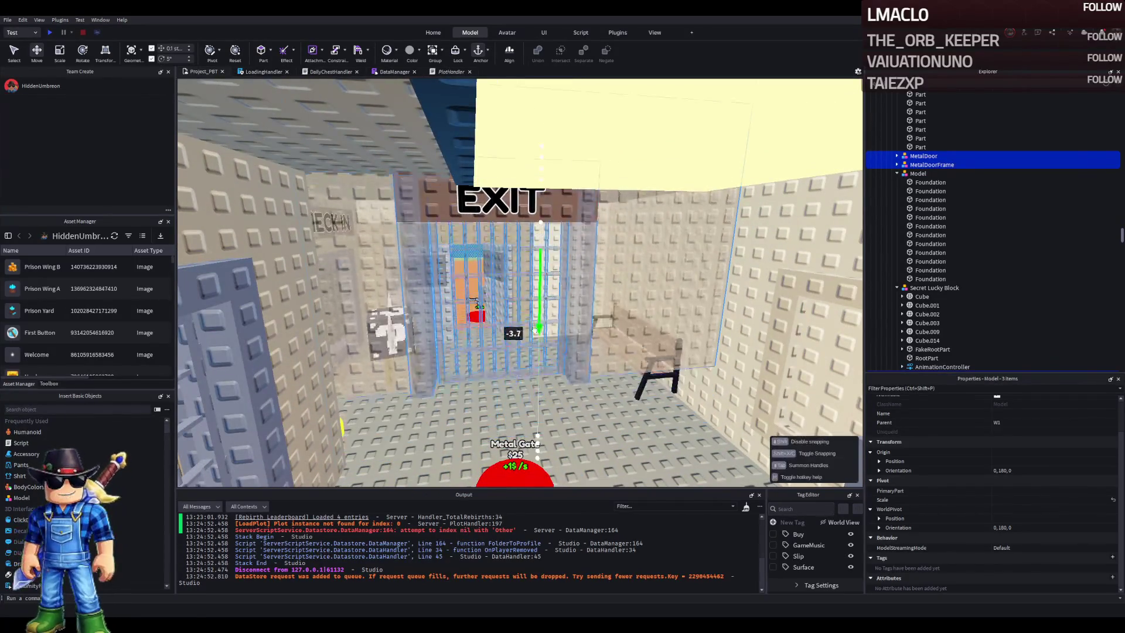
{"action": "scroll", "coordinate": [535, 330], "scroll_direction": "down", "scroll_amount": 3}
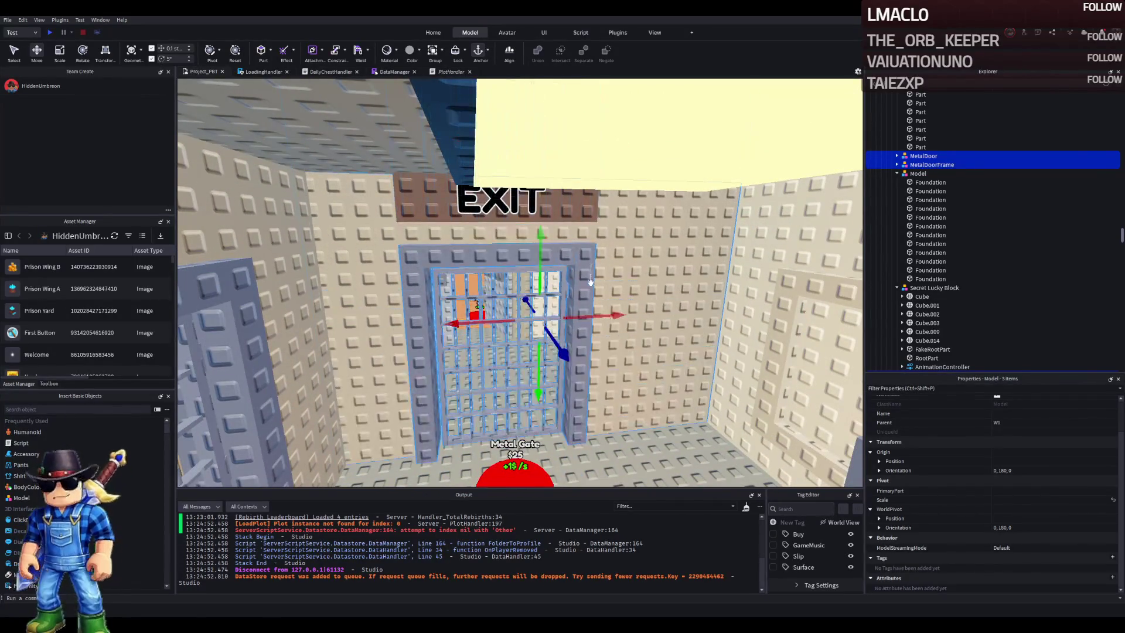
{"action": "scroll", "coordinate": [552, 304], "scroll_direction": "up", "scroll_amount": 5}
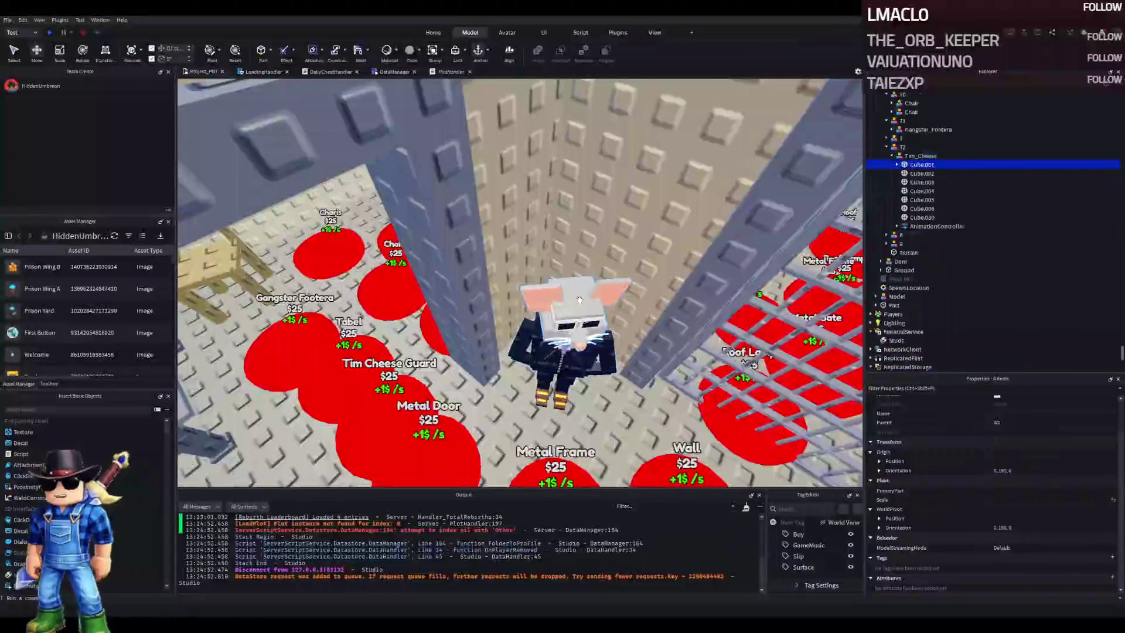
Paste the gate, frame and wall into the Tim_Cheese model
{"action": "left_click", "coordinate": [924, 165]}
{"action": "key", "text": "ctrl+v"}
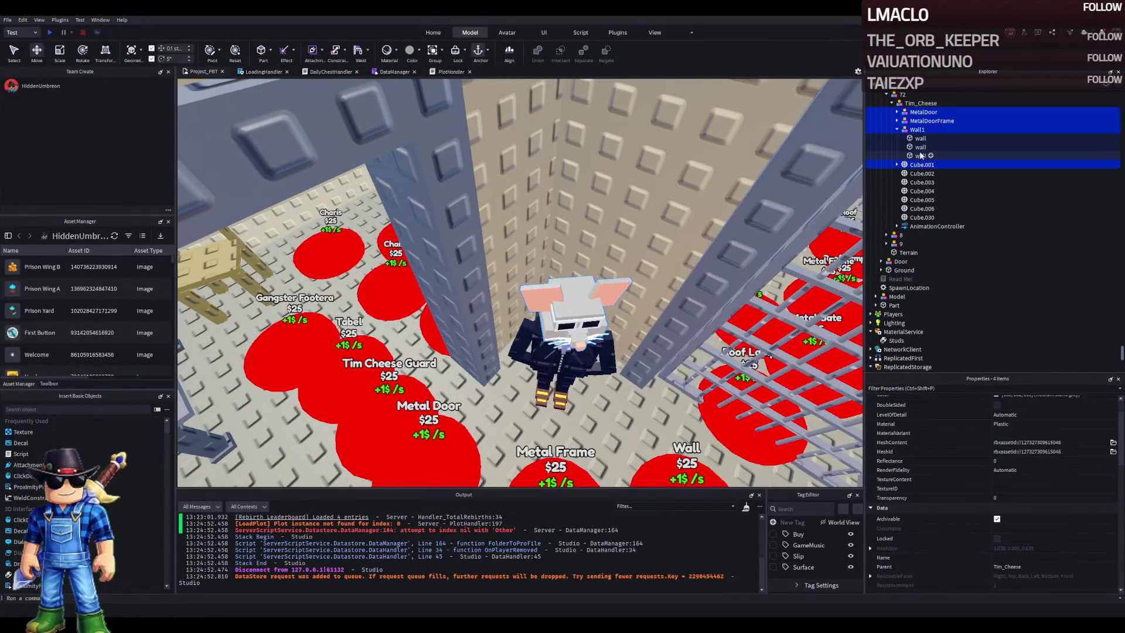
{"action": "scroll", "coordinate": [996, 176], "scroll_direction": "up", "scroll_amount": 2}
Duplicate upgrade model 72 and name the copy 73
{"action": "left_click", "coordinate": [1035, 143]}
{"action": "key", "text": "ctrl+d"}
{"action": "key", "text": "F2"}
{"action": "type", "text": "73"}
{"action": "key", "text": "Return"}
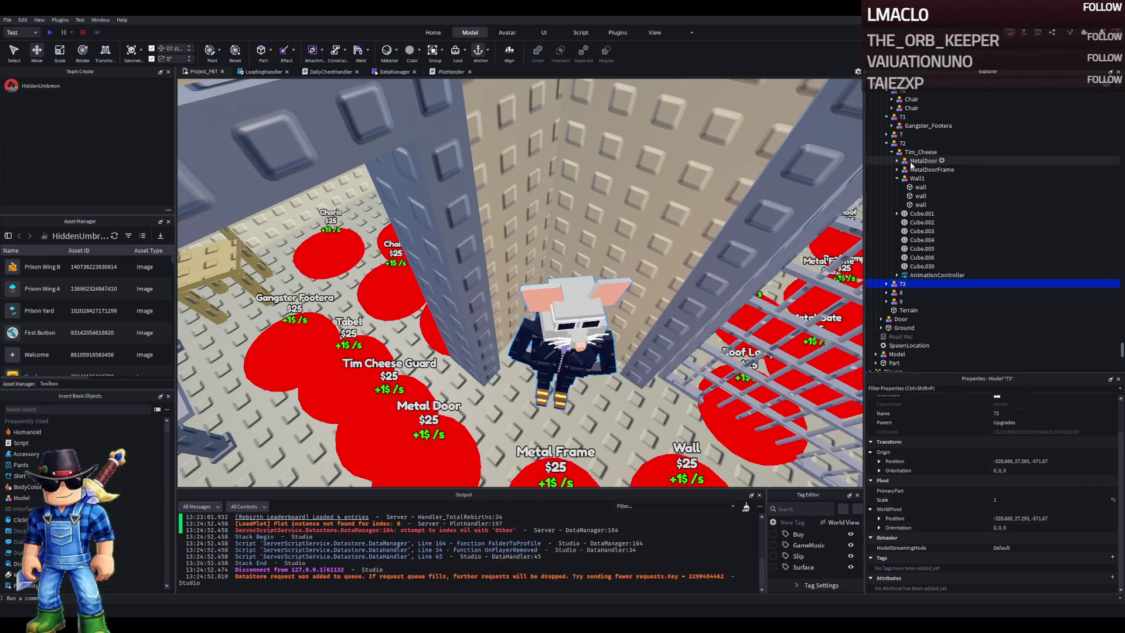
Remove MetalDoor from Tim_Cheese and paste a copy of Tim_Cheese into model 73
{"action": "left_click", "coordinate": [913, 161]}
{"action": "key", "text": "Delete"}
{"action": "left_click", "coordinate": [916, 162]}
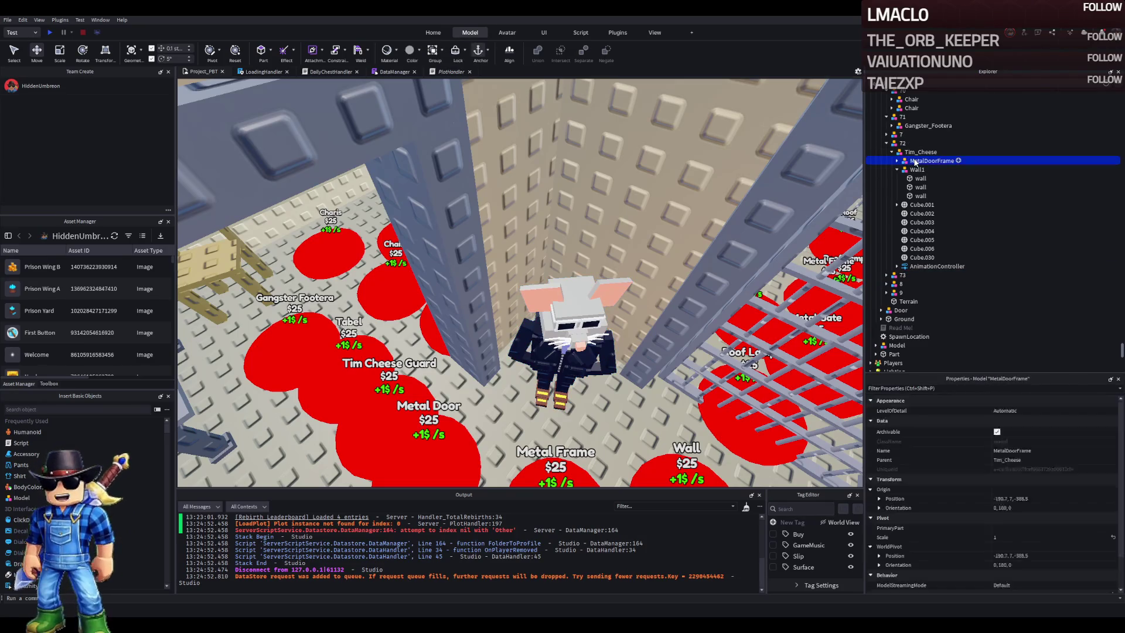
{"action": "left_click", "coordinate": [919, 152]}
{"action": "left_click", "coordinate": [892, 152]}
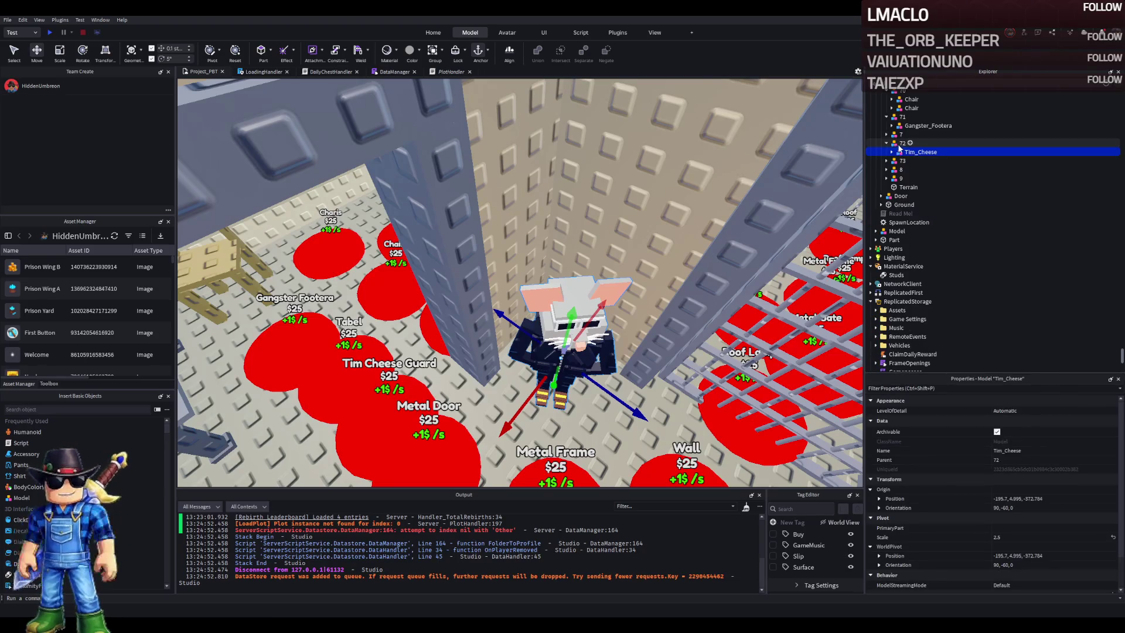
{"action": "left_click", "coordinate": [903, 160]}
{"action": "key", "text": "ctrl+shift+v"}
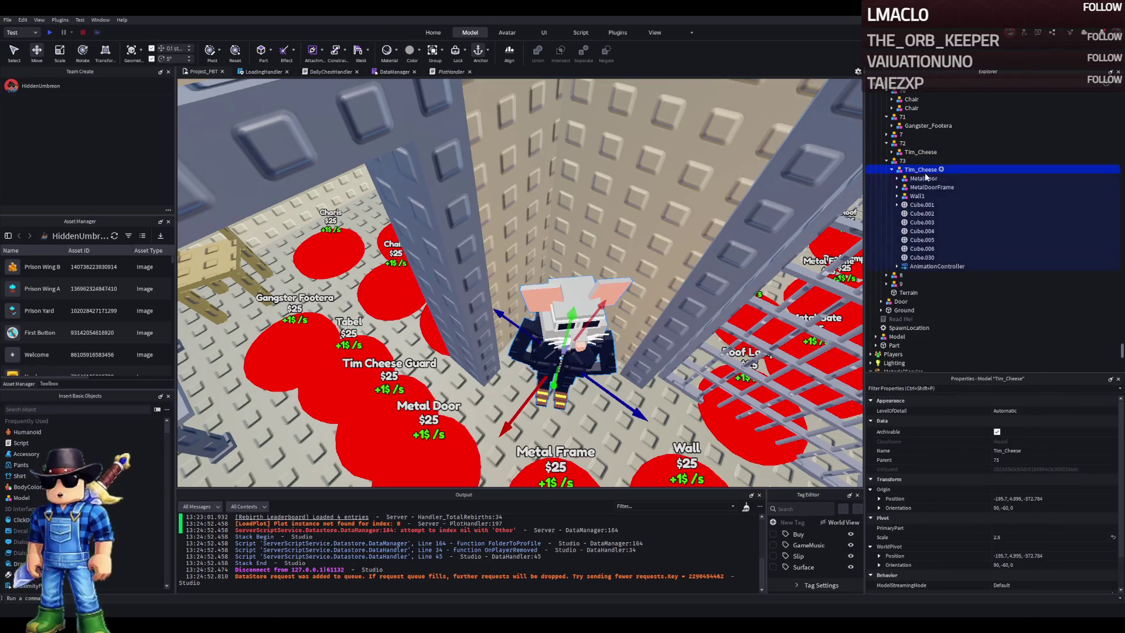
Move MetalDoor, MetalDoorFrame and Wall1 into 73 and delete the leftover Tim_Cheese copy
{"action": "left_click", "coordinate": [923, 178]}
{"action": "left_click", "coordinate": [917, 195], "text": "shift"}
{"action": "left_click_drag", "start_coordinate": [907, 164], "coordinate": [907, 162]}
{"action": "left_click", "coordinate": [919, 187]}
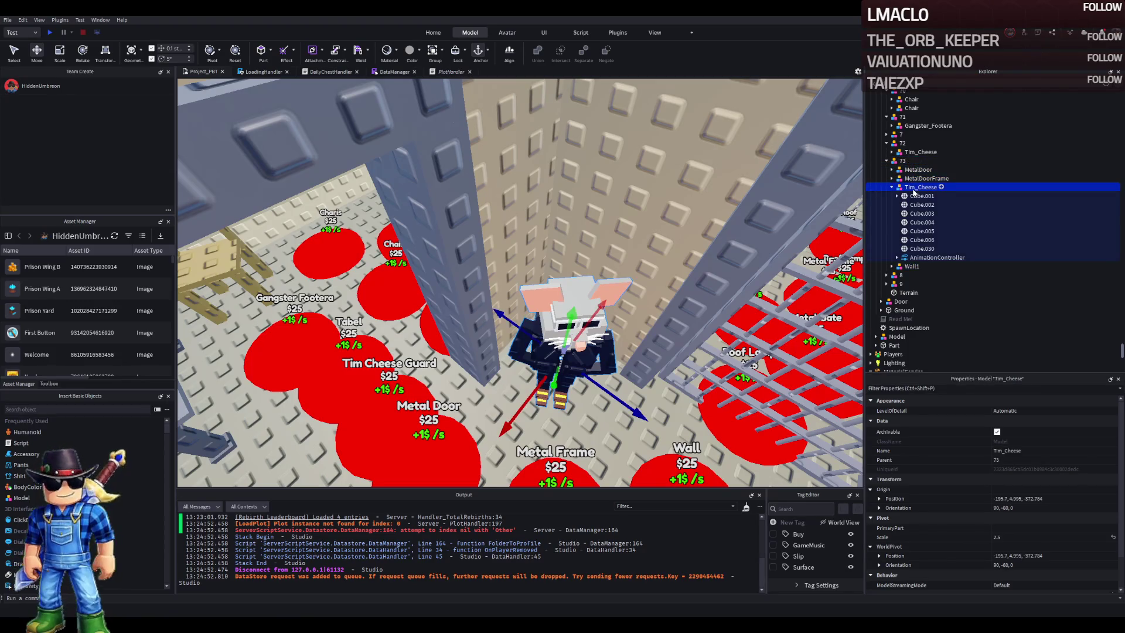
{"action": "key", "text": "Delete"}
Duplicate model 73 twice, naming the copies 74 and 75
{"action": "left_click", "coordinate": [898, 161]}
{"action": "key", "text": "ctrl+d"}
{"action": "key", "text": "F2"}
{"action": "type", "text": "74"}
{"action": "key", "text": "Return"}
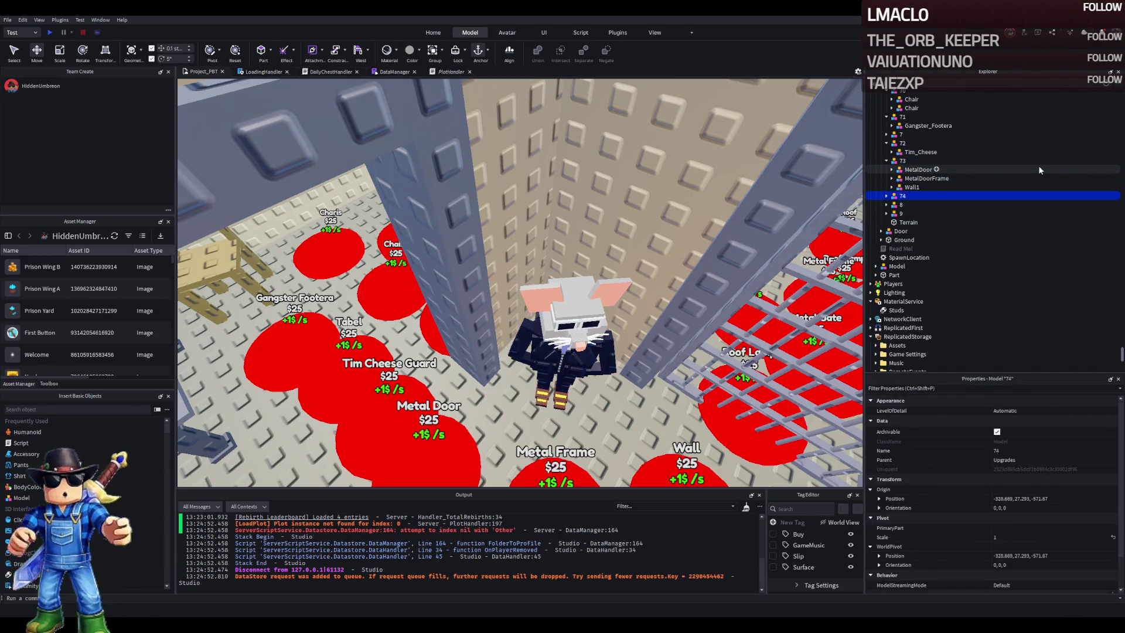
{"action": "key", "text": "ctrl+d"}
{"action": "key", "text": "F2"}
{"action": "type", "text": "75"}
{"action": "key", "text": "Return"}
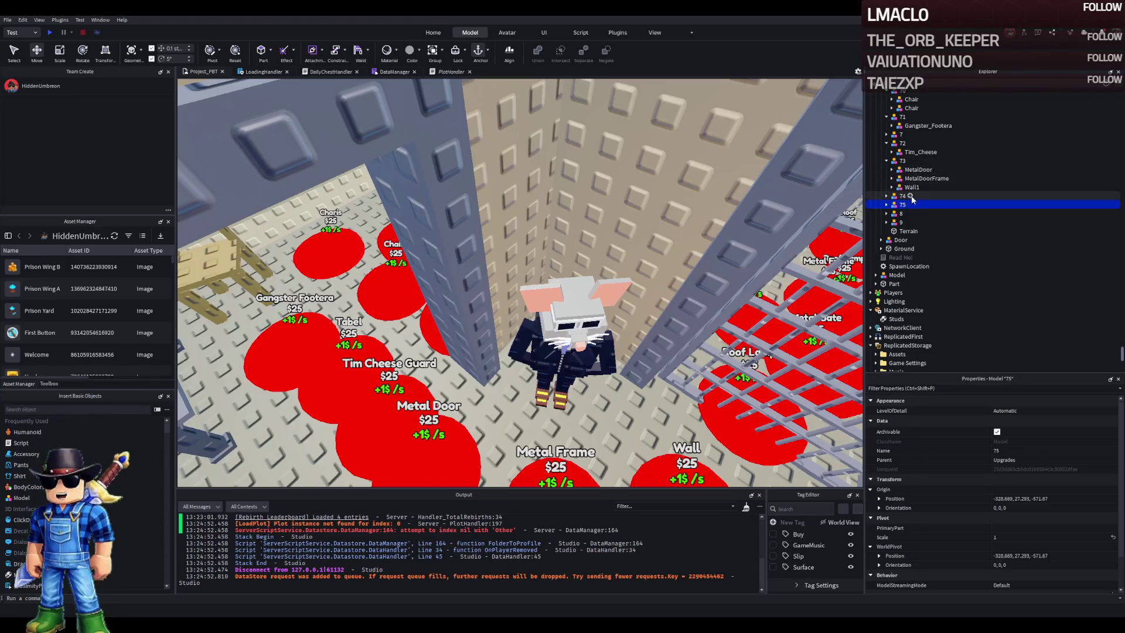
Delete MetalDoor and MetalDoorFrame from model 73, leaving Wall1
{"action": "left_click", "coordinate": [904, 170]}
{"action": "key", "text": "Delete"}
{"action": "left_click", "coordinate": [914, 171]}
{"action": "key", "text": "Delete"}
{"action": "left_click", "coordinate": [912, 170]}
{"action": "key", "text": "f"}
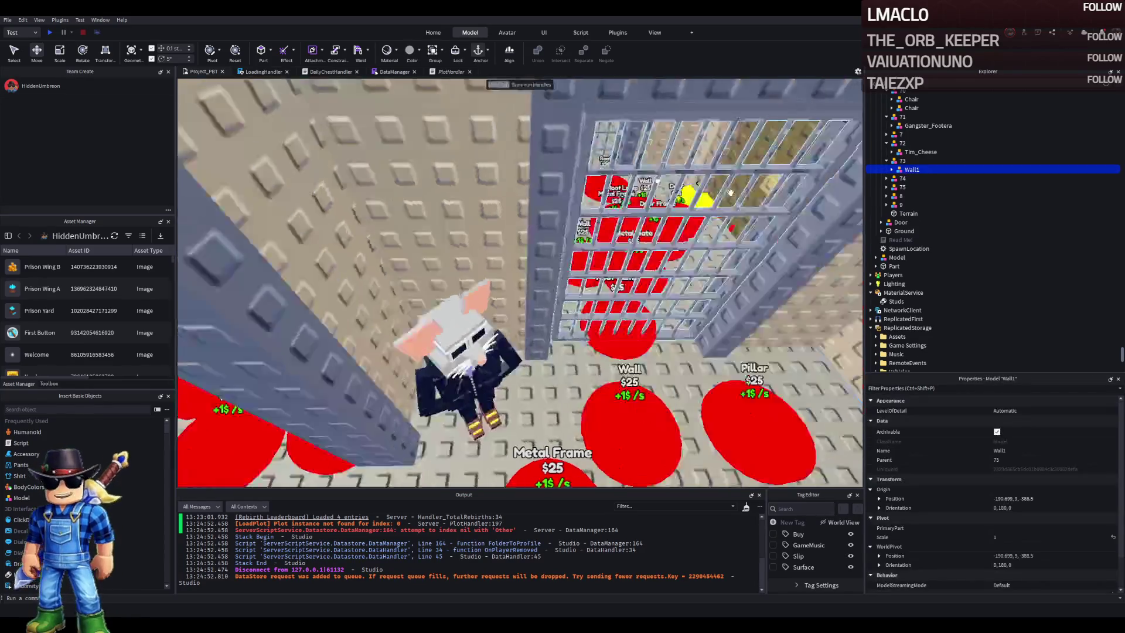
Delete the extra door and wall parts from upgrade 74, keeping its MetalDoorFrame
{"action": "left_click", "coordinate": [902, 178]}
{"action": "left_click", "coordinate": [887, 178]}
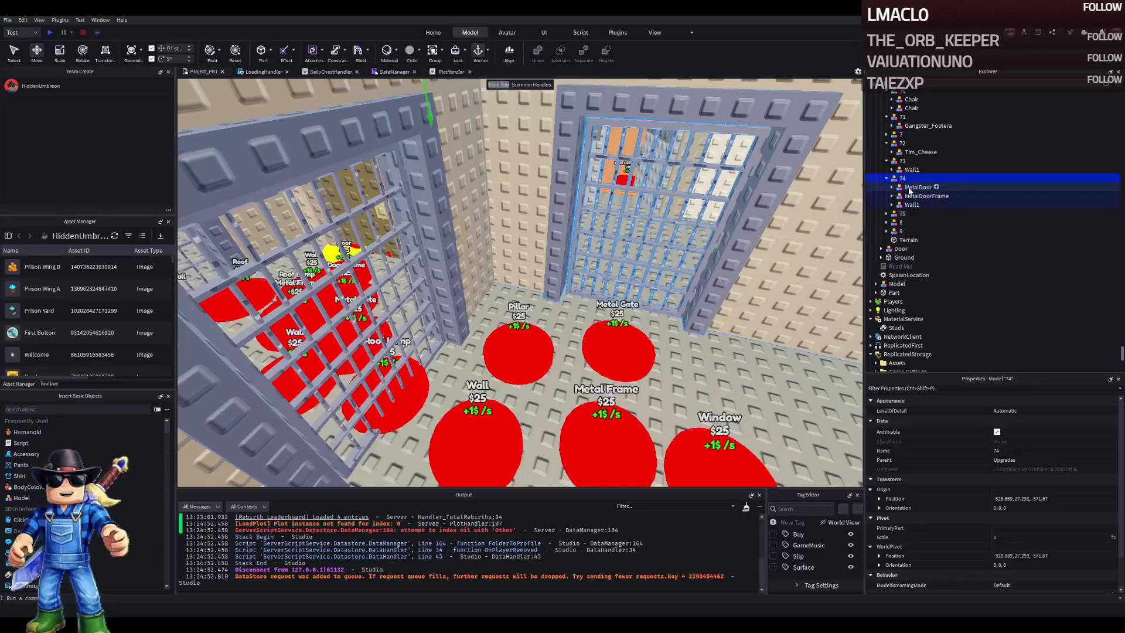
{"action": "left_click", "coordinate": [914, 204]}
{"action": "key", "text": "Delete"}
{"action": "left_click", "coordinate": [918, 187]}
{"action": "key", "text": "Delete"}
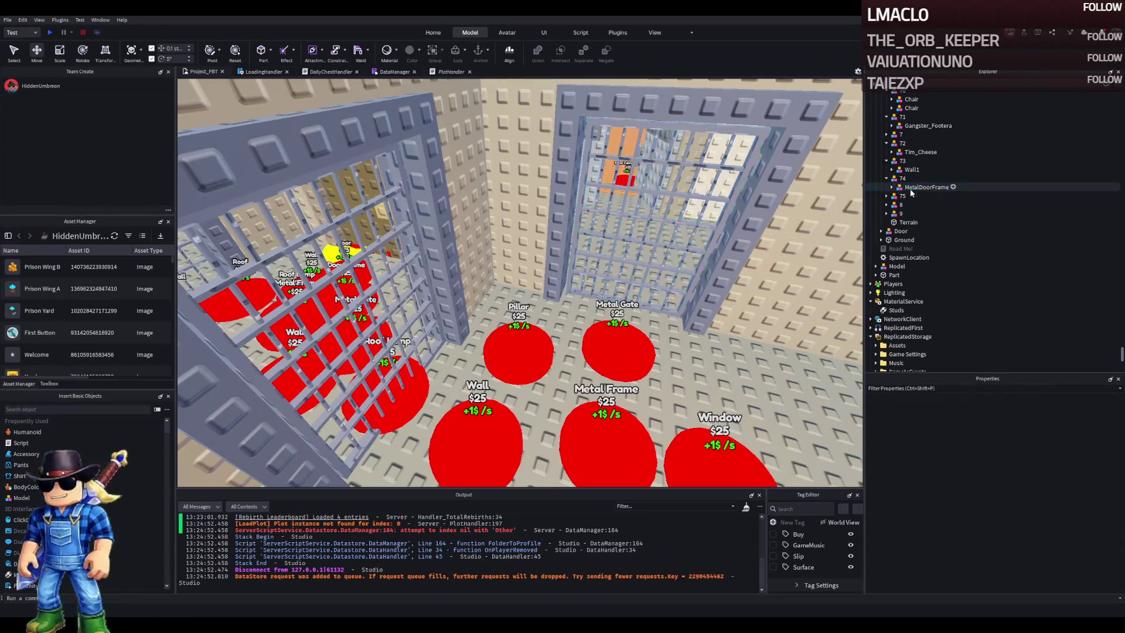
Delete Wall1 and MetalDoorFrame from upgrade 75, keeping only its MetalDoor
{"action": "left_click", "coordinate": [904, 197]}
{"action": "left_click", "coordinate": [886, 195]}
{"action": "left_click", "coordinate": [912, 222]}
{"action": "key", "text": "Delete"}
{"action": "left_click", "coordinate": [918, 214]}
{"action": "key", "text": "Delete"}
{"action": "scroll", "coordinate": [602, 213], "scroll_direction": "up", "scroll_amount": 5}
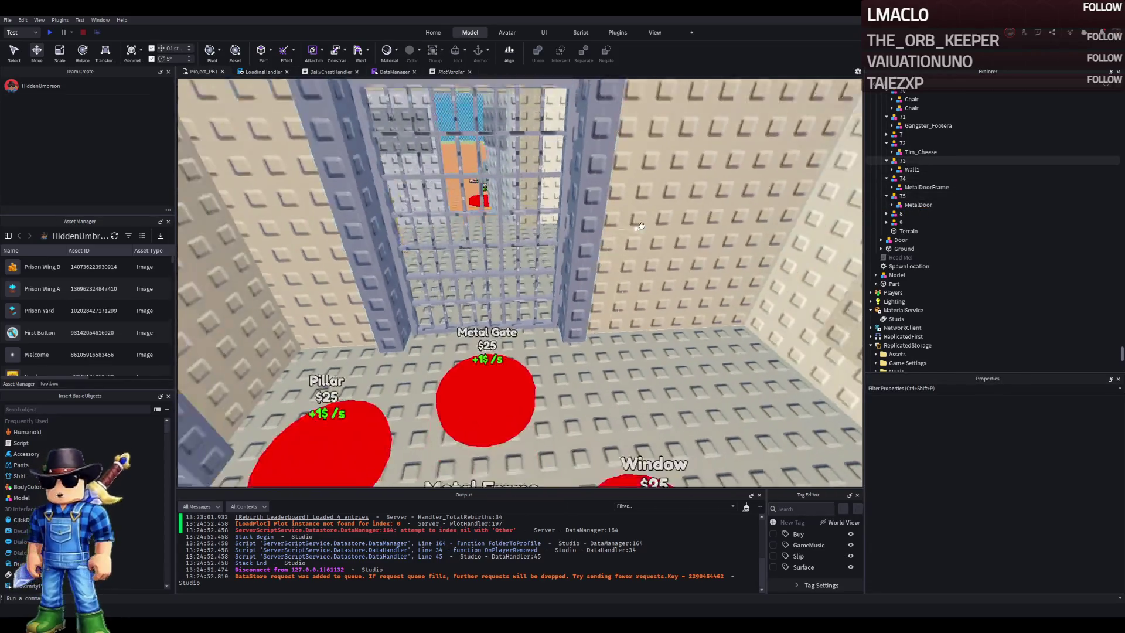
{"action": "scroll", "coordinate": [641, 226], "scroll_direction": "down", "scroll_amount": 5}
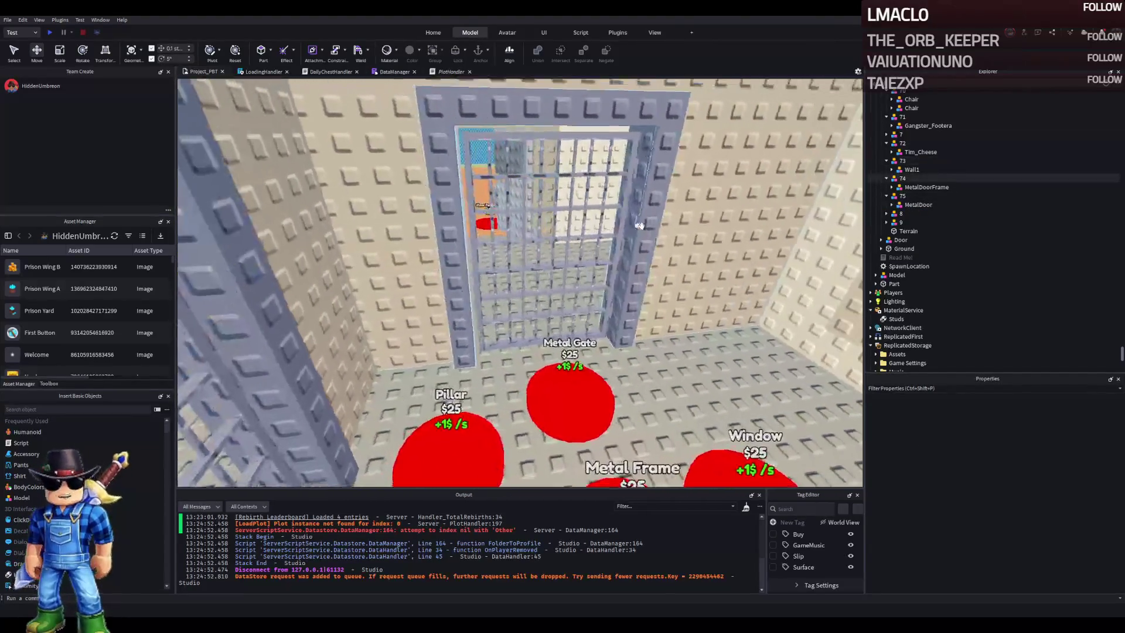
{"action": "scroll", "coordinate": [641, 226], "scroll_direction": "down", "scroll_amount": 5}
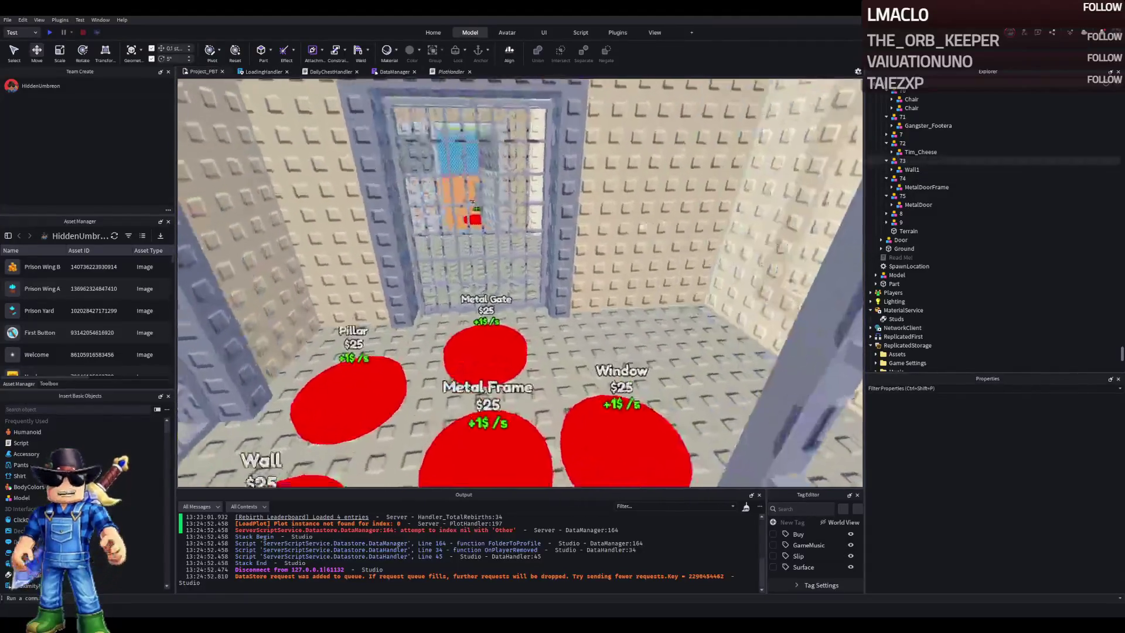
{"action": "scroll", "coordinate": [641, 225], "scroll_direction": "down", "scroll_amount": 2}
{"action": "left_click", "coordinate": [542, 267]}
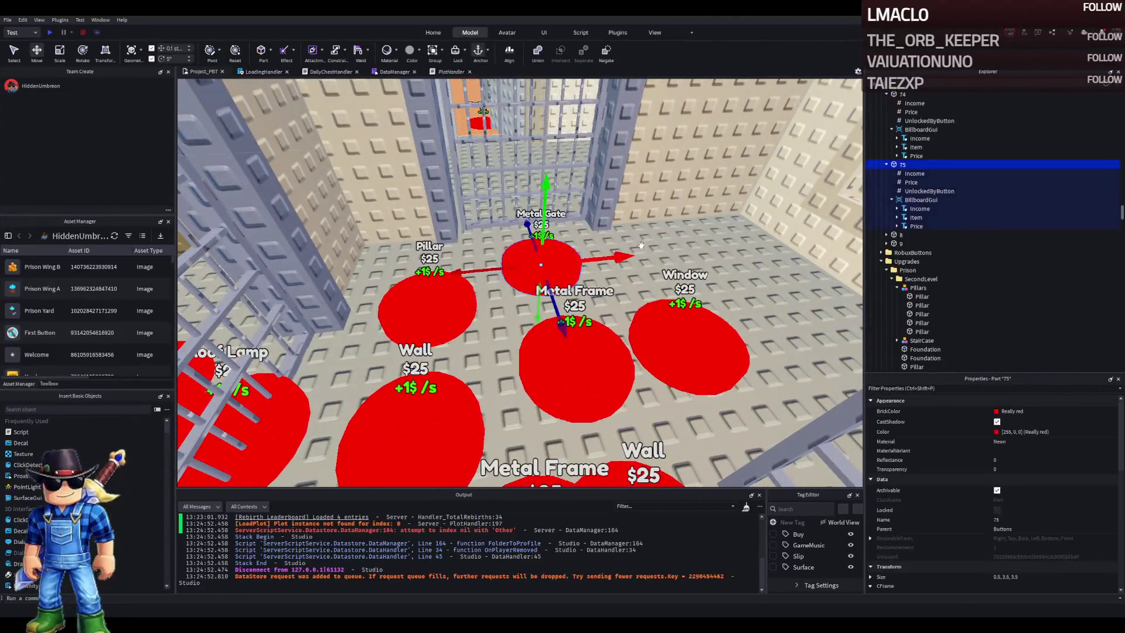
Set upgrade 75's UnlockedByButton value to 74 and upgrade 74's to 73
{"action": "left_click", "coordinate": [927, 191]}
{"action": "left_click", "coordinate": [1025, 458]}
{"action": "type", "text": "74"}
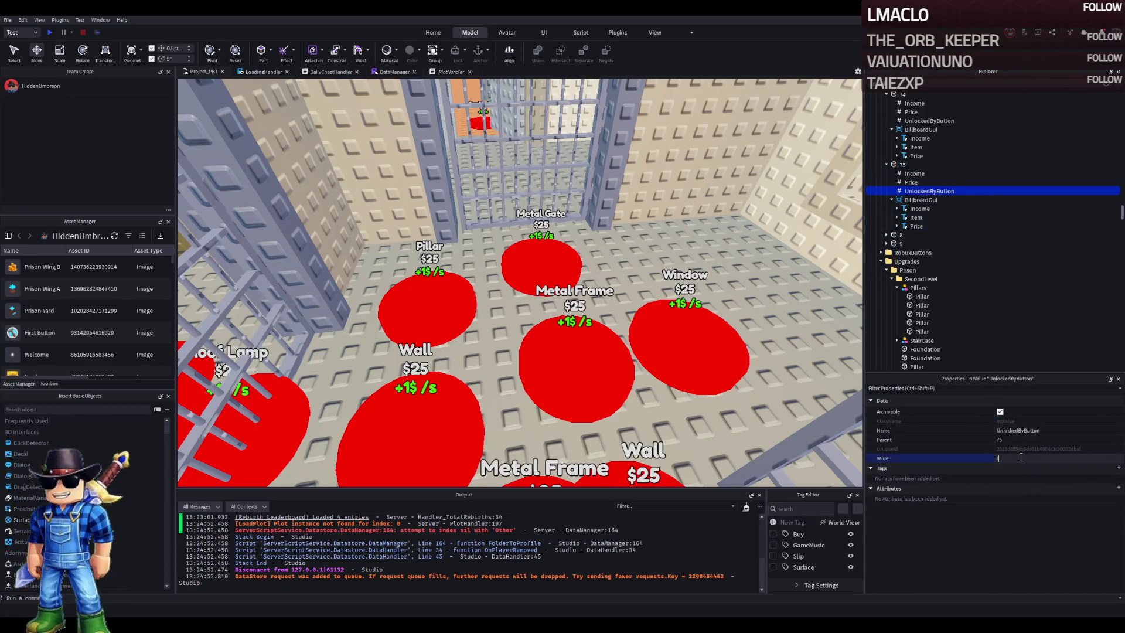
{"action": "left_click", "coordinate": [929, 120]}
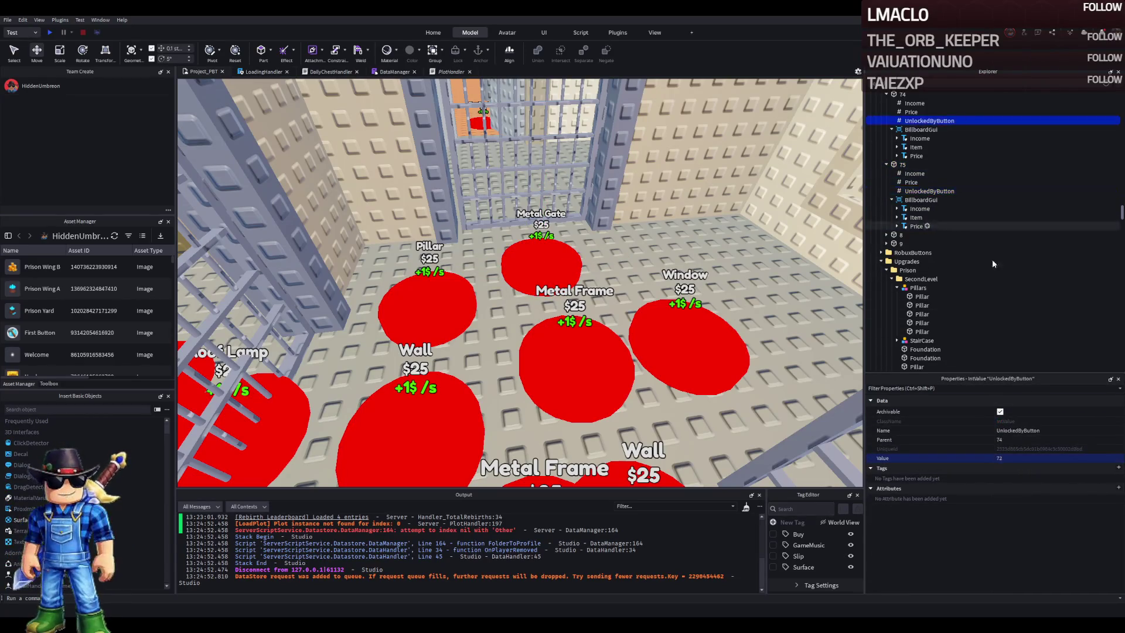
{"action": "type", "text": "73"}
{"action": "key", "text": "Return"}
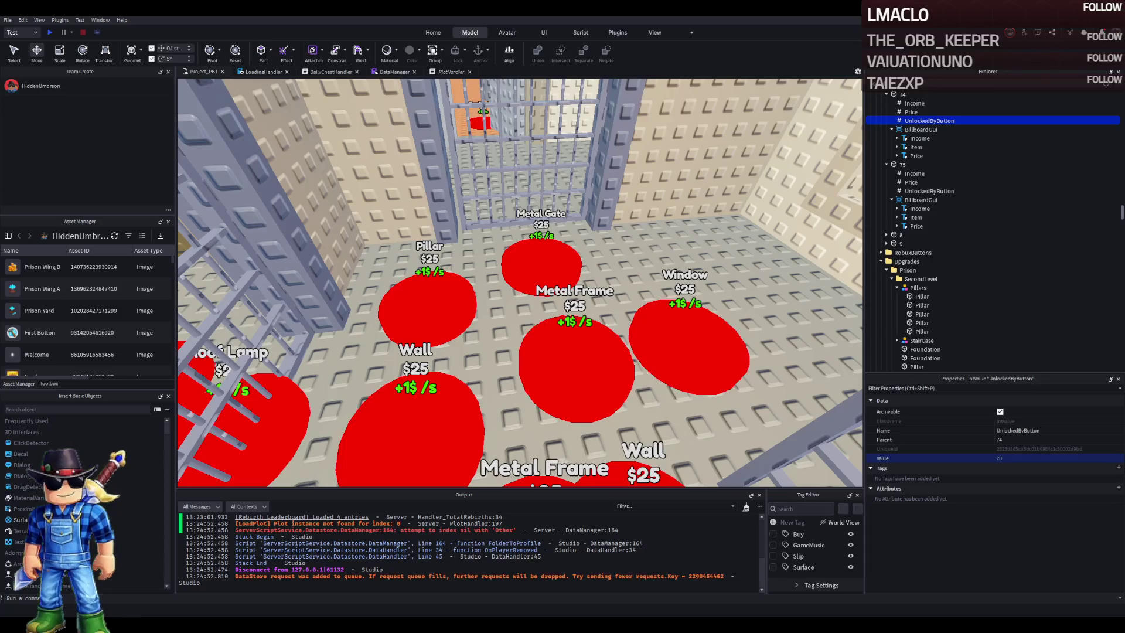
{"action": "left_click_drag", "start_coordinate": [531, 273], "coordinate": [455, 285]}
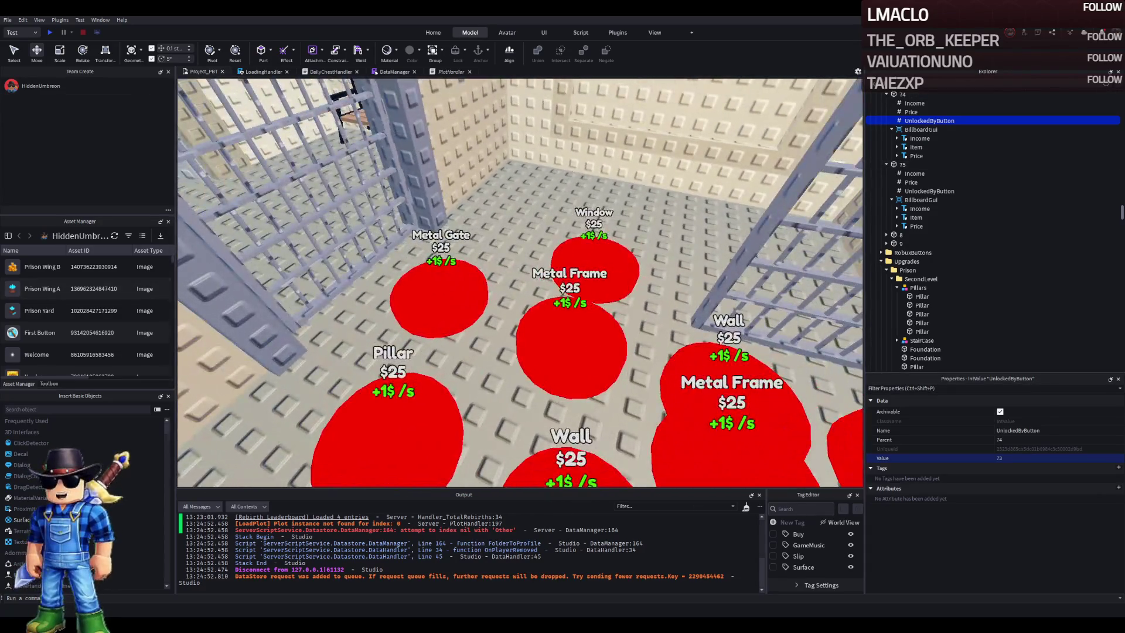
{"action": "left_click", "coordinate": [441, 282]}
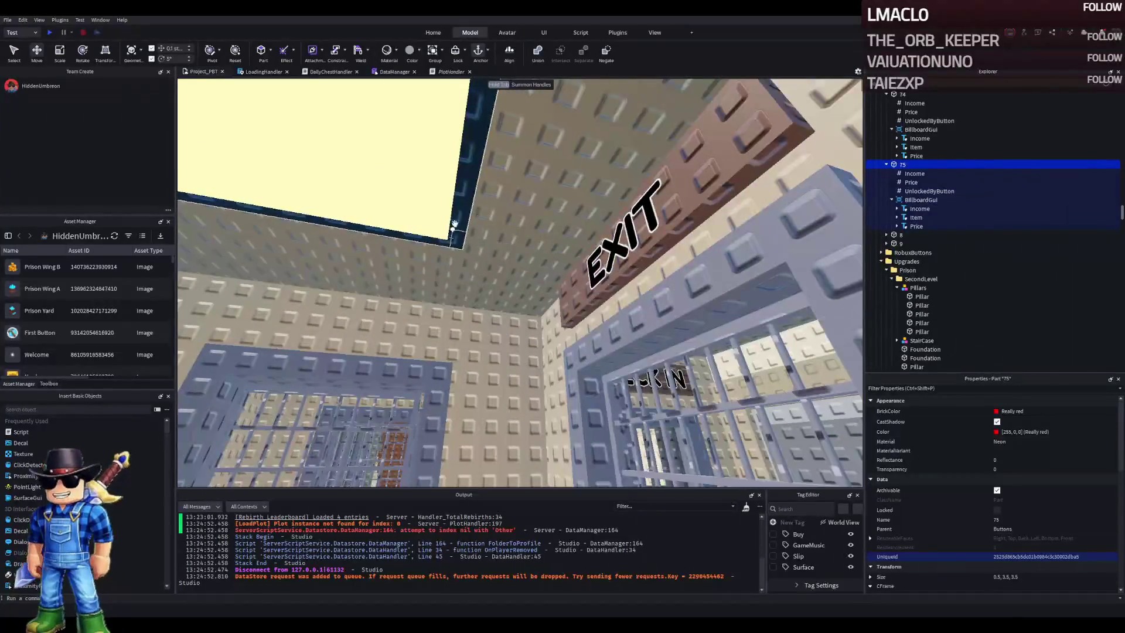
Paste a lamp copy into model 62, then delete it as misplaced
{"action": "left_click", "coordinate": [752, 419]}
{"action": "key", "text": "ctrl+shift+v"}
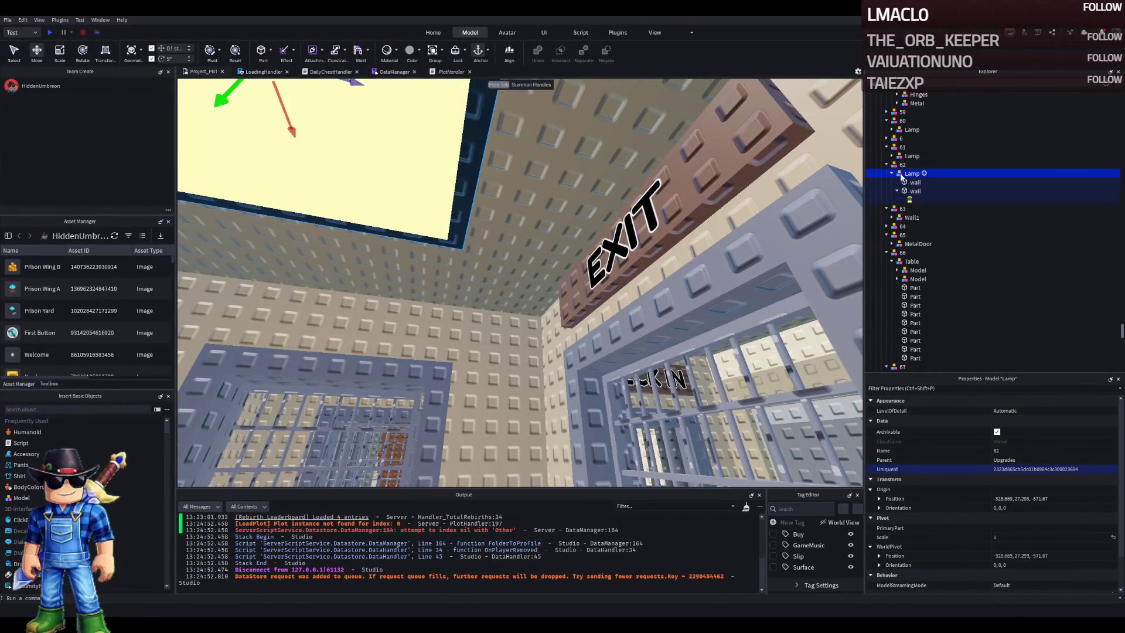
{"action": "left_click_drag", "start_coordinate": [402, 189], "coordinate": [469, 210]}
{"action": "scroll", "coordinate": [457, 202], "scroll_direction": "down", "scroll_amount": 5}
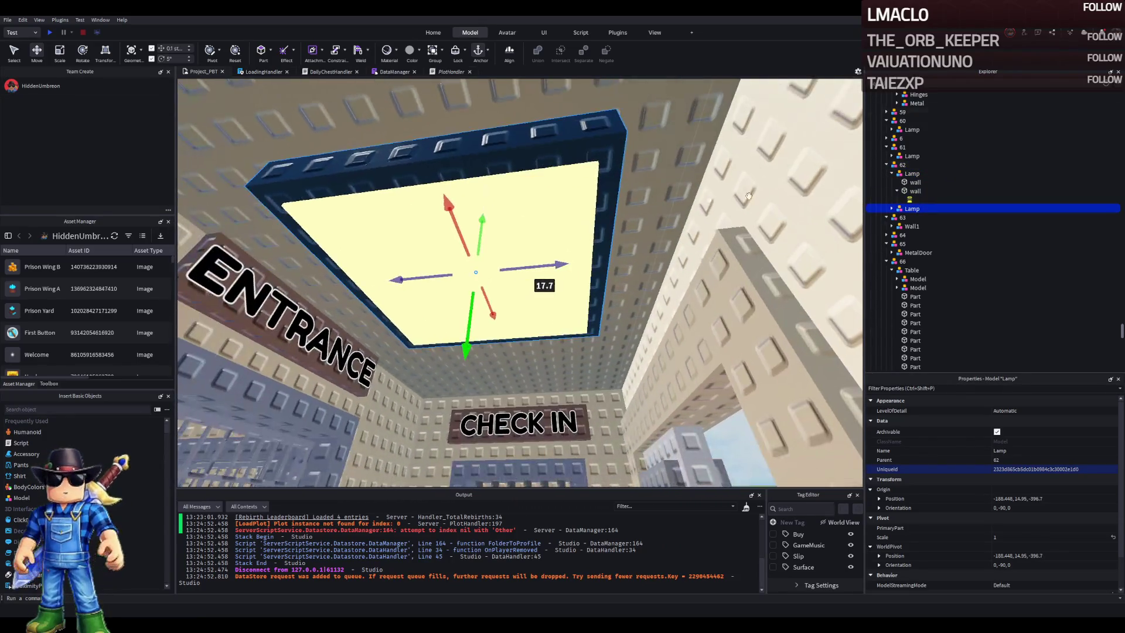
{"action": "key", "text": "Delete"}
Paste the lamp into model 61 and position it on the ceiling near the ENTRANCE sign
{"action": "left_click", "coordinate": [902, 147]}
{"action": "key", "text": "ctrl+shift+v"}
{"action": "mouse_move", "coordinate": [422, 398]}
{"action": "left_mouse_down"}
{"action": "mouse_move", "coordinate": [321, 368]}
{"action": "mouse_move", "coordinate": [410, 366]}
{"action": "mouse_move", "coordinate": [694, 232]}
{"action": "left_mouse_up"}
{"action": "left_click_drag", "start_coordinate": [739, 299], "coordinate": [742, 297]}
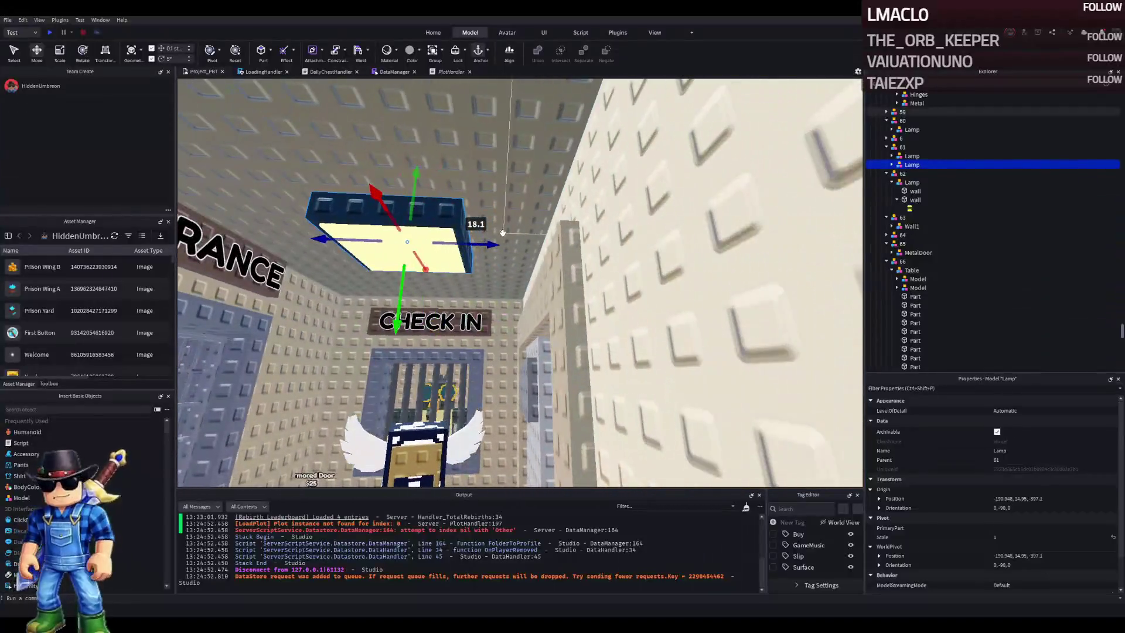
{"action": "mouse_move", "coordinate": [502, 233]}
{"action": "left_mouse_down"}
{"action": "mouse_move", "coordinate": [574, 245]}
{"action": "mouse_move", "coordinate": [542, 246]}
{"action": "left_mouse_up"}
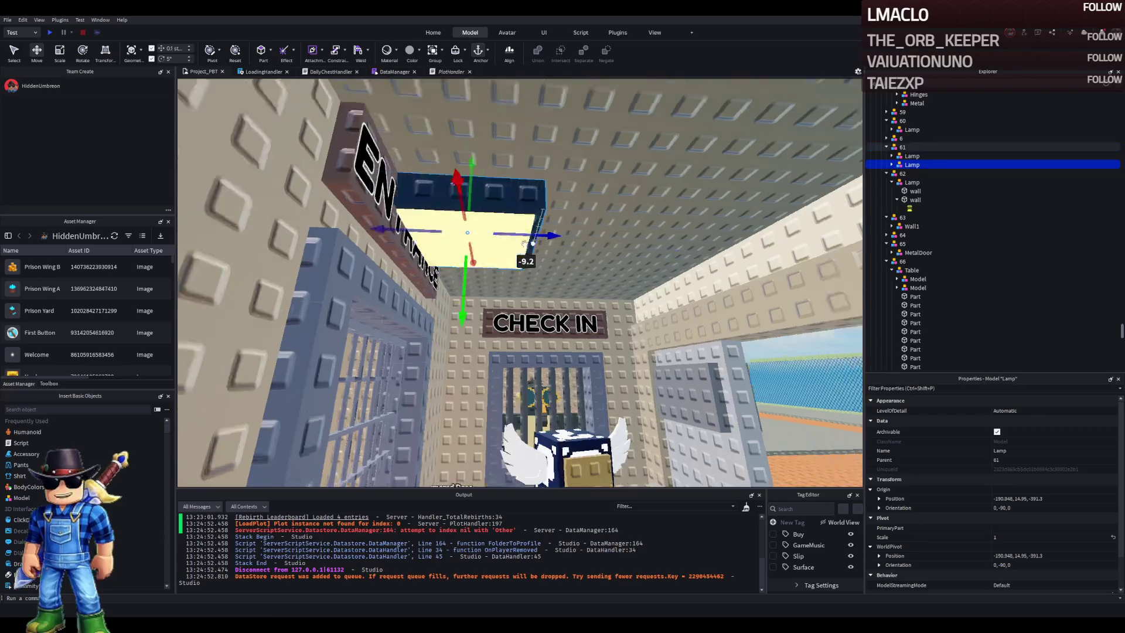
{"action": "key", "text": "ctrl+z"}
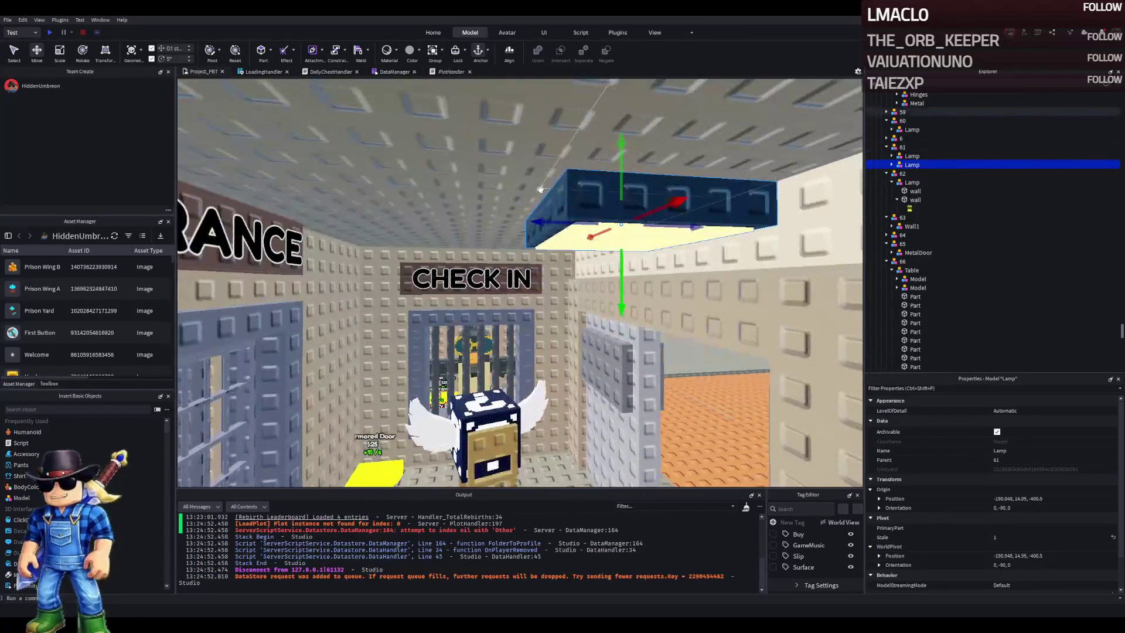
{"action": "left_click_drag", "start_coordinate": [451, 223], "coordinate": [387, 247]}
{"action": "scroll", "coordinate": [387, 249], "scroll_direction": "up", "scroll_amount": 5}
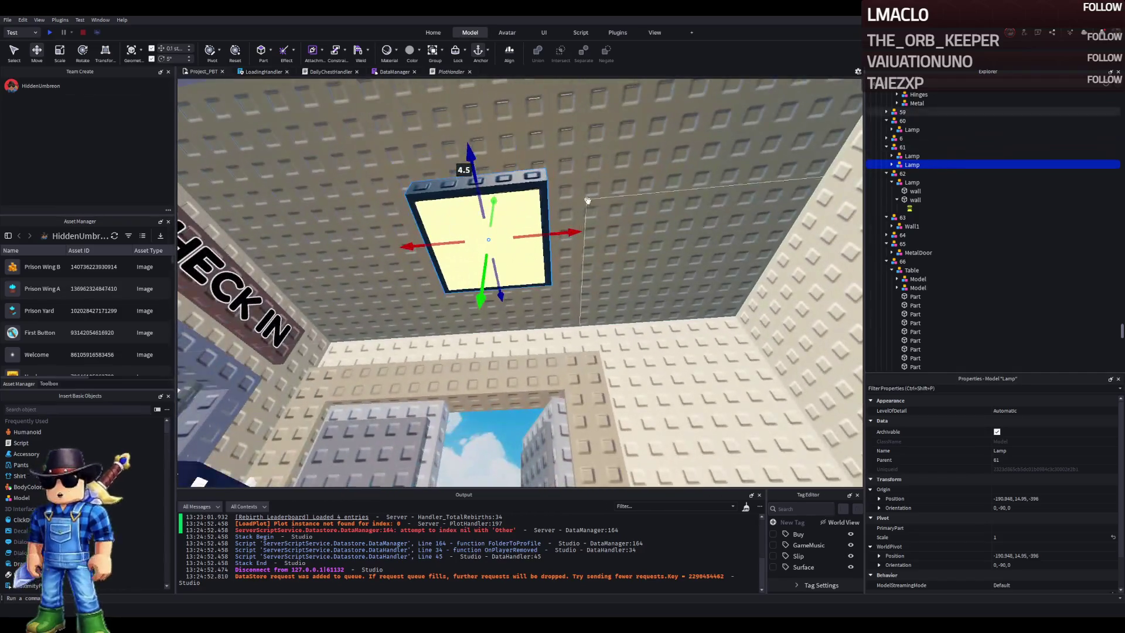
{"action": "mouse_move", "coordinate": [551, 170]}
{"action": "left_mouse_down"}
{"action": "mouse_move", "coordinate": [566, 244]}
{"action": "mouse_move", "coordinate": [570, 232]}
{"action": "mouse_move", "coordinate": [606, 234]}
{"action": "mouse_move", "coordinate": [621, 176]}
{"action": "mouse_move", "coordinate": [605, 371]}
{"action": "mouse_move", "coordinate": [621, 242]}
{"action": "mouse_move", "coordinate": [582, 253]}
{"action": "mouse_move", "coordinate": [592, 181]}
{"action": "mouse_move", "coordinate": [578, 251]}
{"action": "mouse_move", "coordinate": [666, 308]}
{"action": "mouse_move", "coordinate": [716, 233]}
{"action": "mouse_move", "coordinate": [496, 230]}
{"action": "mouse_move", "coordinate": [524, 235]}
{"action": "left_mouse_up"}
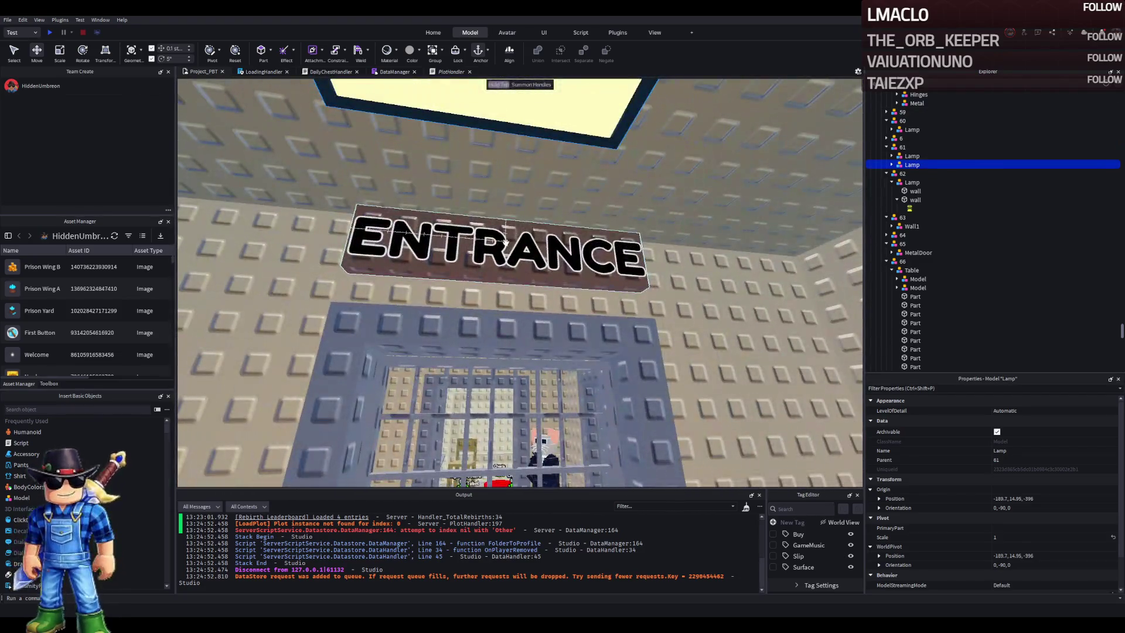
{"action": "left_click", "coordinate": [505, 241]}
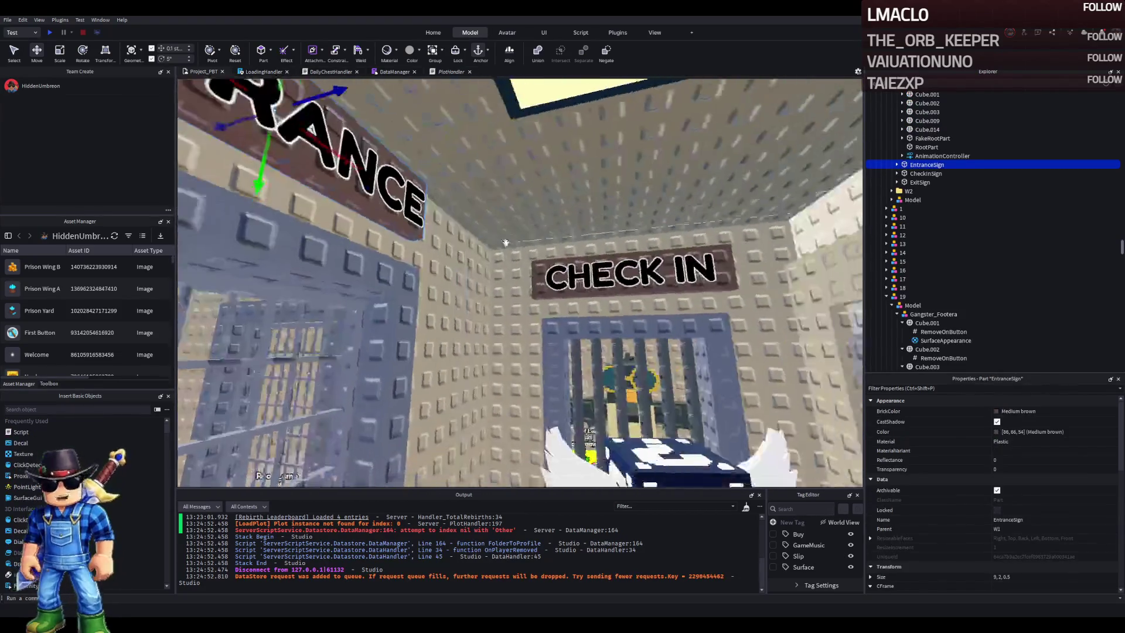
{"action": "key", "text": "a"}
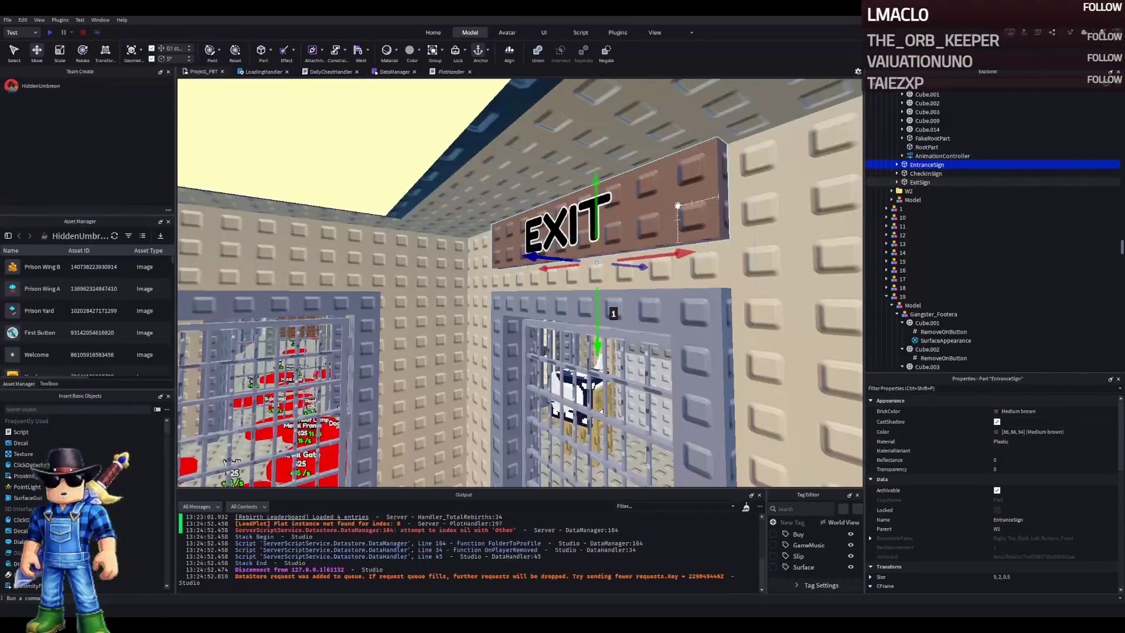
{"action": "left_click", "coordinate": [671, 208]}
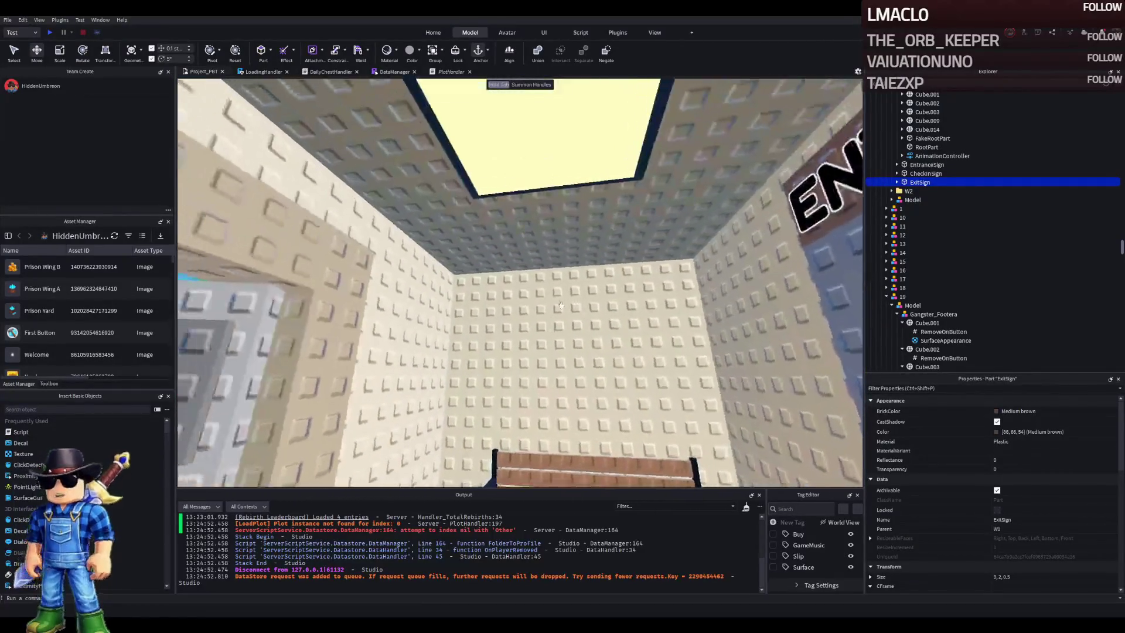
{"action": "key", "text": "w"}
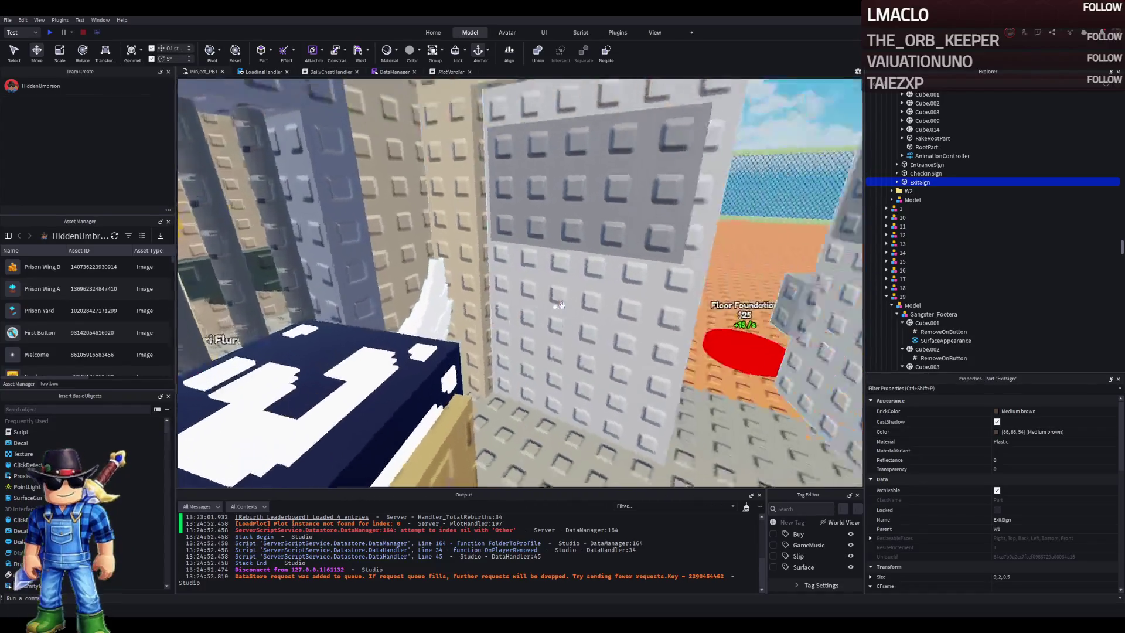
{"action": "key", "text": "w"}
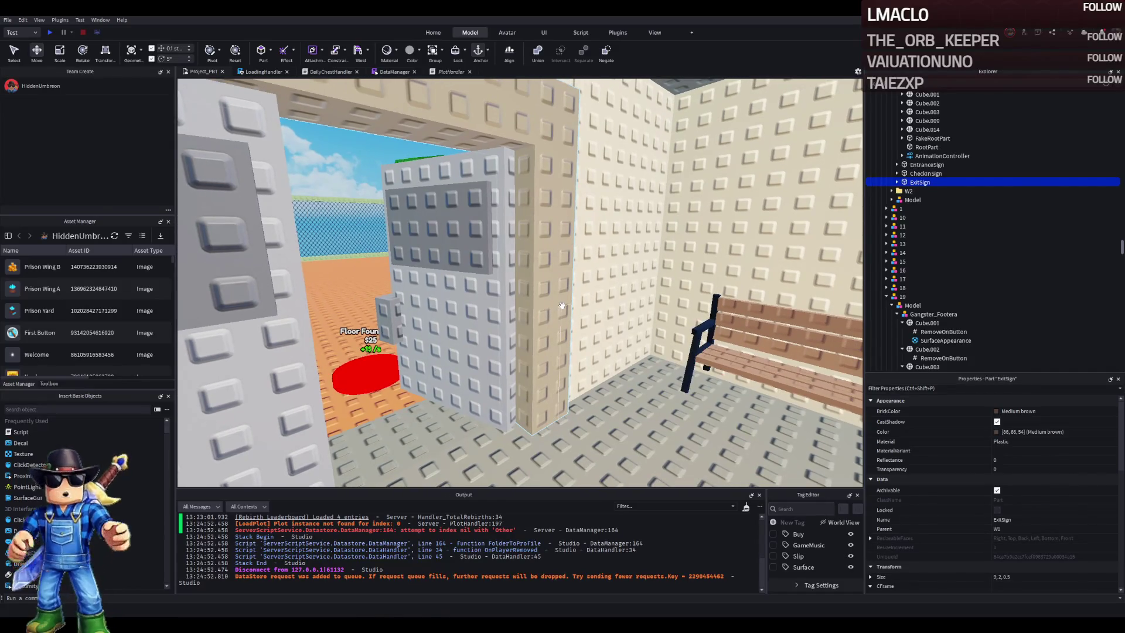
{"action": "key", "text": "d"}
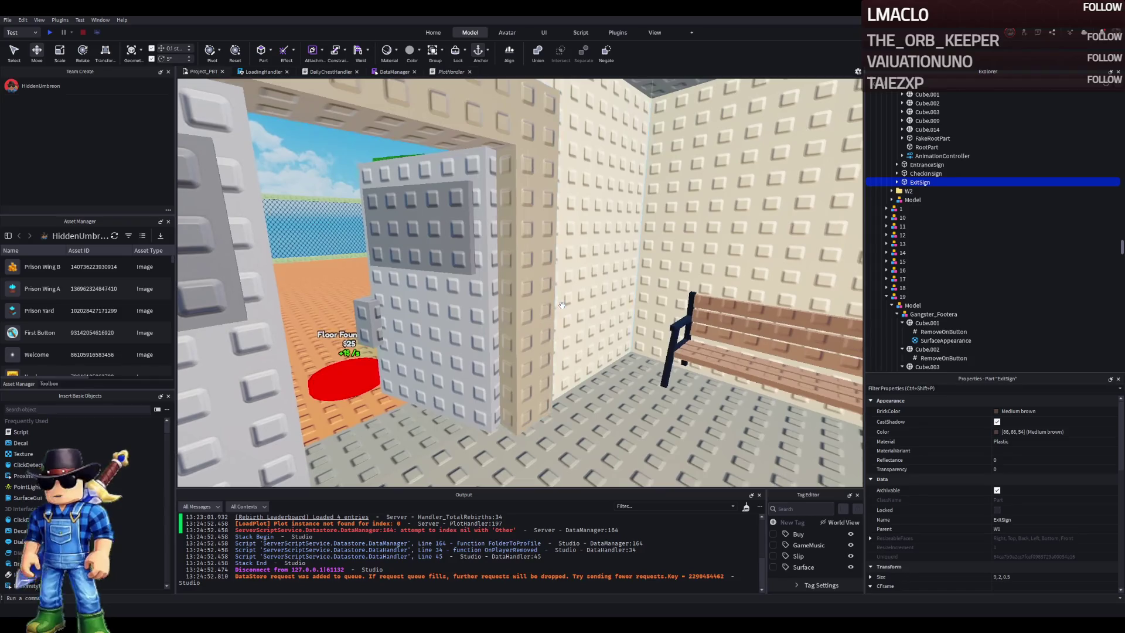
{"action": "key", "text": "d"}
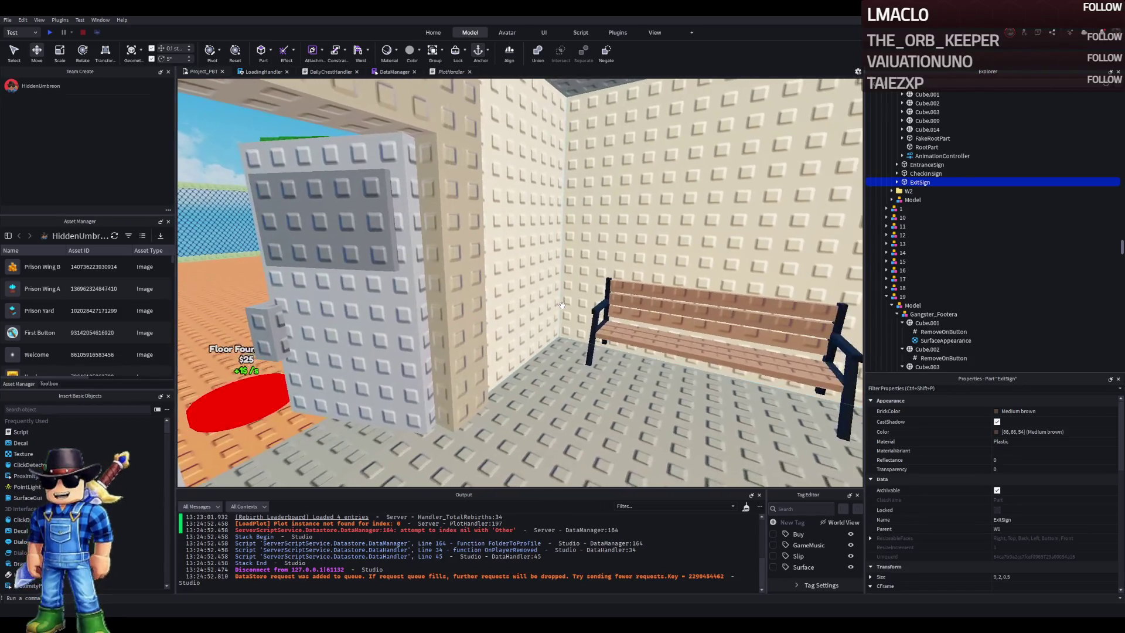
{"action": "key", "text": "d"}
{"action": "key", "text": "s"}
{"action": "key", "text": "d"}
{"action": "key", "text": "w"}
{"action": "key", "text": "f"}
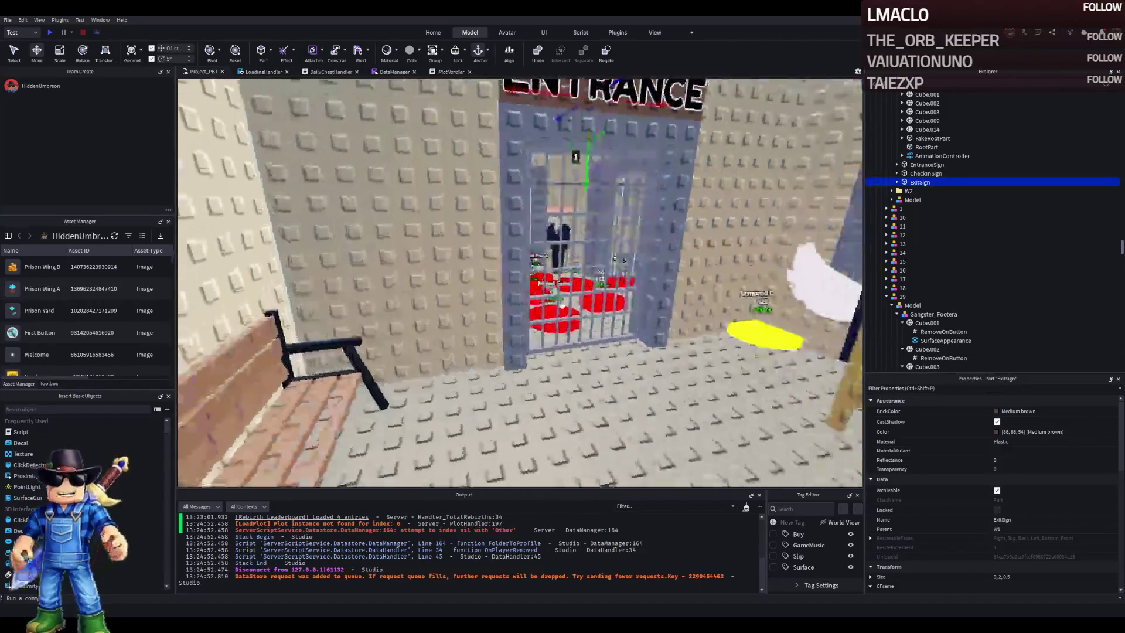
{"action": "key", "text": "s"}
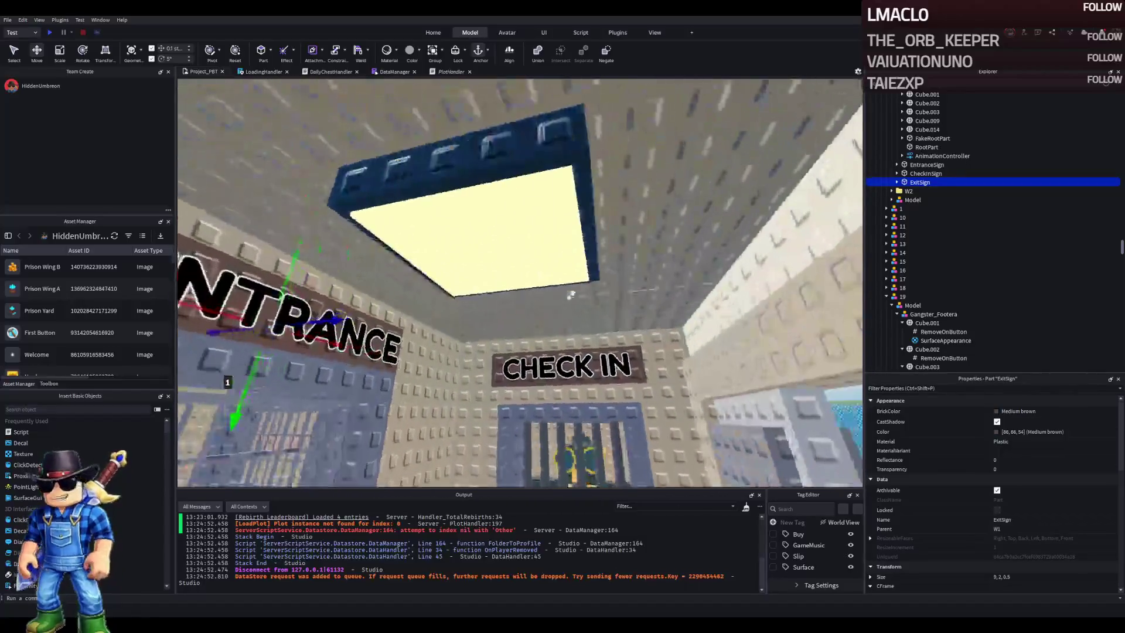
{"action": "left_click", "coordinate": [561, 217]}
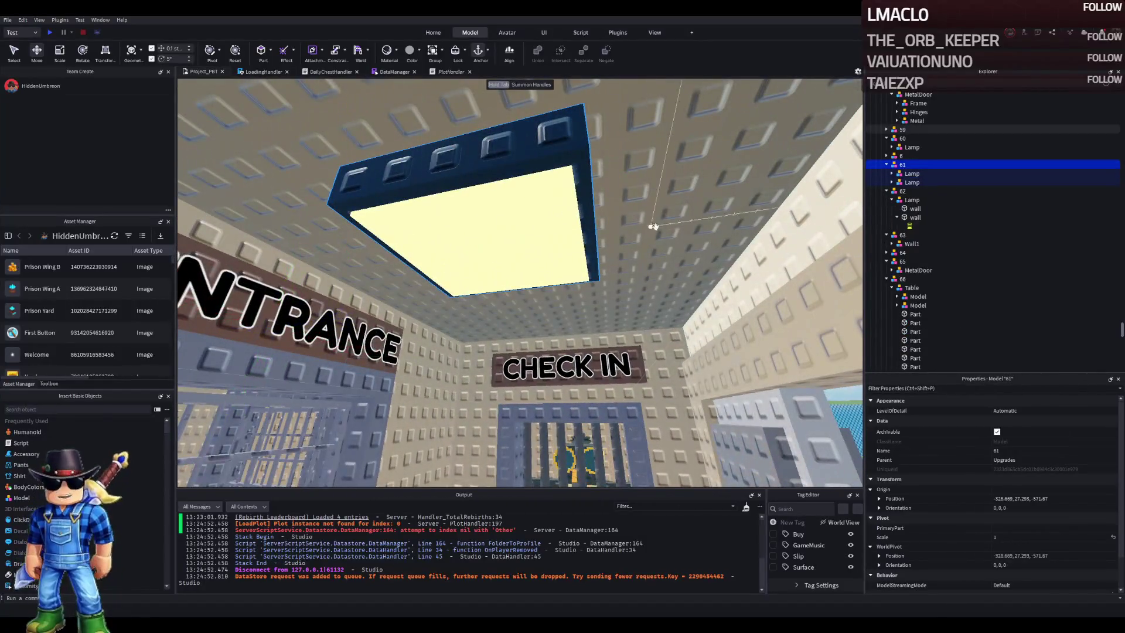
{"action": "left_click", "coordinate": [906, 183]}
{"action": "left_click", "coordinate": [886, 191]}
{"action": "left_click", "coordinate": [886, 200]}
Collapse models 65–71 and move the second Lamp from 61 into model 75
{"action": "left_click", "coordinate": [886, 217]}
{"action": "left_click", "coordinate": [886, 226]}
{"action": "left_click", "coordinate": [881, 235]}
{"action": "left_click", "coordinate": [886, 235]}
{"action": "left_click", "coordinate": [886, 244]}
{"action": "left_click", "coordinate": [886, 253]}
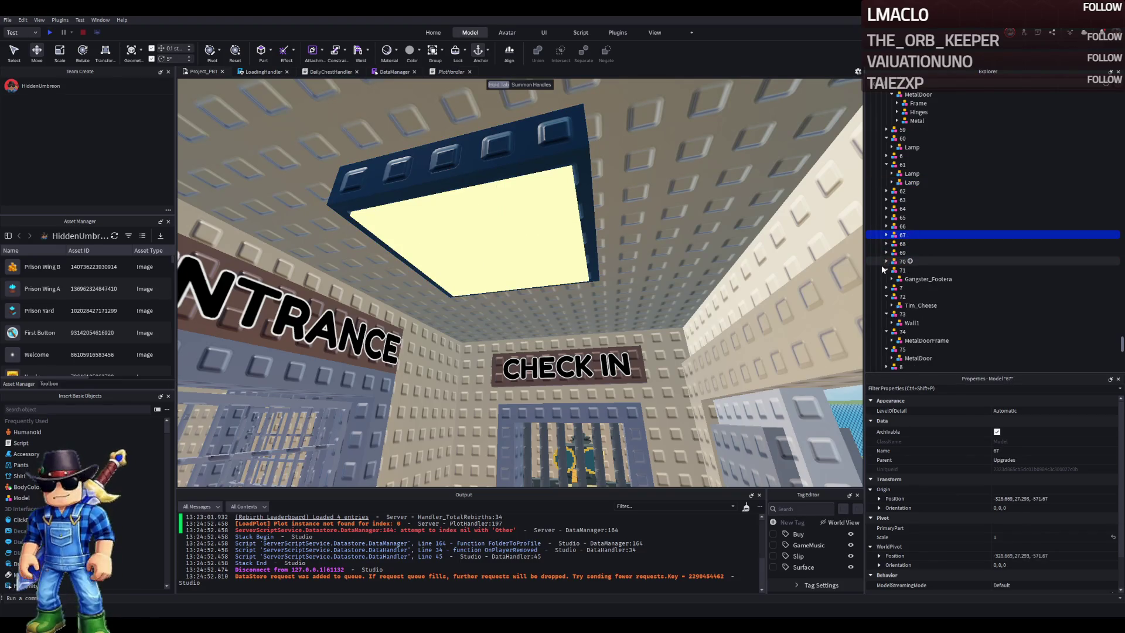
{"action": "left_click", "coordinate": [886, 270]}
{"action": "left_click", "coordinate": [905, 183]}
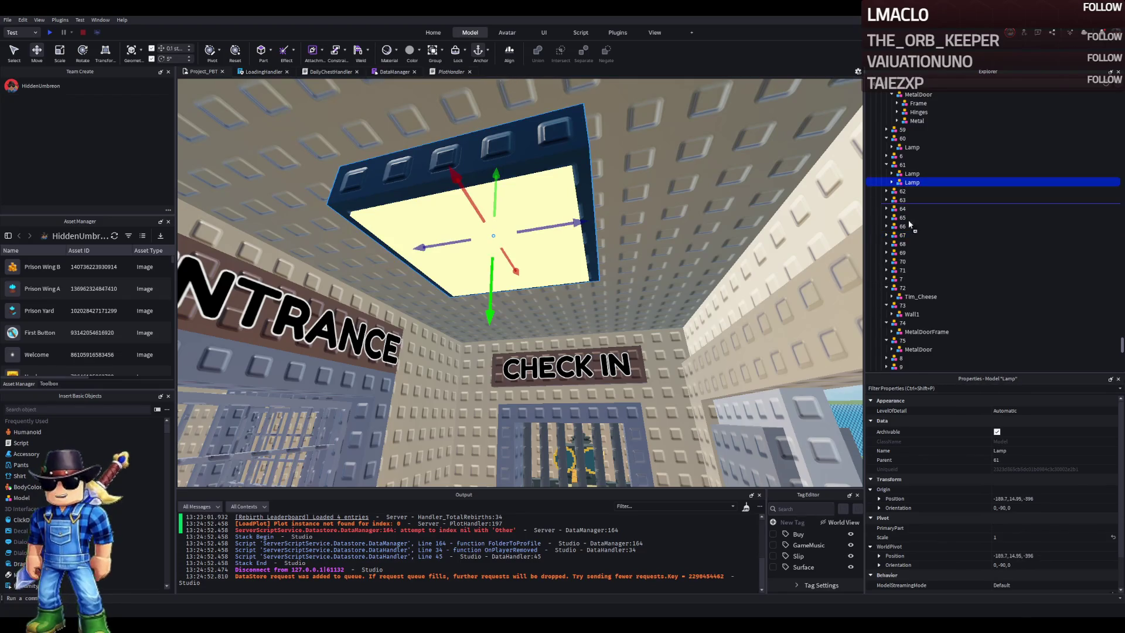
{"action": "left_click_drag", "start_coordinate": [919, 342], "coordinate": [918, 342]}
Create model 76 holding the Lamp, deleting the leftover Lamp and its MetalDoor
{"action": "left_click", "coordinate": [914, 332]}
{"action": "key", "text": "ctrl+d"}
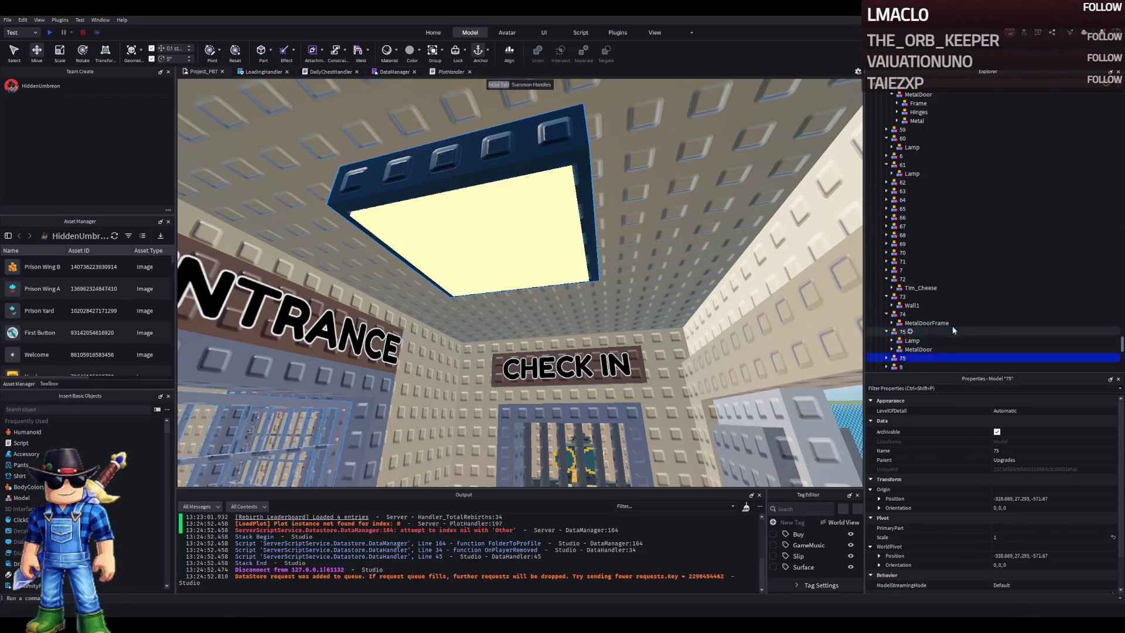
{"action": "type", "text": "76"}
{"action": "key", "text": "Return"}
{"action": "left_click", "coordinate": [912, 341]}
{"action": "key", "text": "Delete"}
{"action": "left_click", "coordinate": [902, 349]}
{"action": "scroll", "coordinate": [911, 352], "scroll_direction": "down", "scroll_amount": 2}
{"action": "left_click", "coordinate": [918, 318]}
{"action": "key", "text": "Delete"}
{"action": "left_click", "coordinate": [902, 300]}
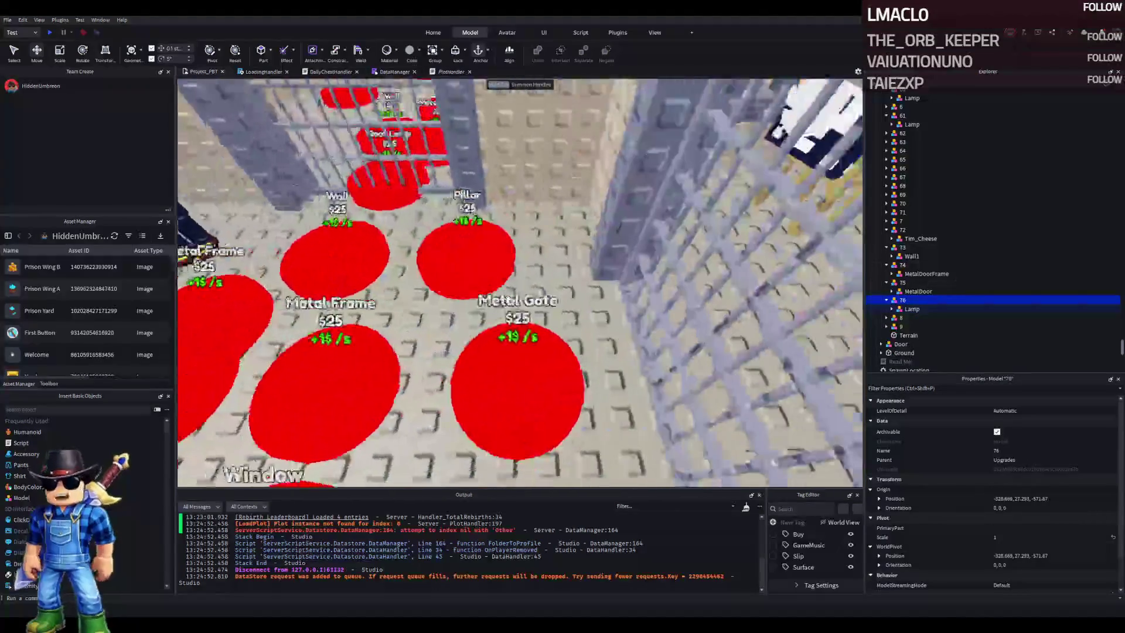
Duplicate the Metal Gate buy pad and slide the copy to a free spot
{"action": "left_click", "coordinate": [510, 328]}
{"action": "key", "text": "ctrl+d"}
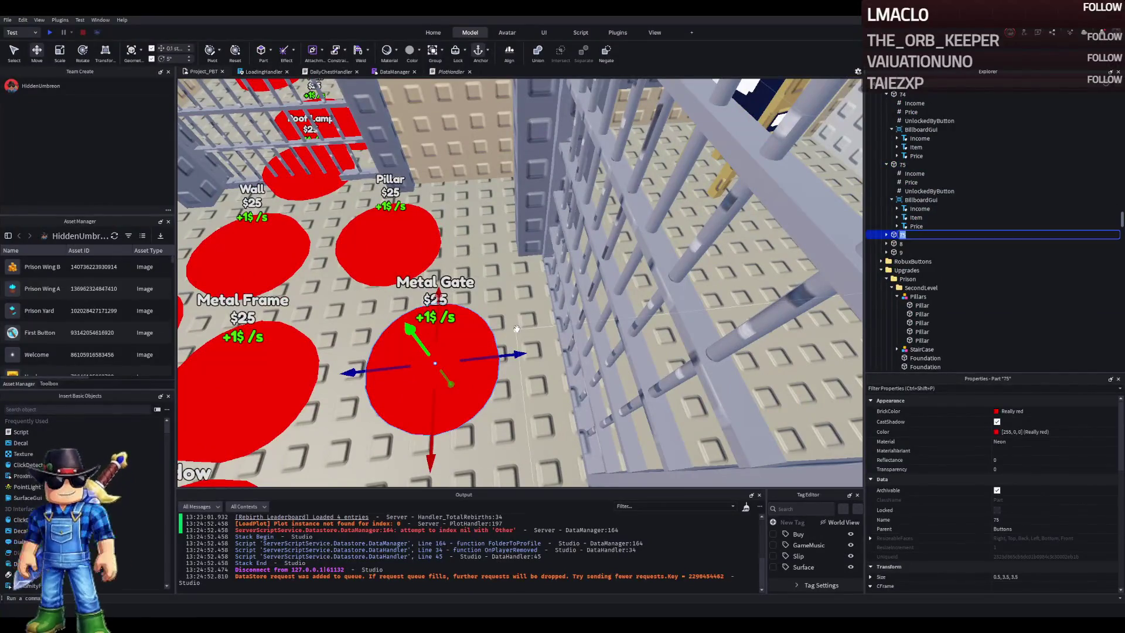
{"action": "left_click_drag", "start_coordinate": [496, 354], "coordinate": [566, 351]}
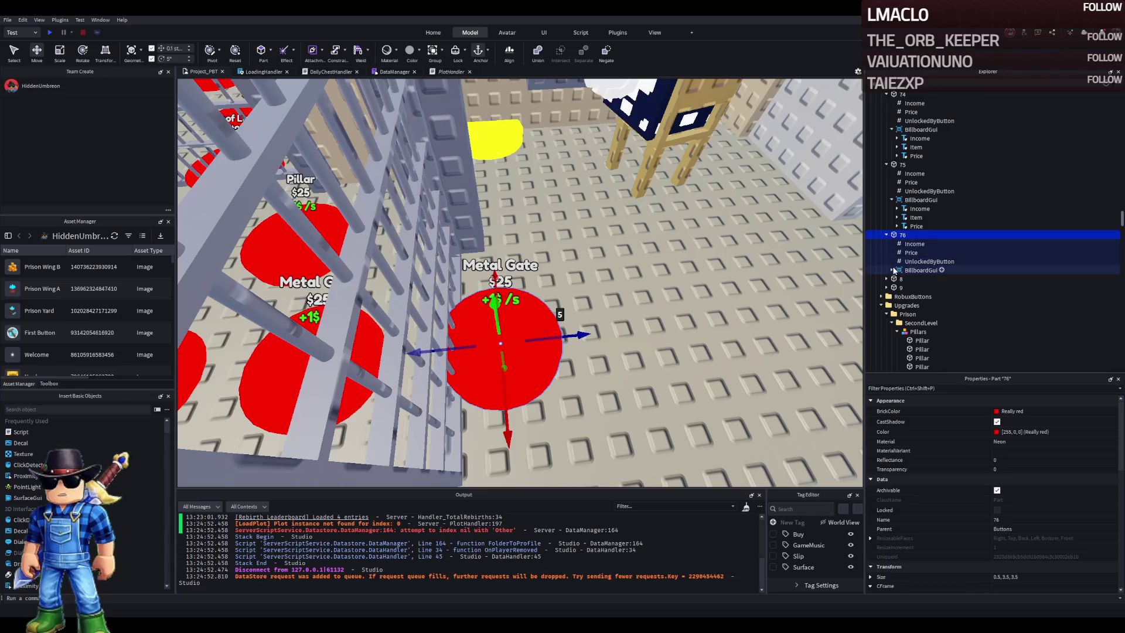
Change the new pad's Item label text to 'Roof Lamp'
{"action": "left_click", "coordinate": [916, 288]}
{"action": "scroll", "coordinate": [1079, 515], "scroll_direction": "down", "scroll_amount": 10}
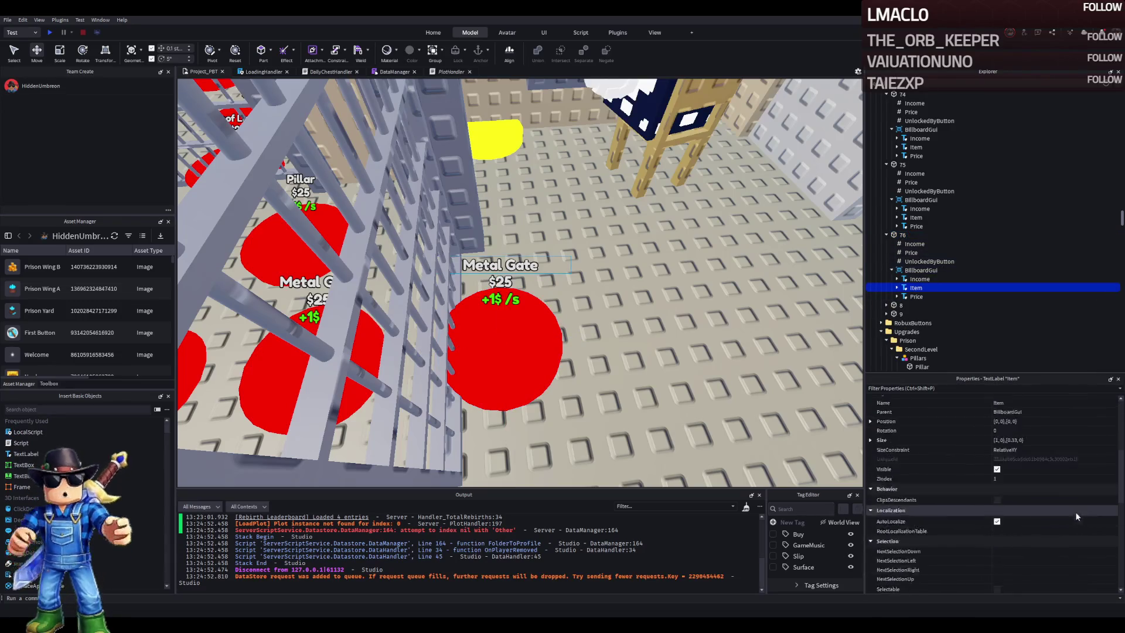
{"action": "scroll", "coordinate": [1048, 534], "scroll_direction": "down", "scroll_amount": 3}
{"action": "left_click", "coordinate": [1060, 550]}
{"action": "type", "text": "Roof Lamp"}
{"action": "key", "text": "Return"}
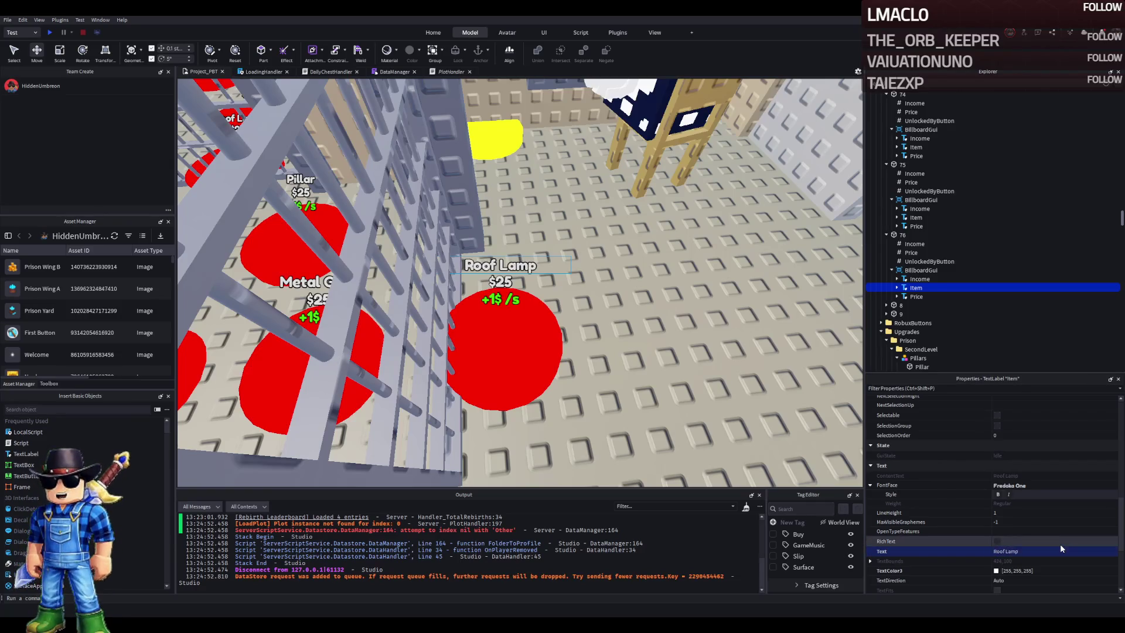
{"action": "key", "text": "w"}
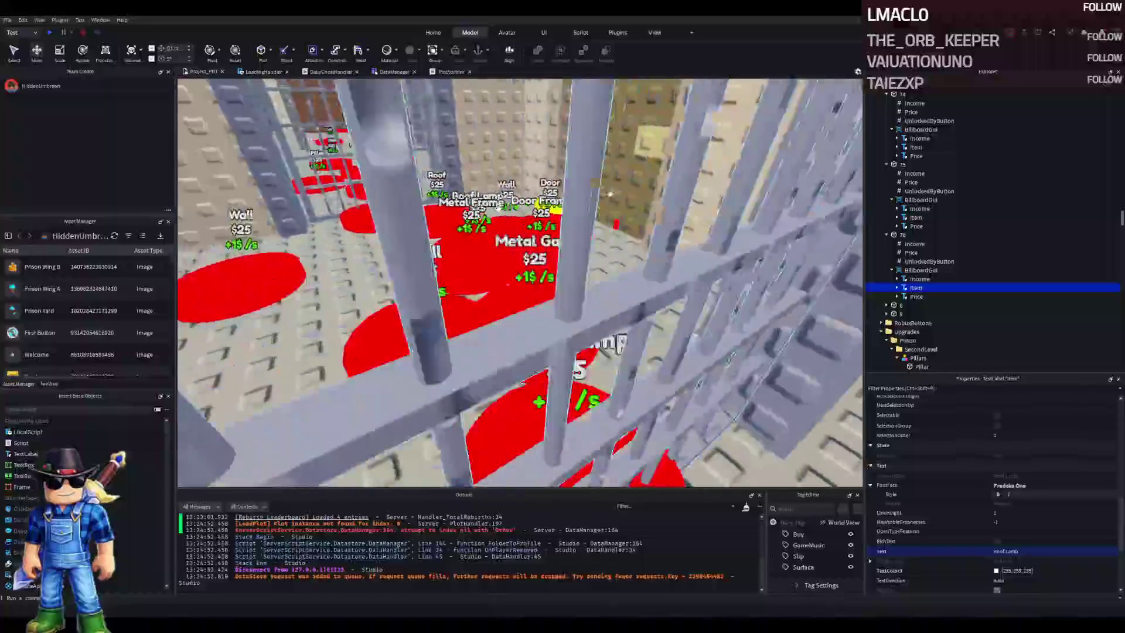
{"action": "key", "text": "w"}
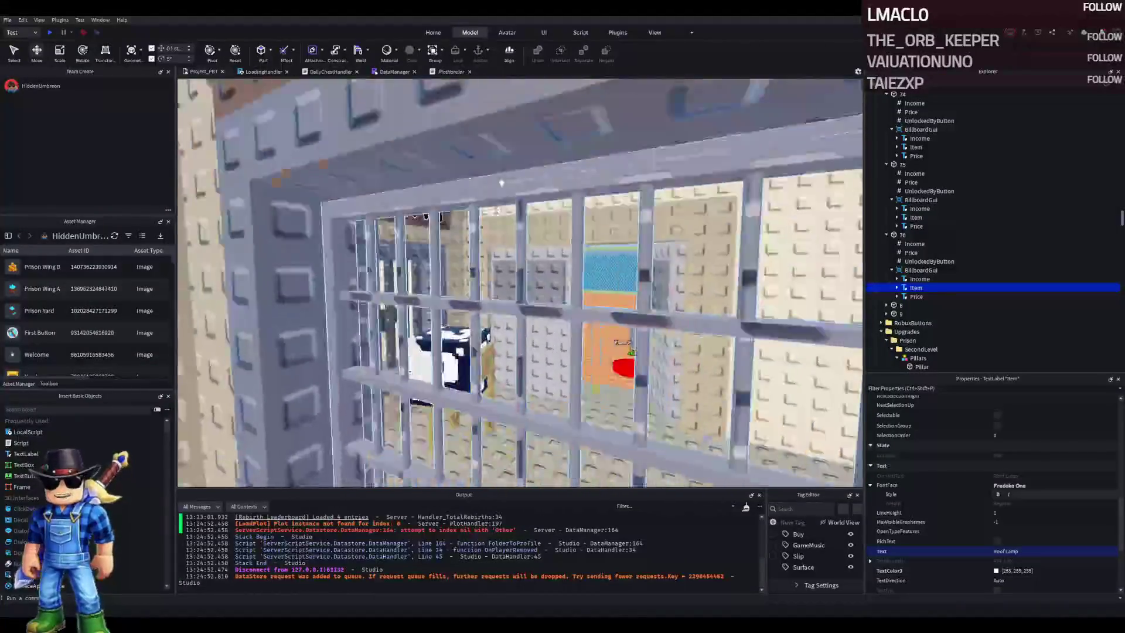
{"action": "key", "text": "s"}
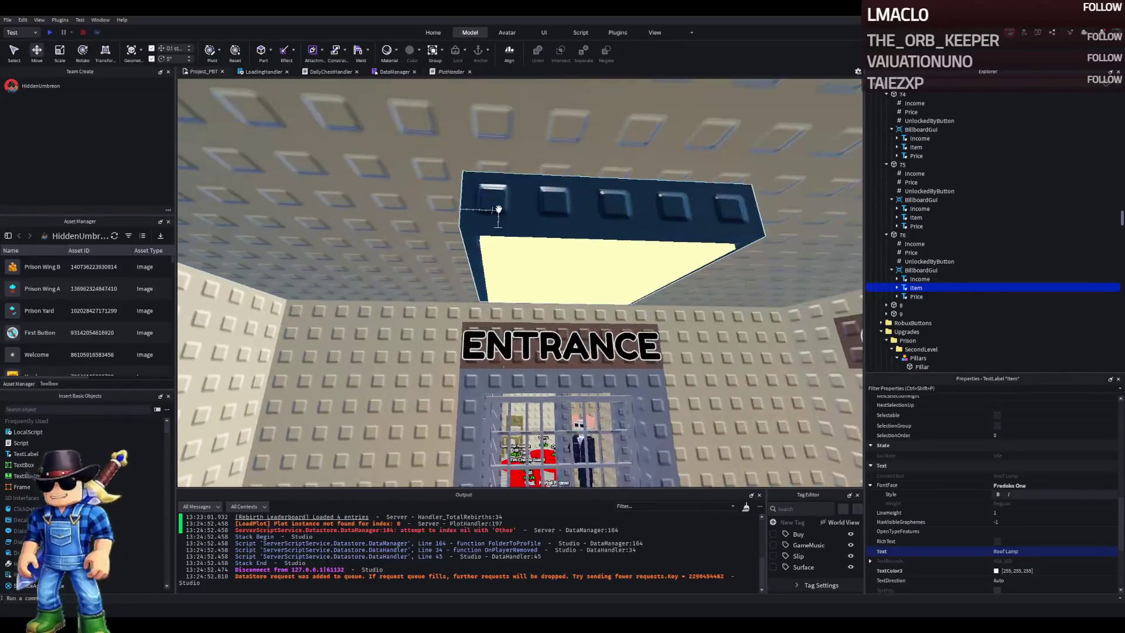
Scale the Entrance lamp's two parts longer, to 13 and 12.6 studs
{"action": "left_click", "coordinate": [570, 232]}
{"action": "key", "text": "ctrl+3"}
{"action": "mouse_move", "coordinate": [585, 258]}
{"action": "left_mouse_down"}
{"action": "mouse_move", "coordinate": [586, 188]}
{"action": "mouse_move", "coordinate": [582, 263]}
{"action": "mouse_move", "coordinate": [737, 276]}
{"action": "left_mouse_up"}
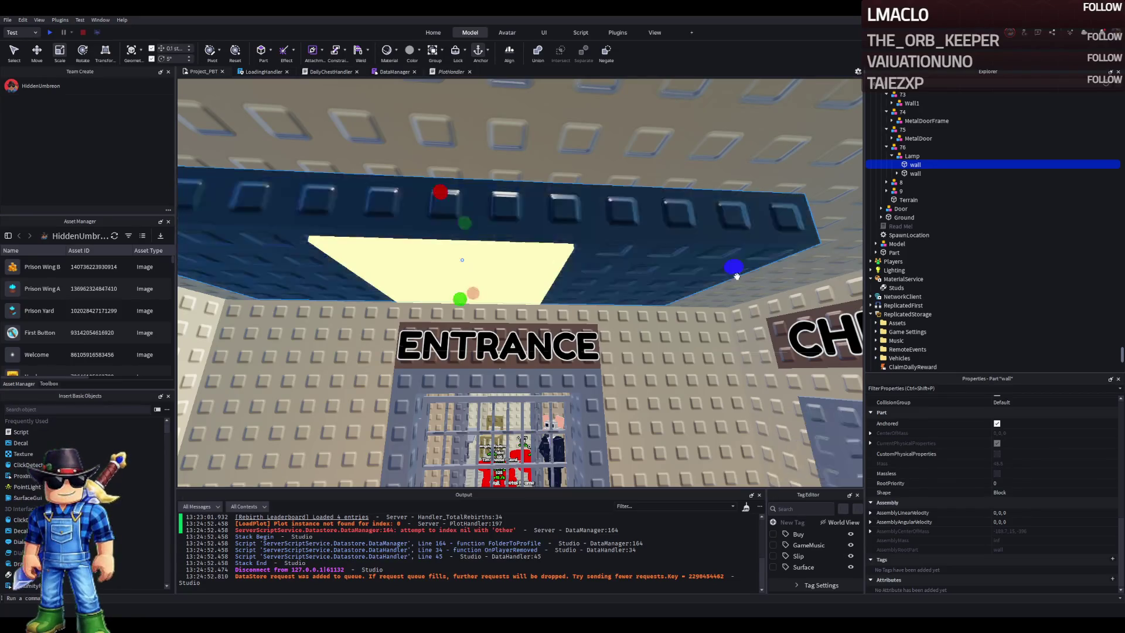
{"action": "left_click", "coordinate": [568, 274]}
{"action": "left_click_drag", "start_coordinate": [572, 281], "coordinate": [644, 287]}
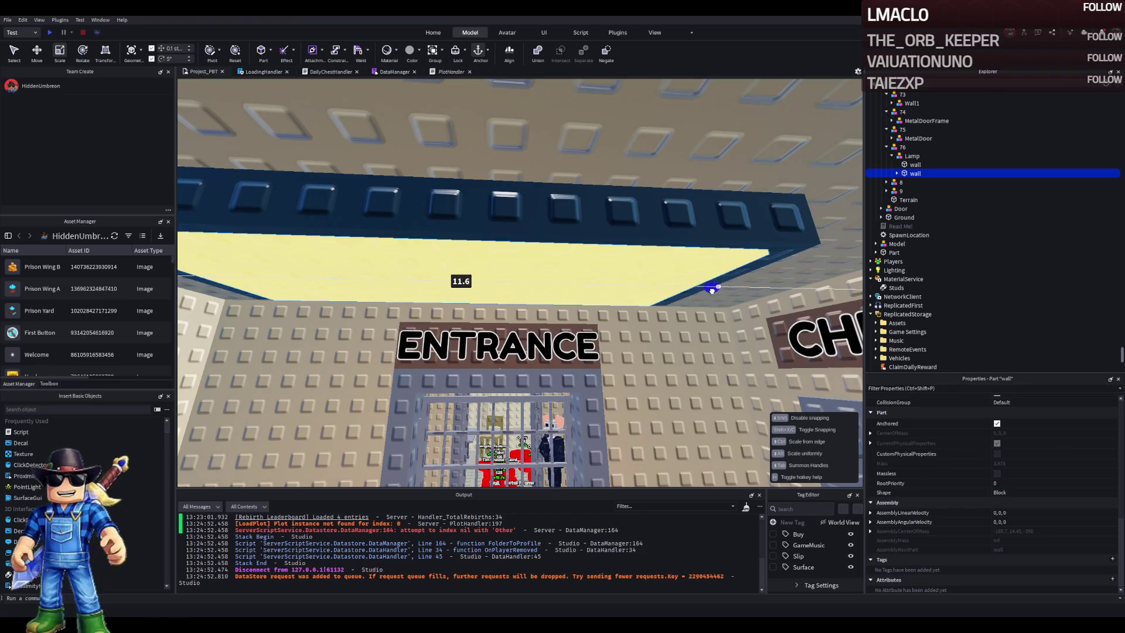
{"action": "left_click_drag", "start_coordinate": [719, 289], "coordinate": [720, 289]}
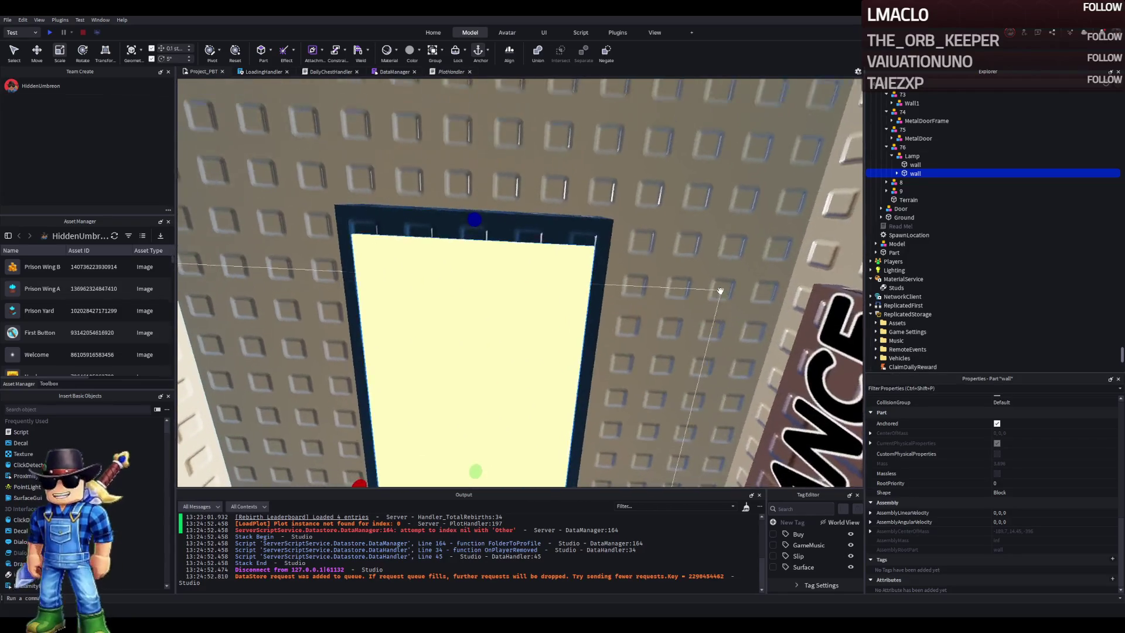
{"action": "left_click_drag", "start_coordinate": [486, 196], "coordinate": [483, 178]}
{"action": "left_click", "coordinate": [915, 164]}
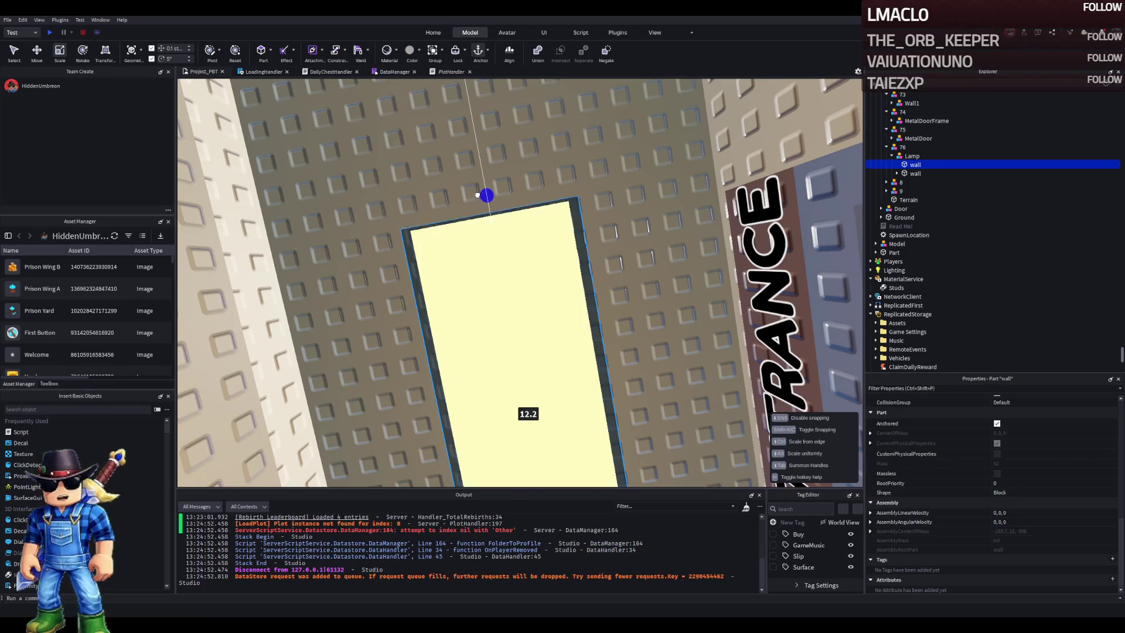
{"action": "left_click_drag", "start_coordinate": [496, 177], "coordinate": [487, 175]}
{"action": "left_click", "coordinate": [915, 173]}
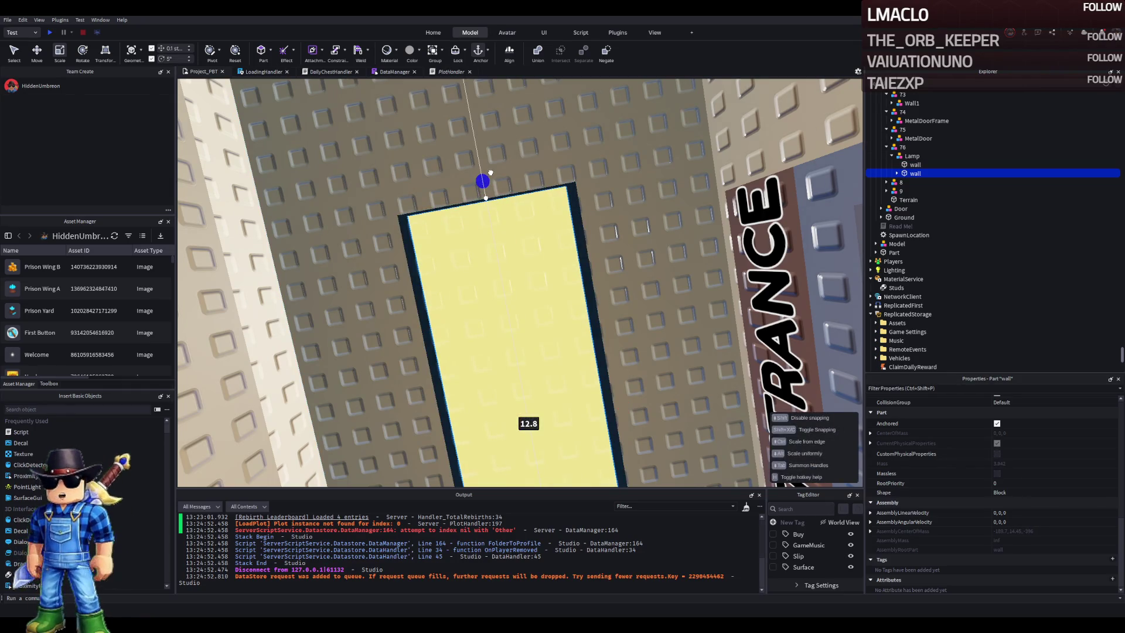
{"action": "left_click_drag", "start_coordinate": [490, 175], "coordinate": [489, 176]}
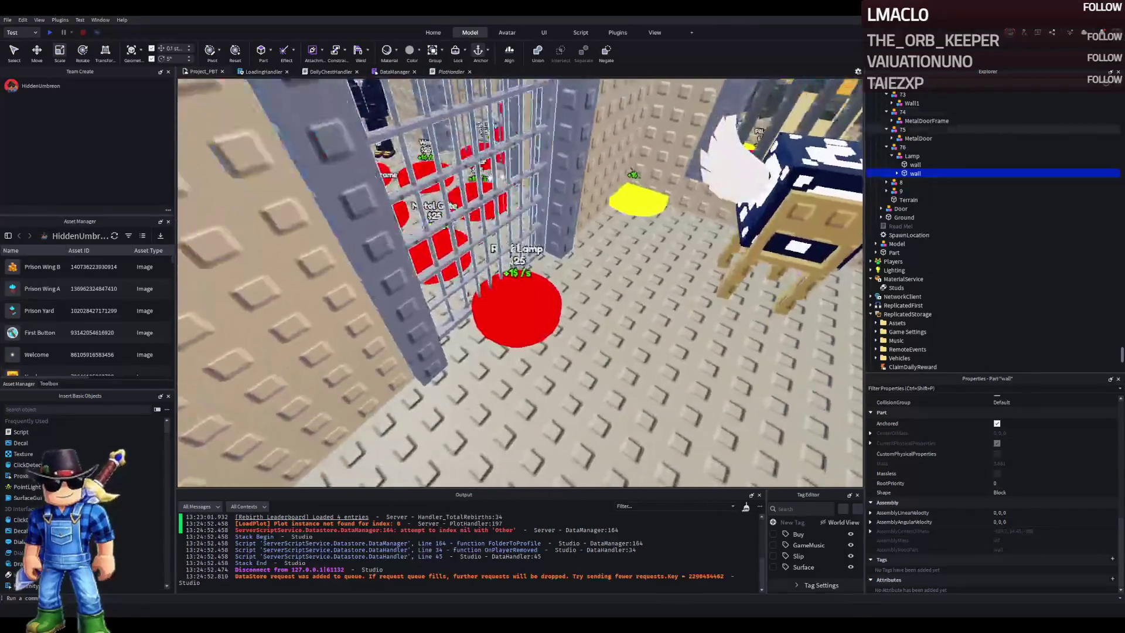
{"action": "left_click", "coordinate": [517, 304]}
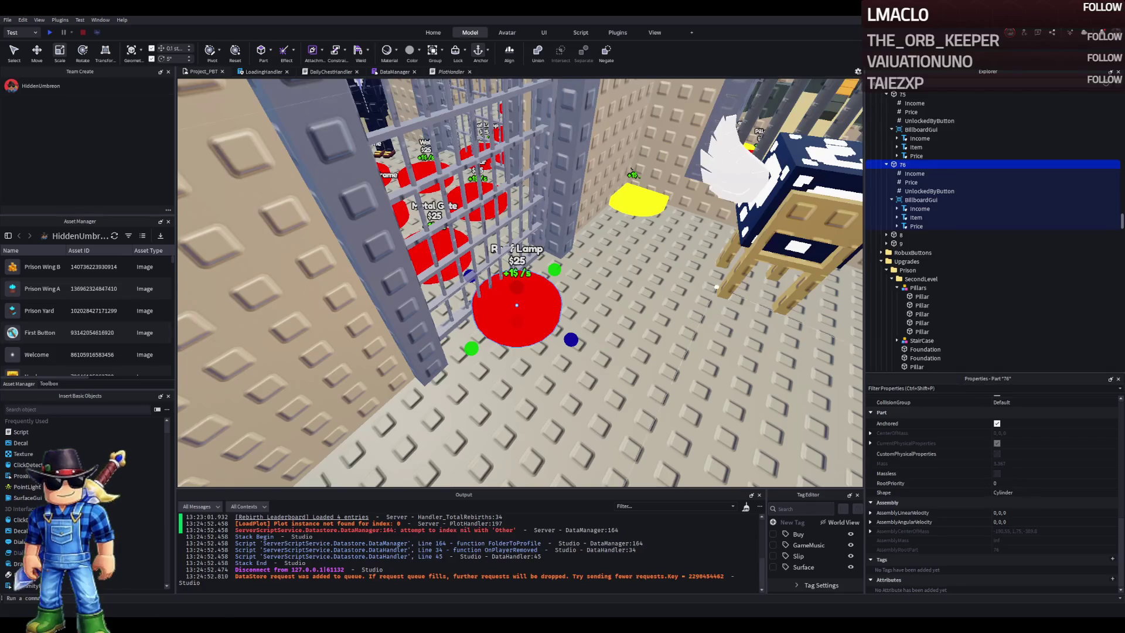
Change pad 76's UnlockedByButton value to 75
{"action": "left_click", "coordinate": [912, 182]}
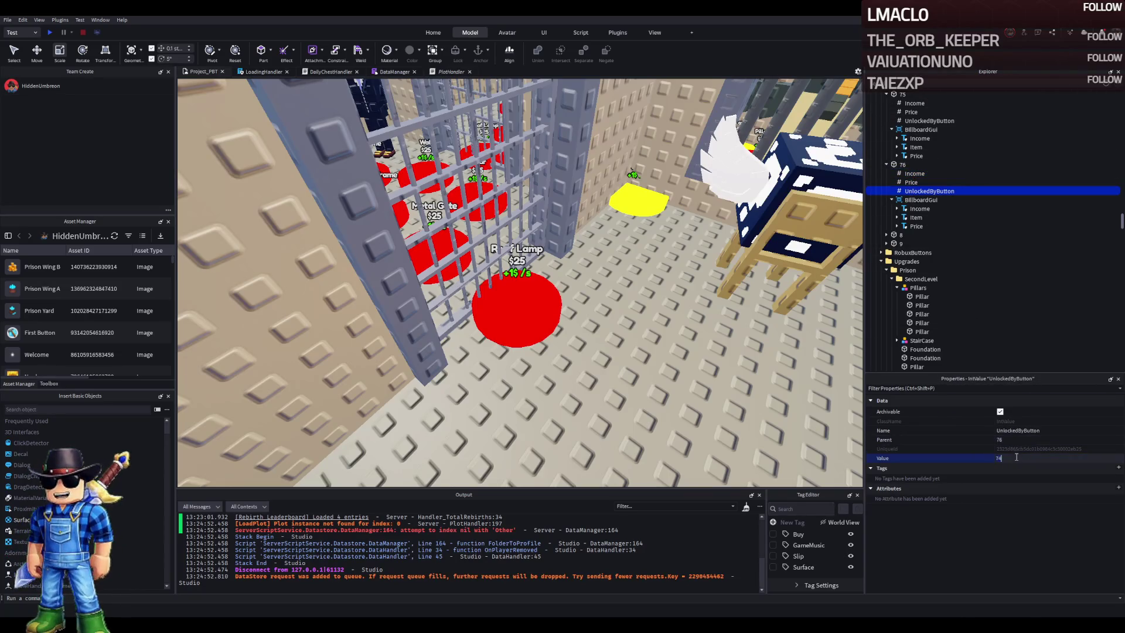
{"action": "key", "text": "BackSpace"}
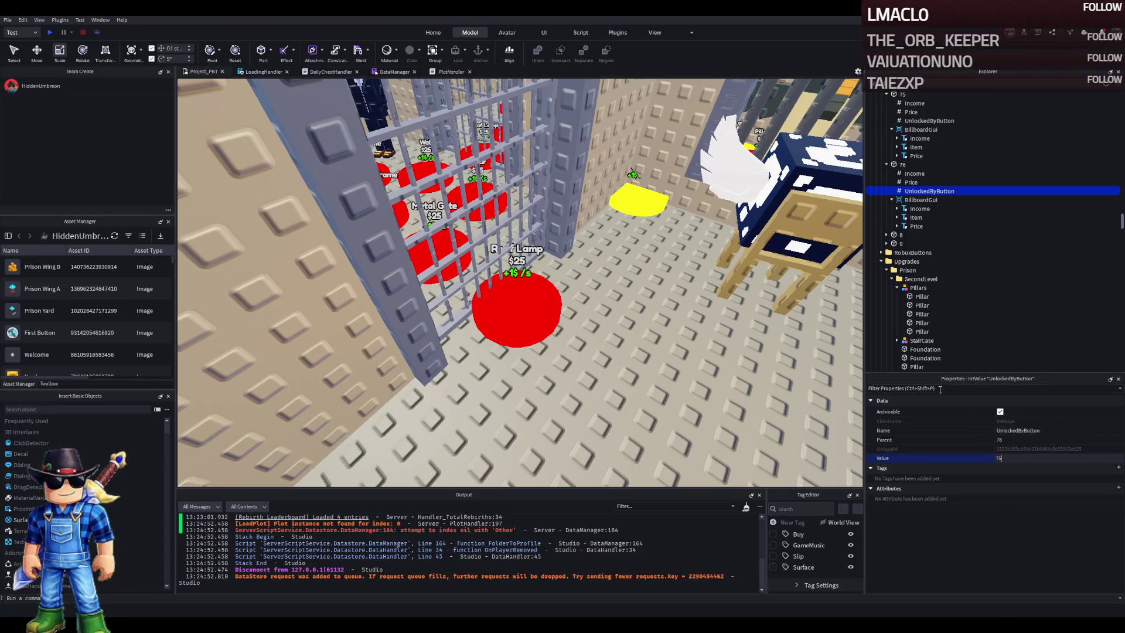
{"action": "left_click", "coordinate": [594, 315]}
{"action": "key", "text": "f"}
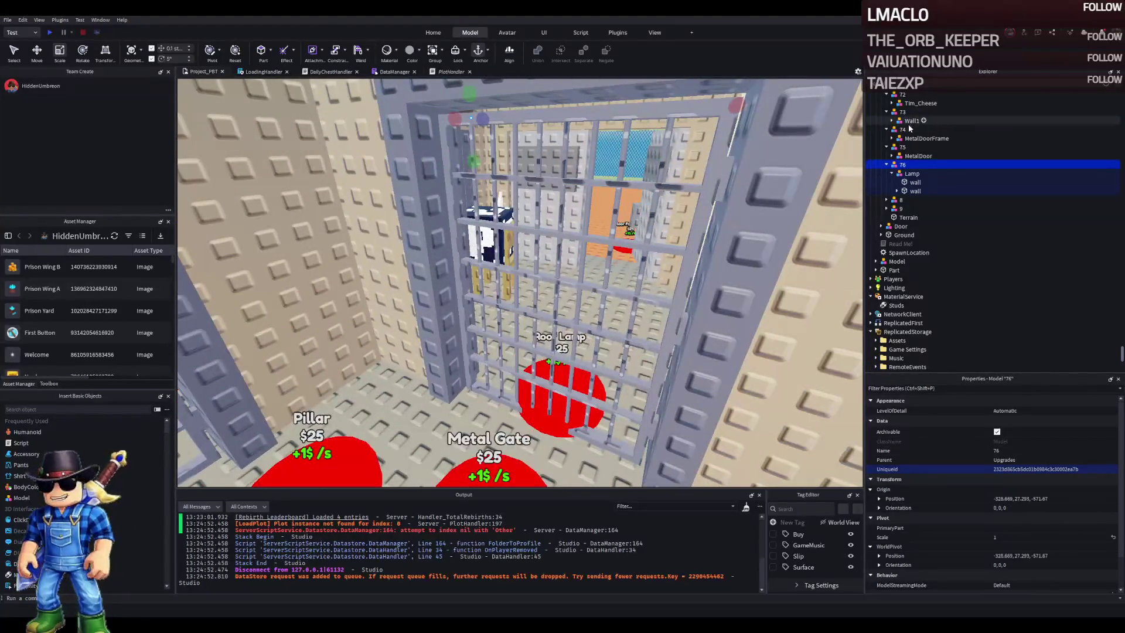
Select the TemplatePlot folder and start a playtest with F5
{"action": "scroll", "coordinate": [909, 125], "scroll_direction": "up", "scroll_amount": 5}
{"action": "left_click", "coordinate": [901, 166]}
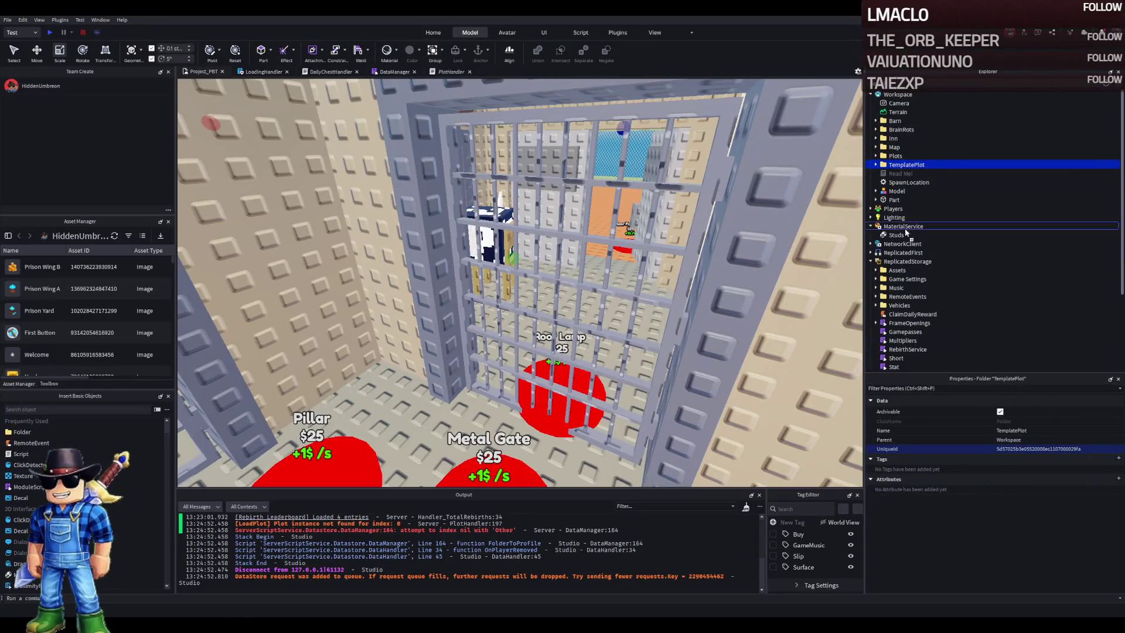
{"action": "key", "text": "F5"}
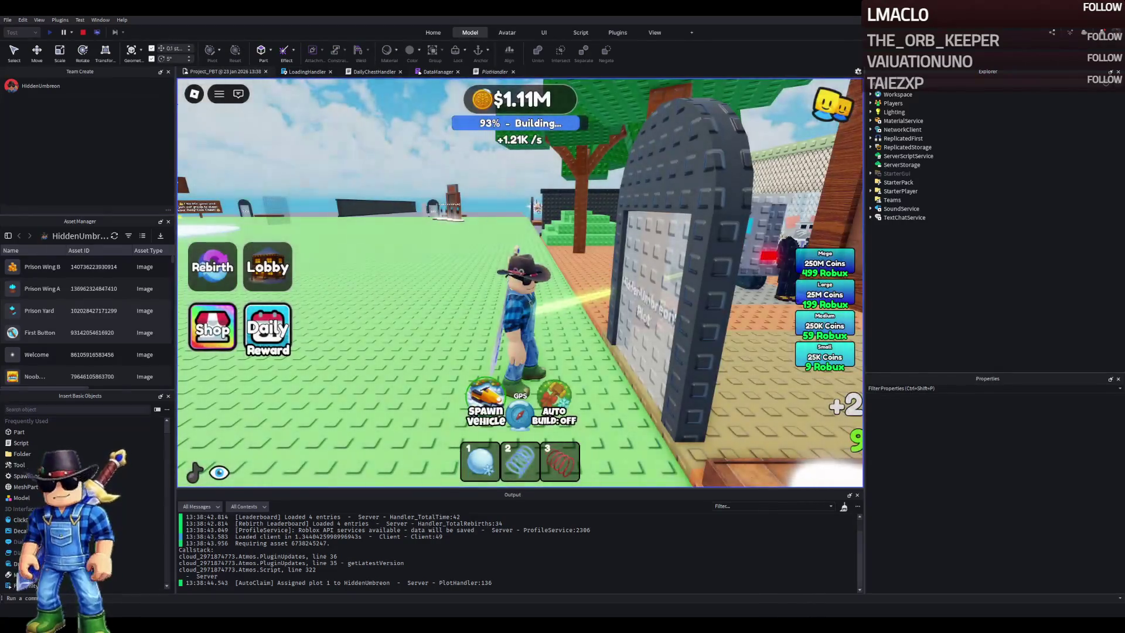
Walk the character through the yard gate and corridor into a barred cell and look around
{"action": "key", "text": "w"}
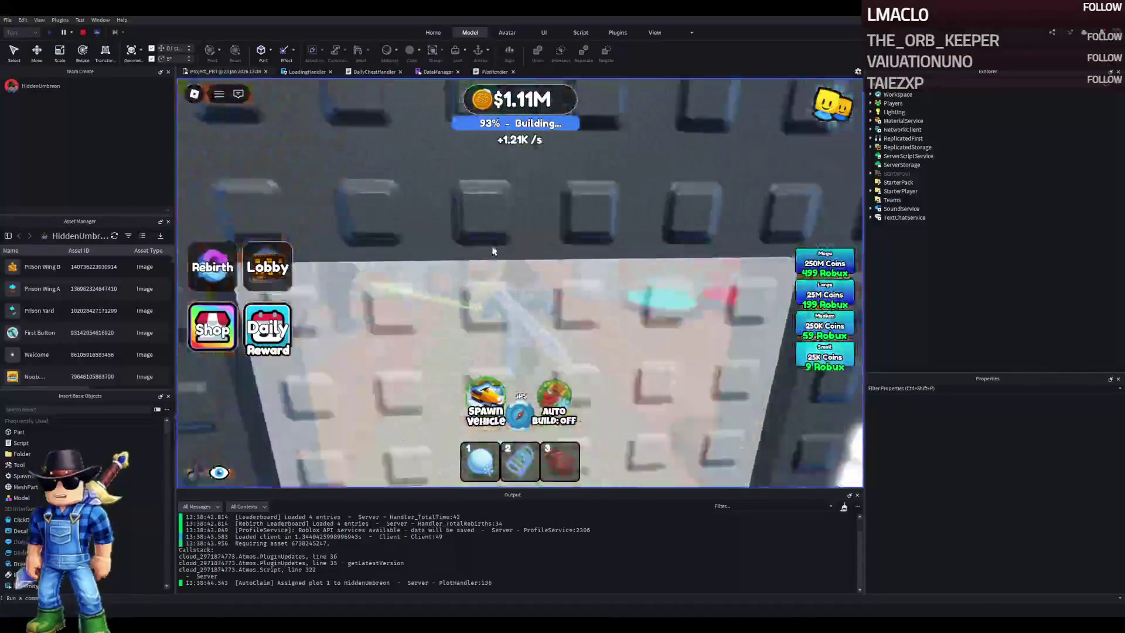
{"action": "key", "text": "w"}
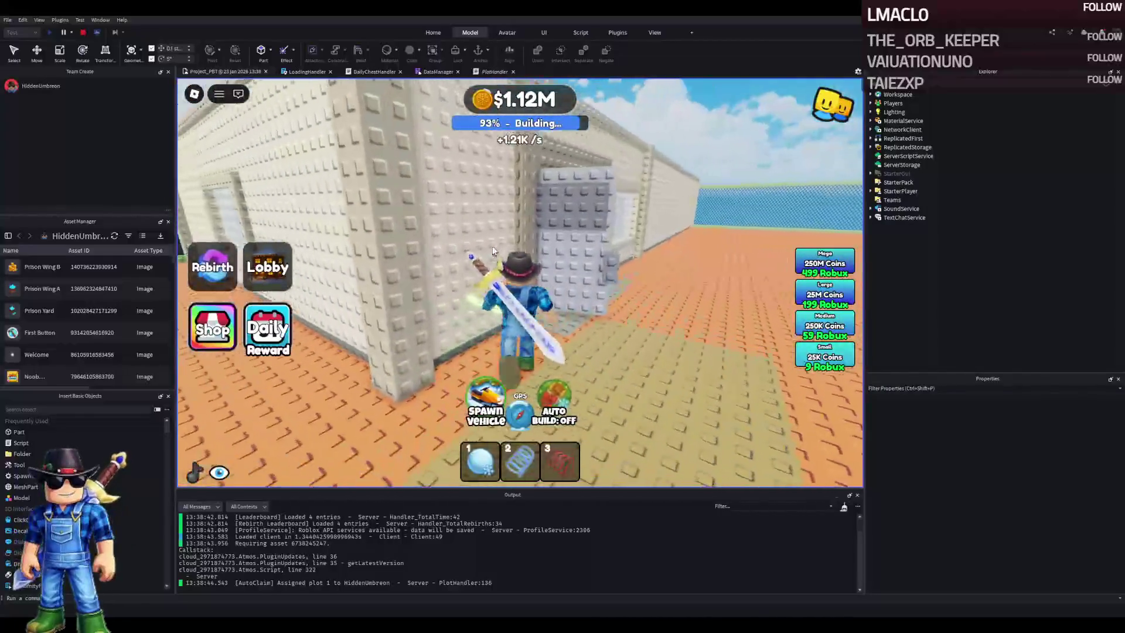
{"action": "key", "text": "w"}
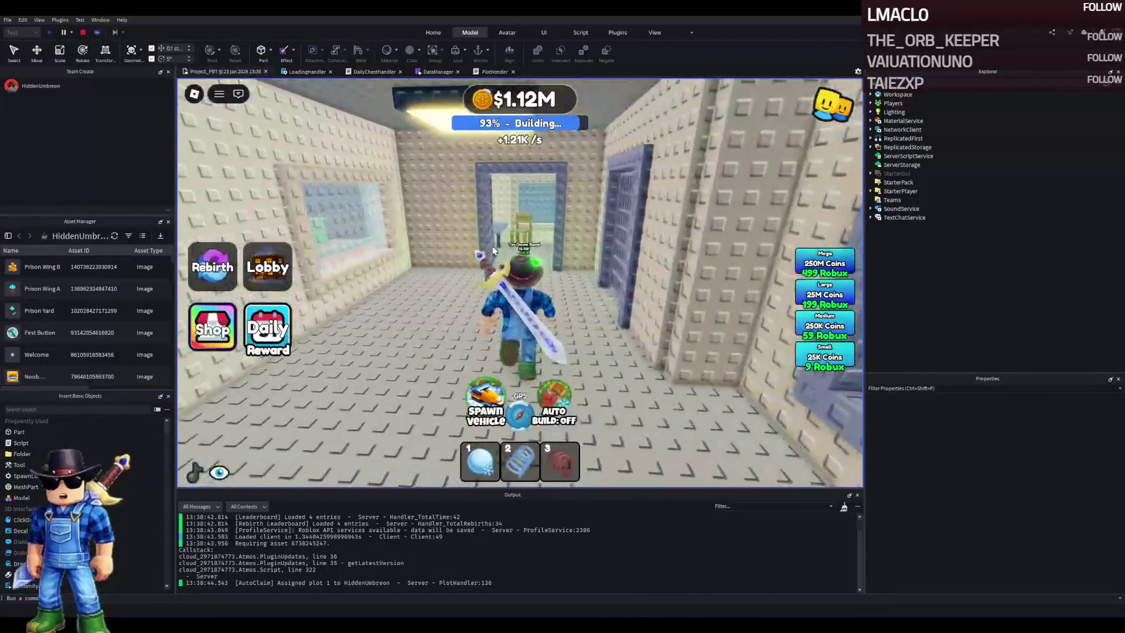
{"action": "key", "text": "w"}
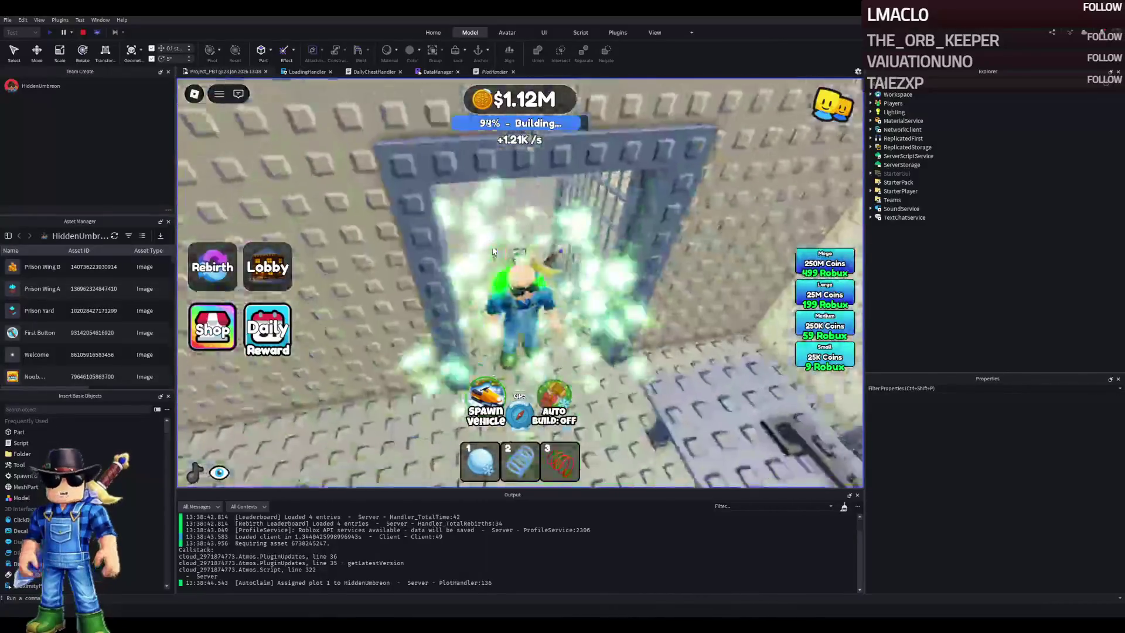
{"action": "key", "text": "a"}
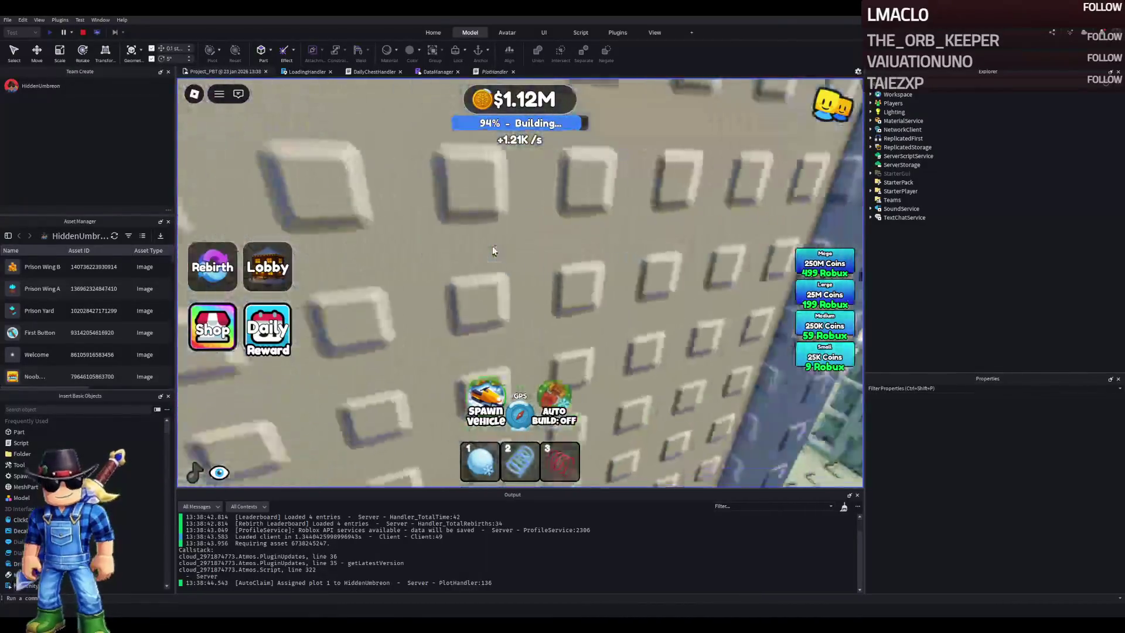
{"action": "key", "text": "s"}
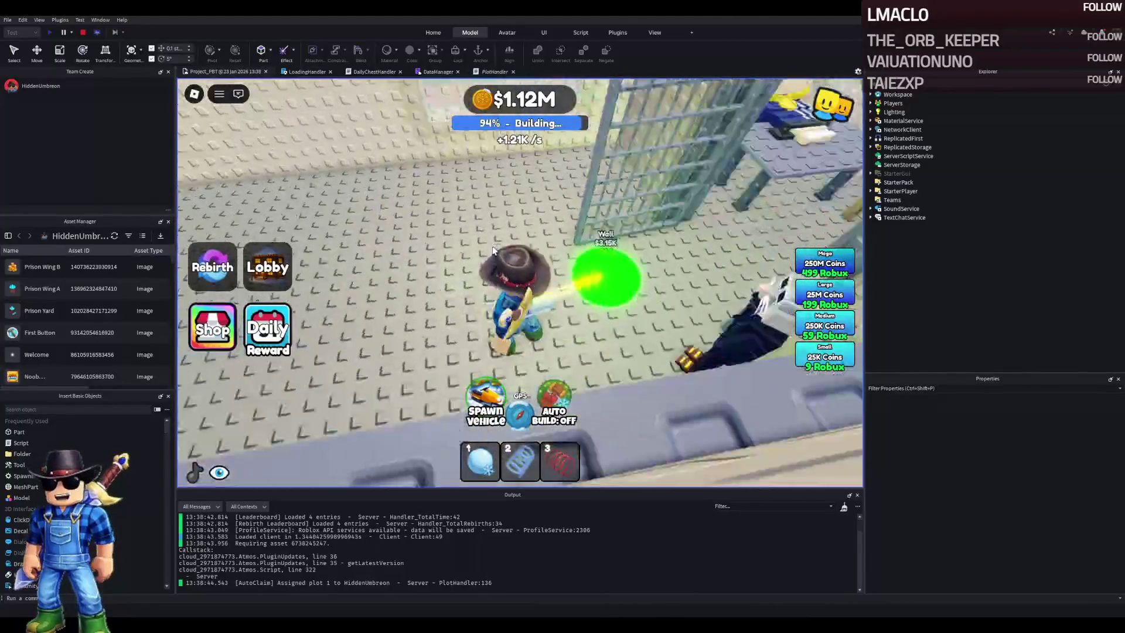
{"action": "key", "text": "w"}
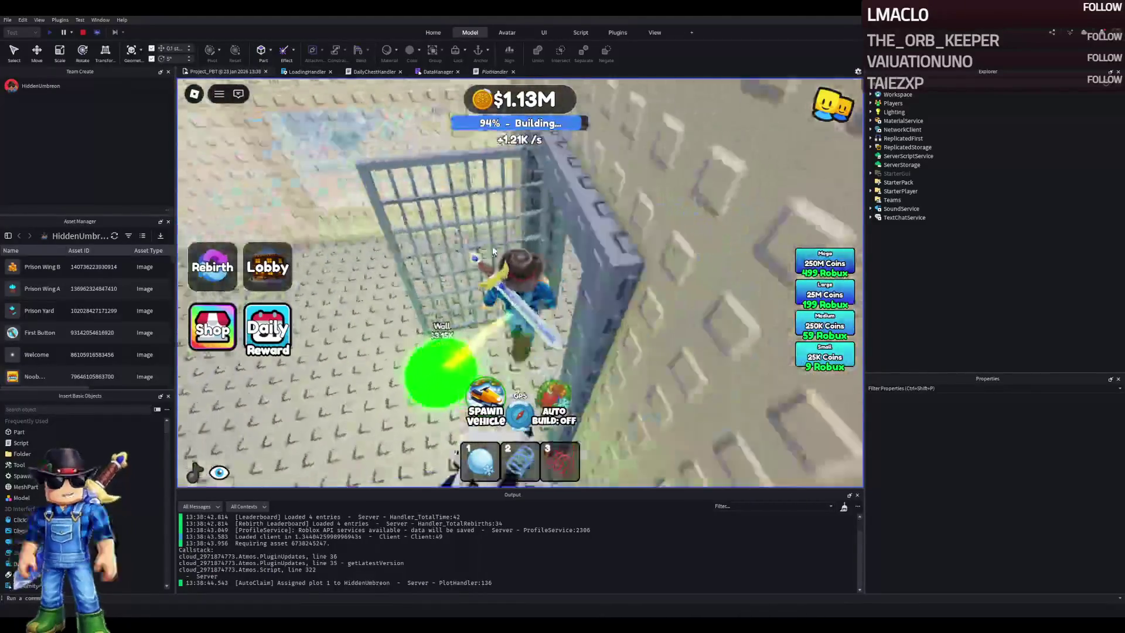
{"action": "key", "text": "w"}
{"action": "key", "text": "w"}
{"action": "key", "text": "w"}
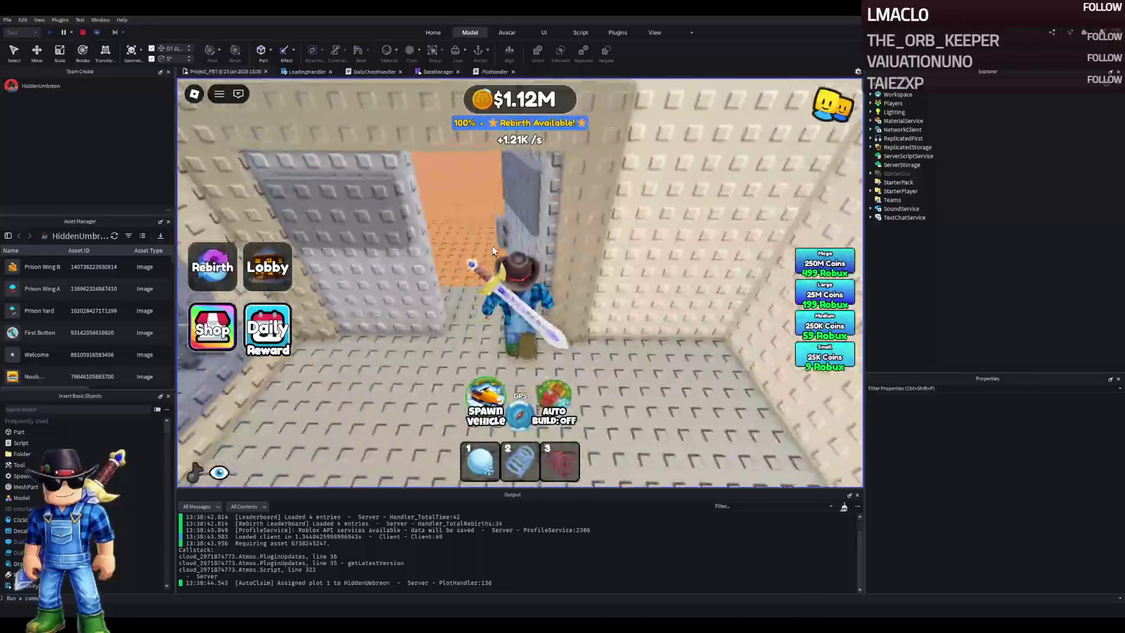
Walk out to the yard, into the grey cell block, past the mystery-box cell and the NPC's cell
{"action": "key", "text": "w"}
{"action": "key", "text": "w"}
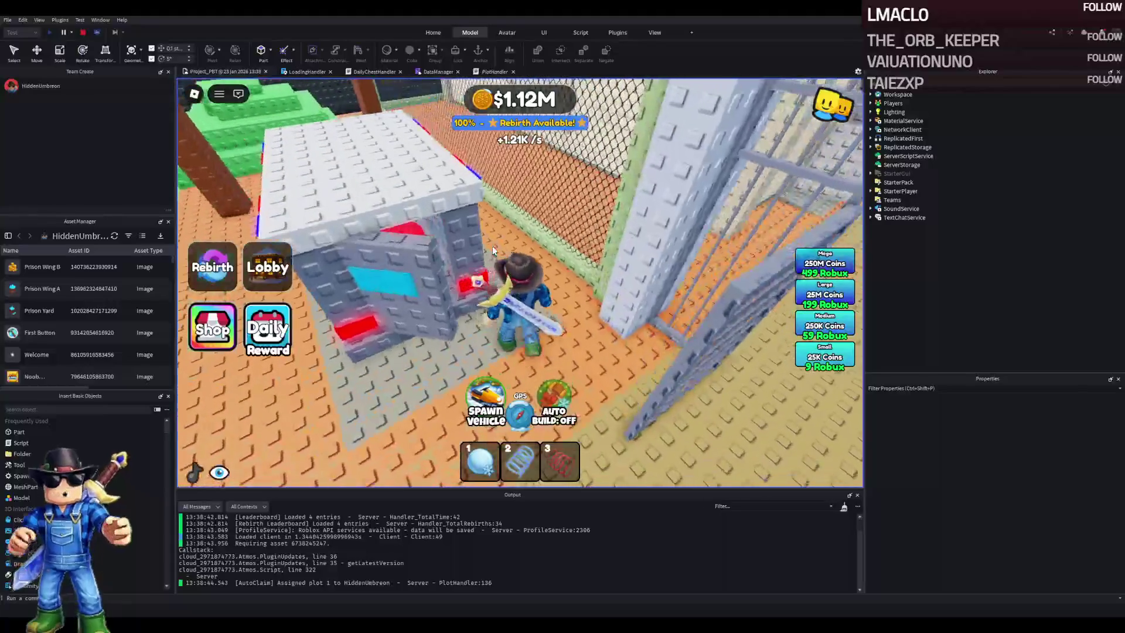
{"action": "key", "text": "w"}
{"action": "key", "text": "w"}
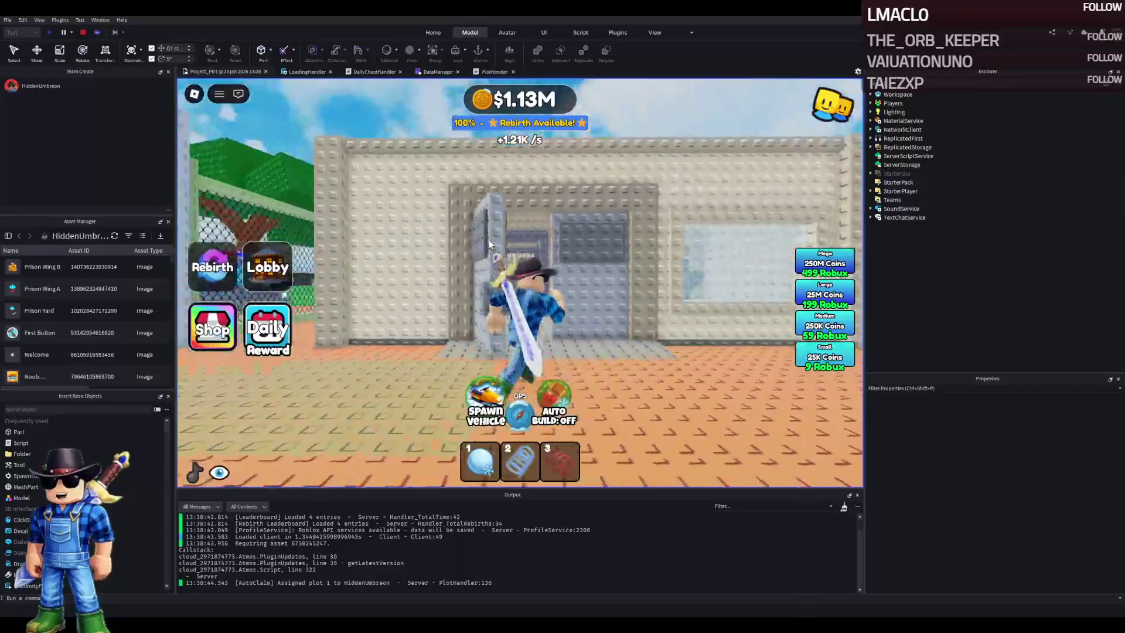
{"action": "key", "text": "w"}
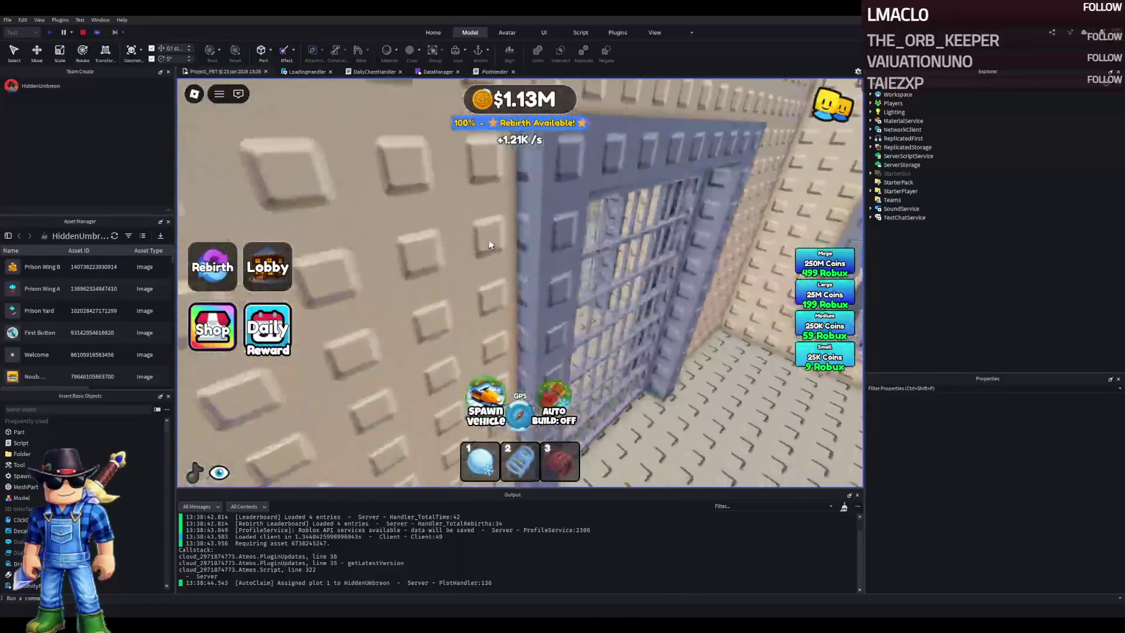
{"action": "key", "text": "w"}
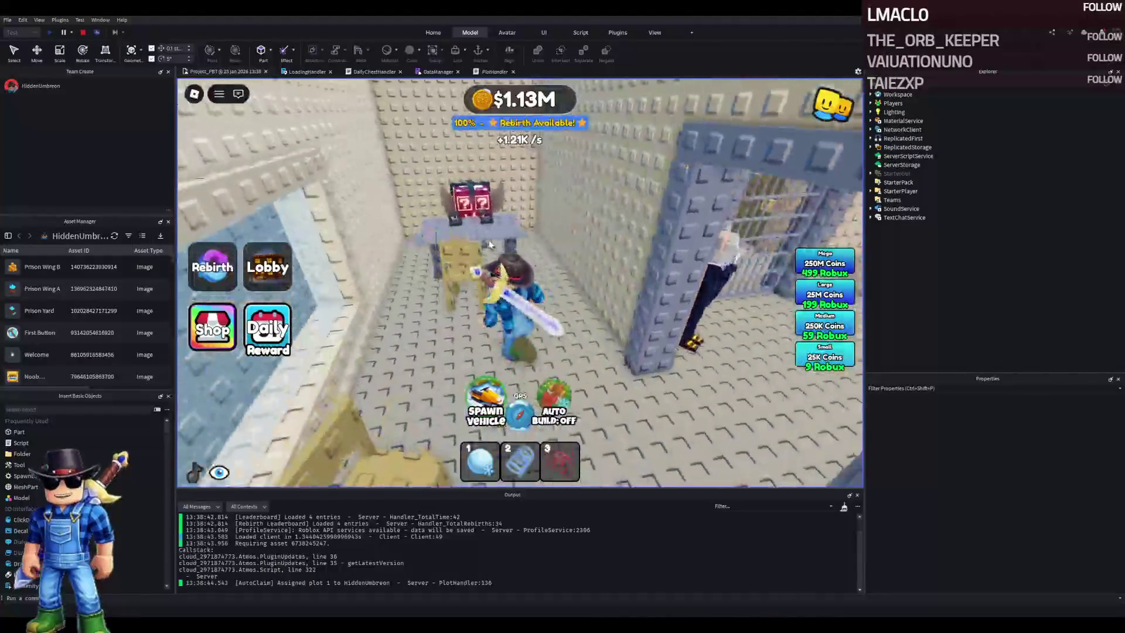
{"action": "key", "text": "w"}
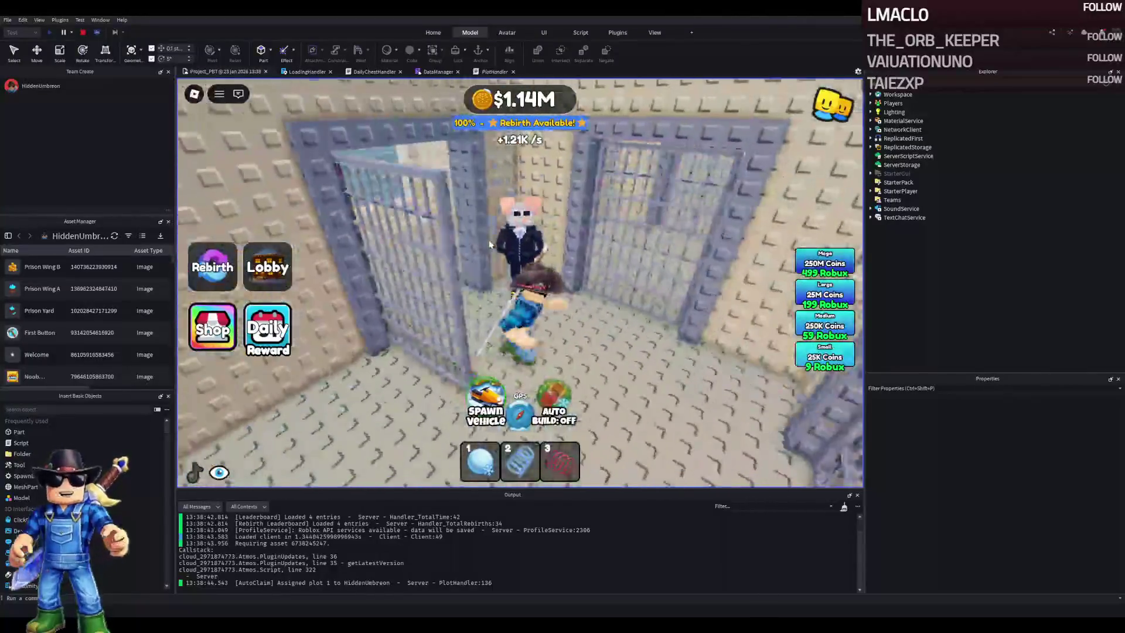
{"action": "key", "text": "w"}
{"action": "key", "text": "w"}
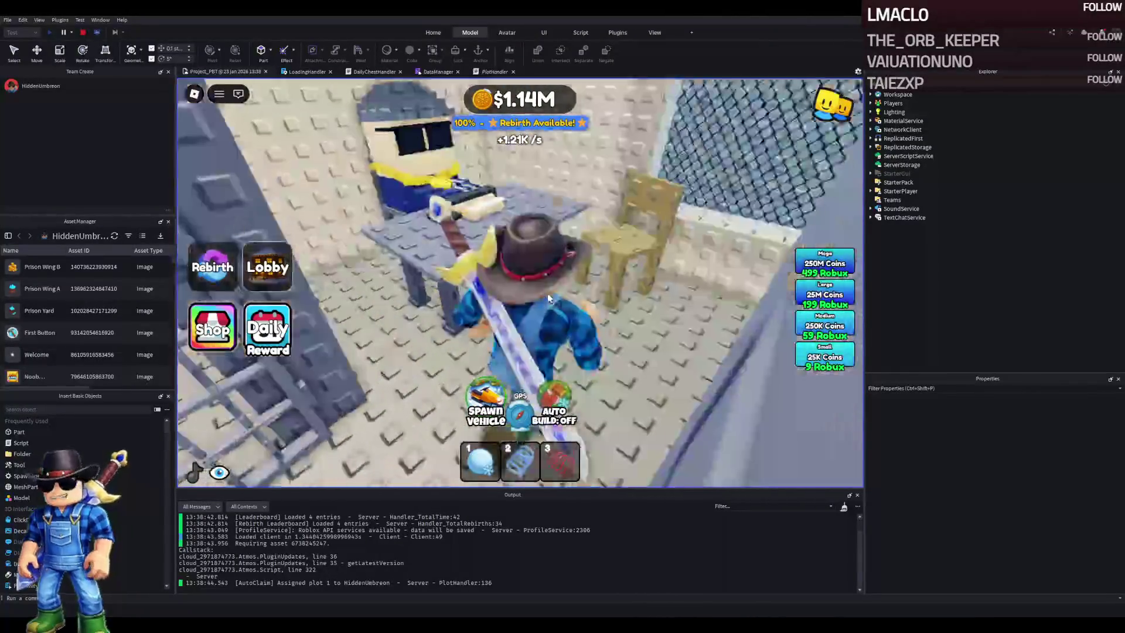
{"action": "key", "text": "w"}
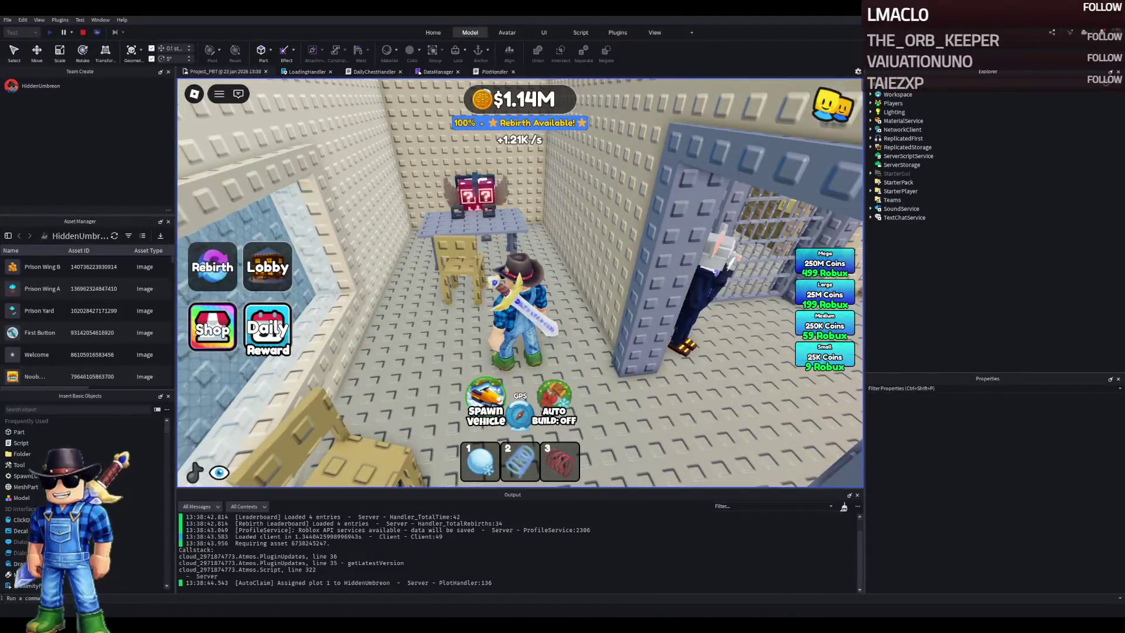
Explore the barred cell to its back door, step into the large room, then return into the cell
{"action": "key", "text": "s"}
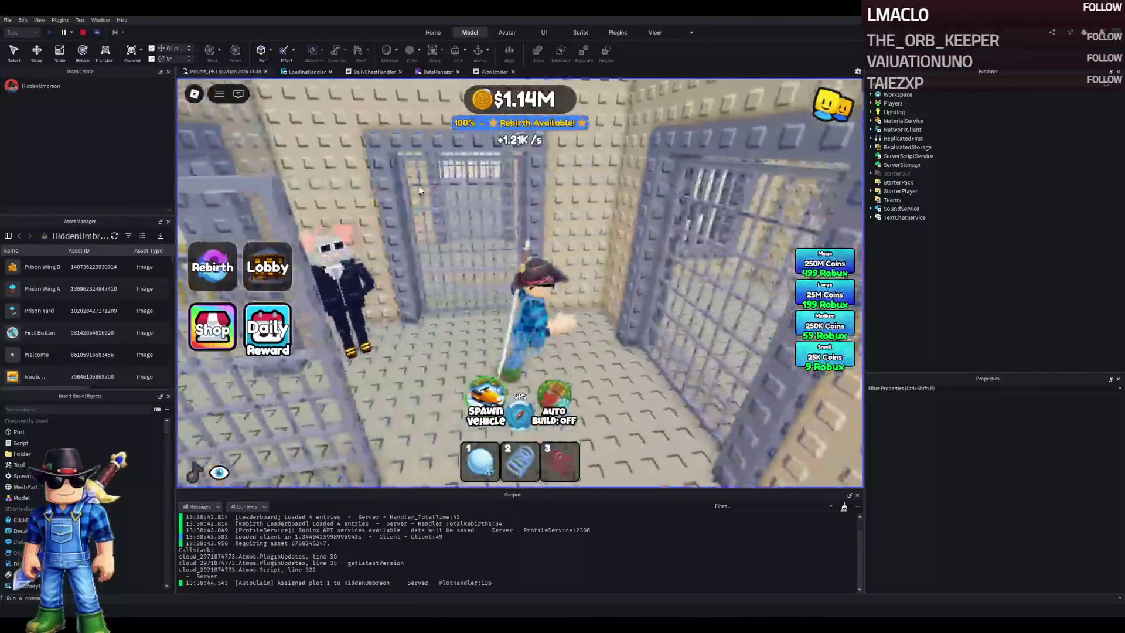
{"action": "key", "text": "w"}
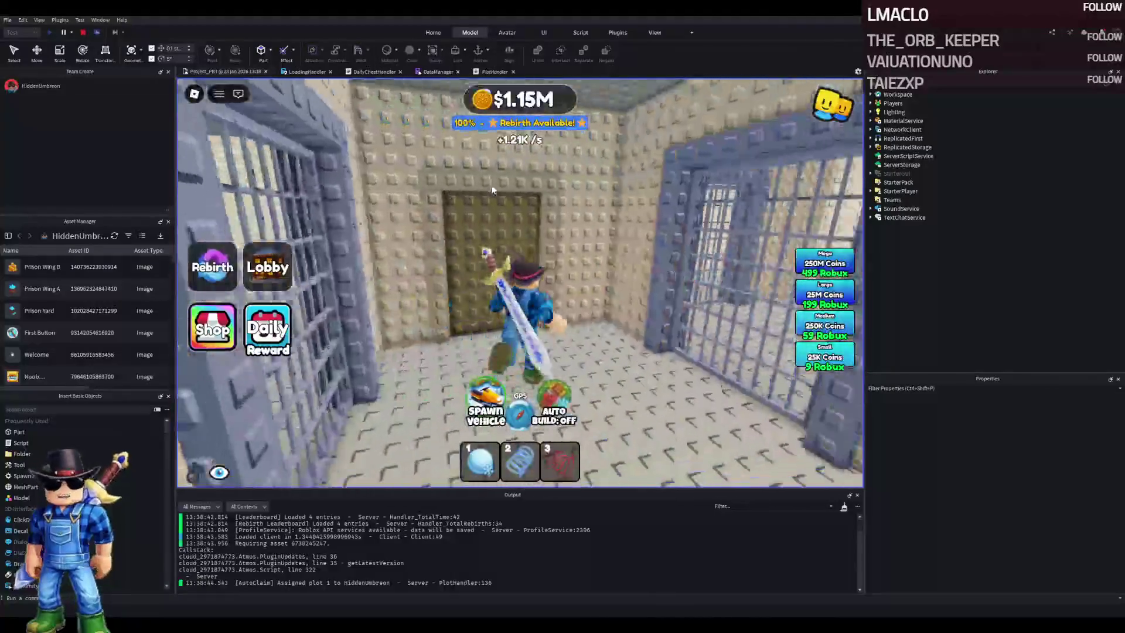
{"action": "key", "text": "w"}
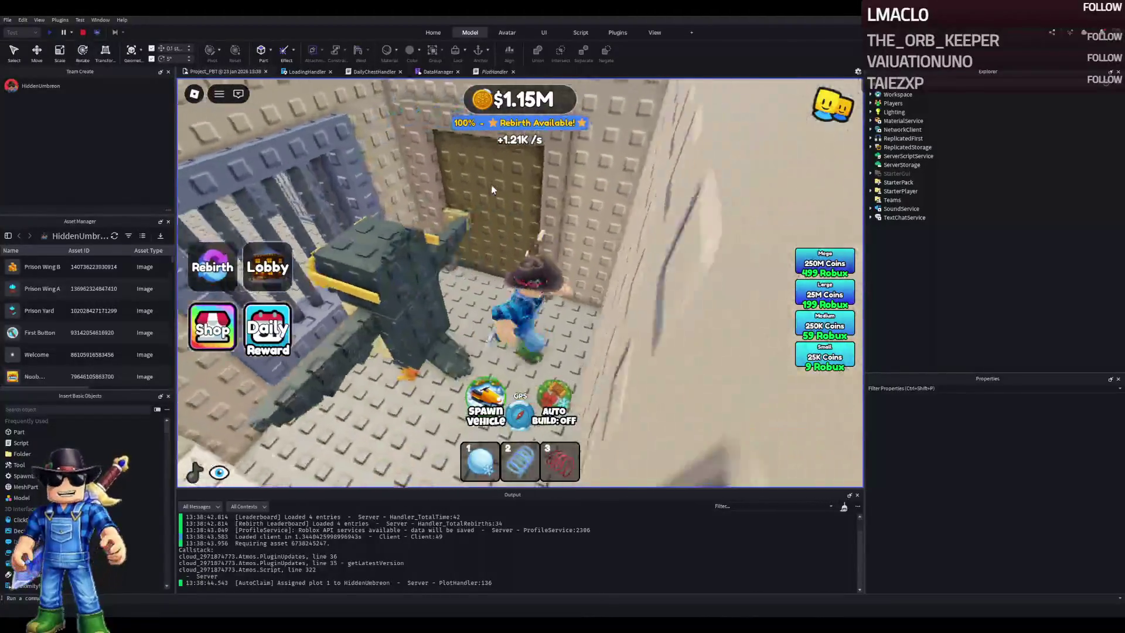
{"action": "key", "text": "s"}
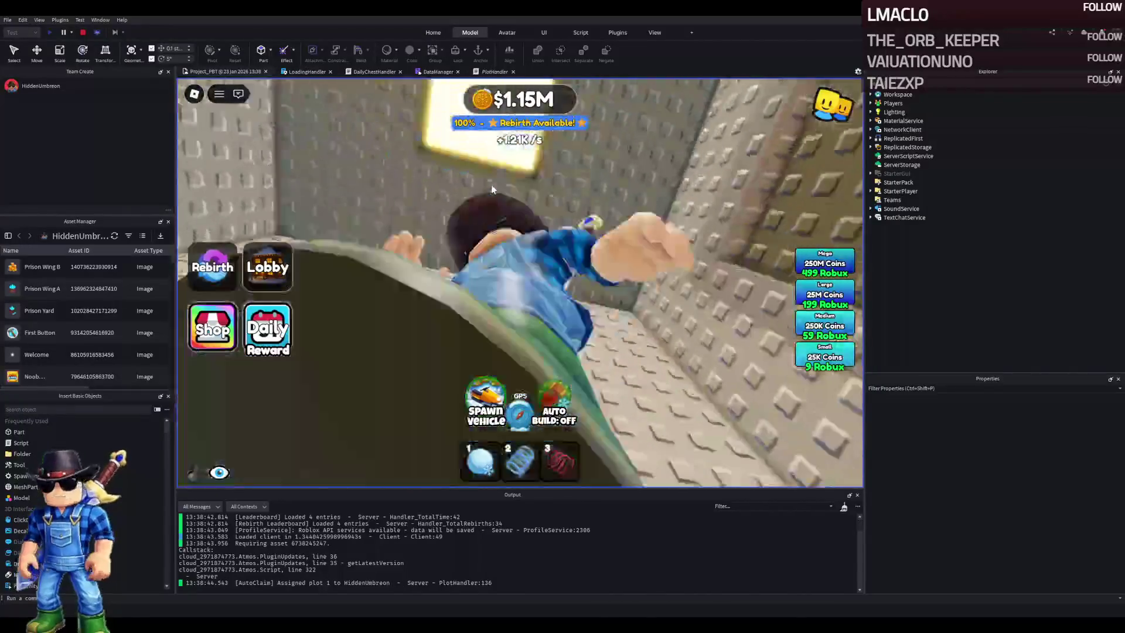
{"action": "key", "text": "w"}
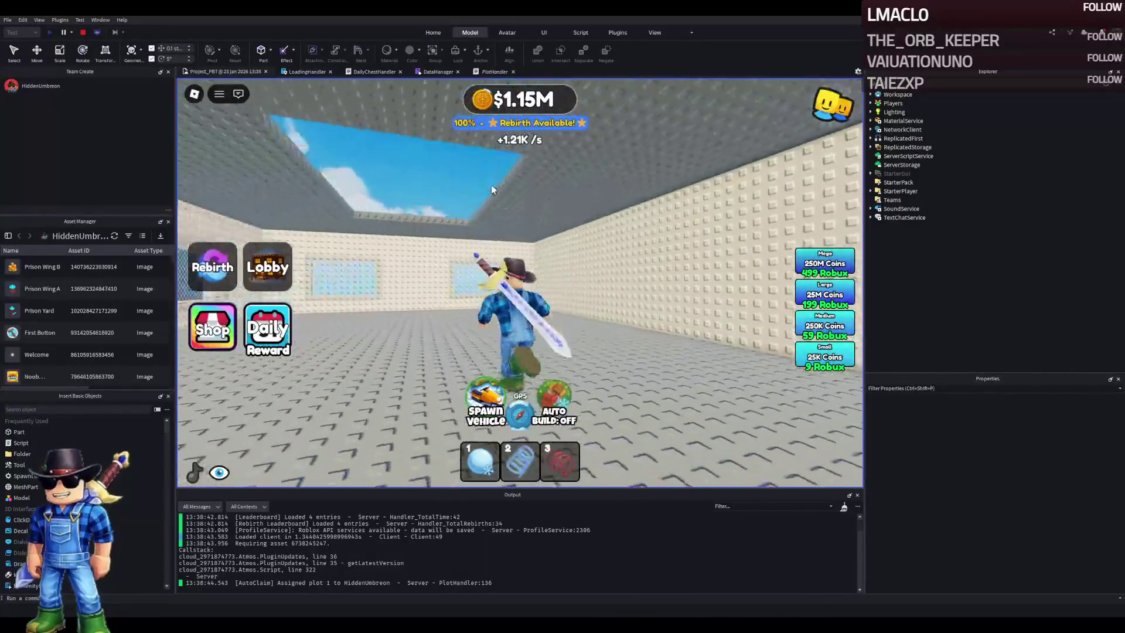
{"action": "key", "text": "s"}
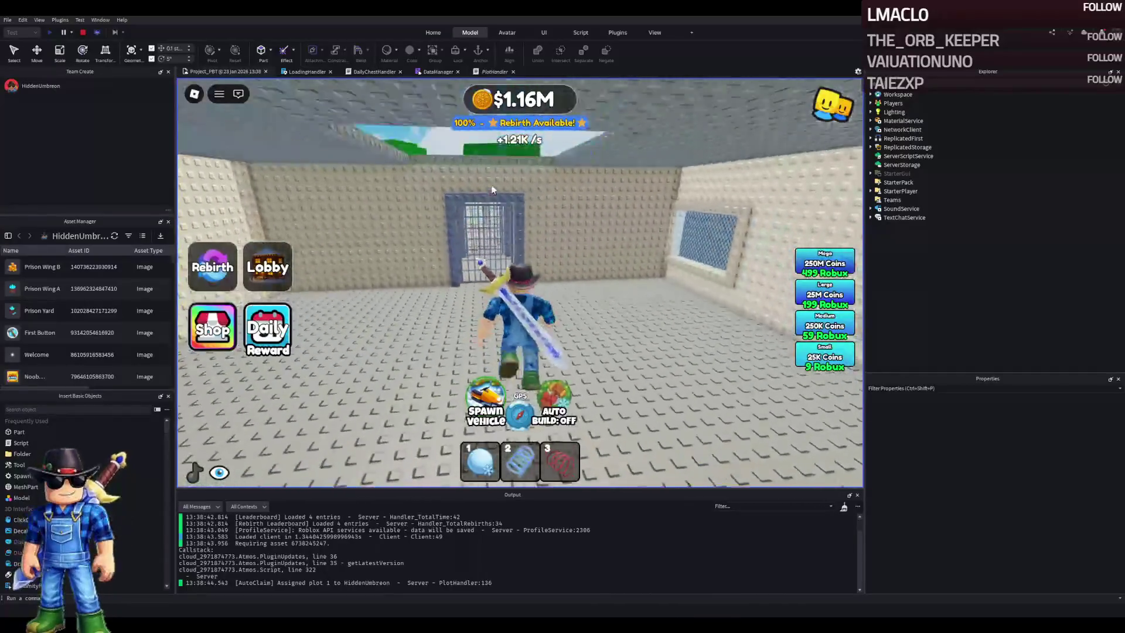
{"action": "key", "text": "w"}
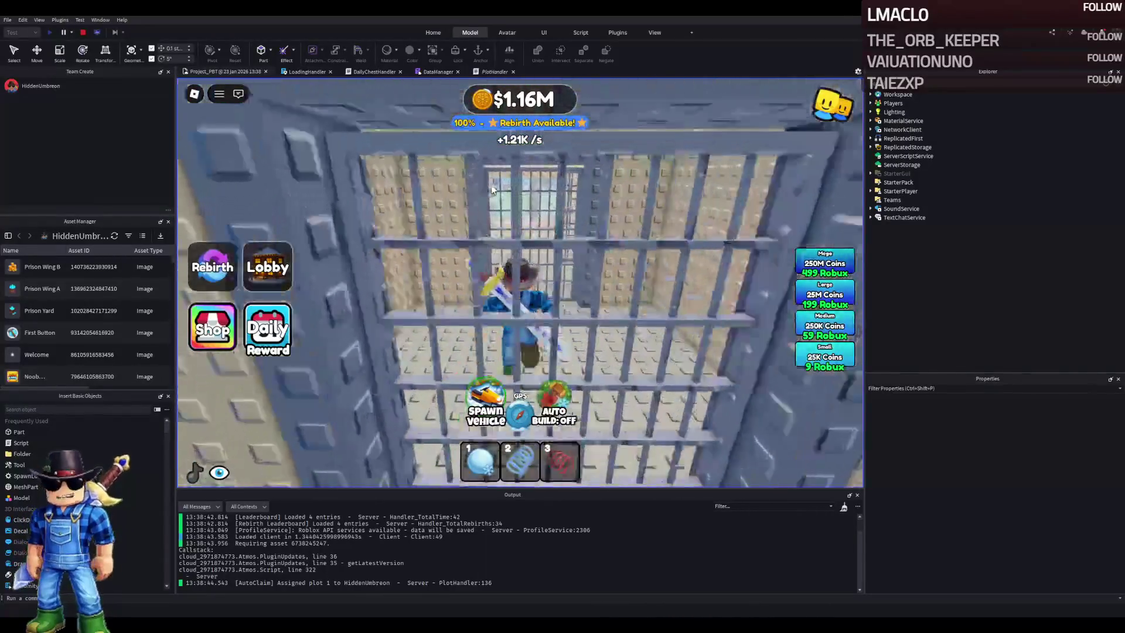
{"action": "key", "text": "w"}
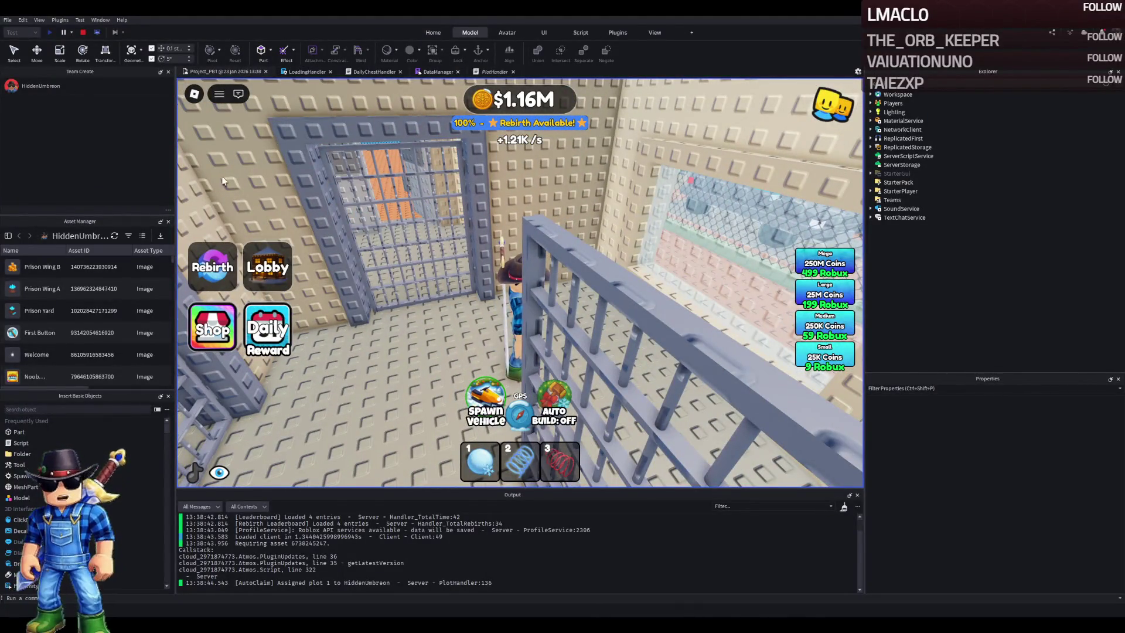
{"action": "key", "text": "w"}
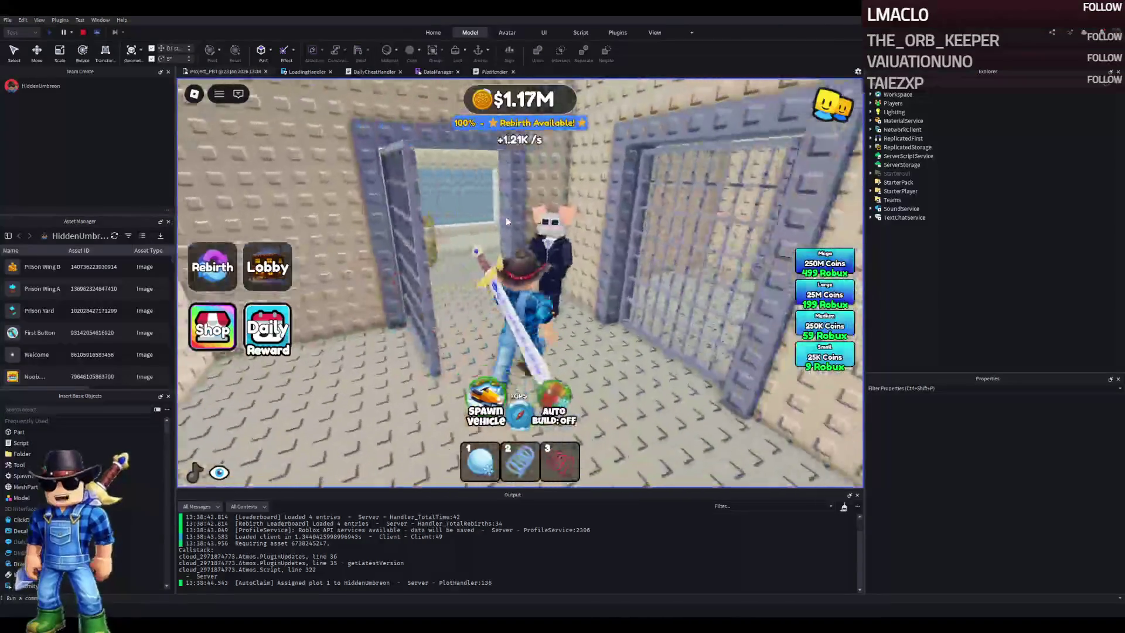
{"action": "key", "text": "s"}
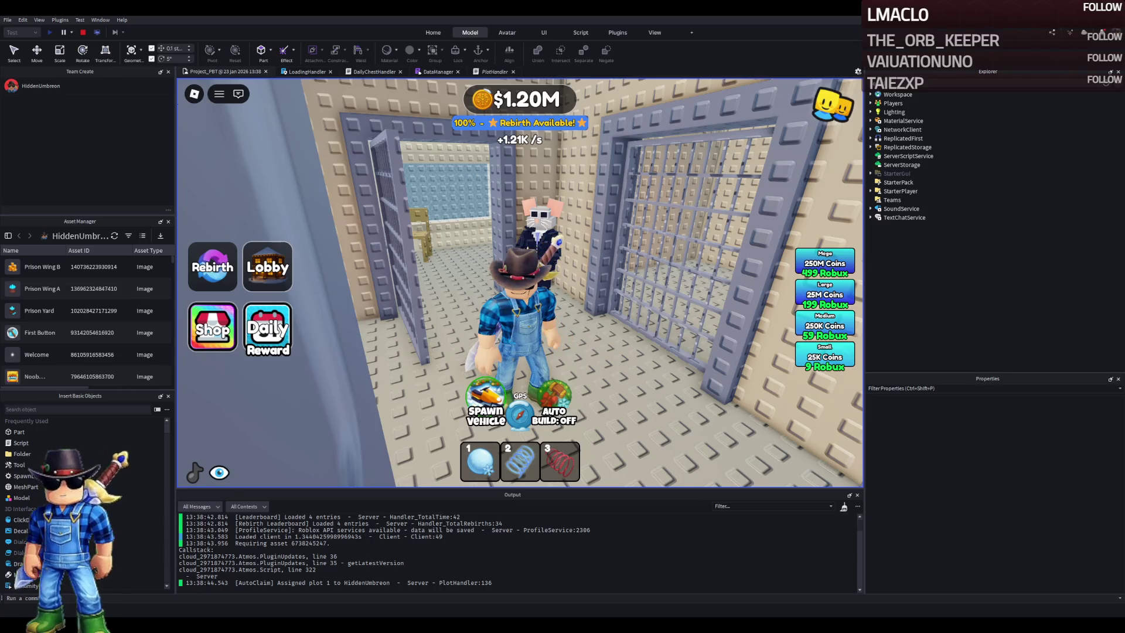
View the character and rat through the bars, equip the snowball from slot 1, and head to the yard
{"action": "key", "text": "Left"}
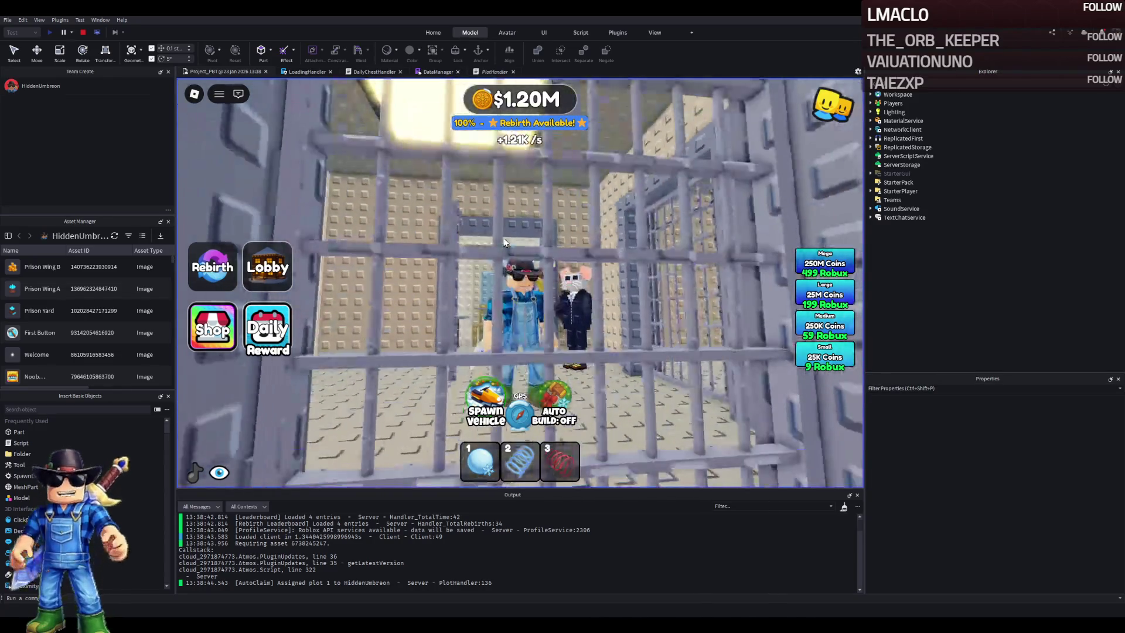
{"action": "key", "text": "Left"}
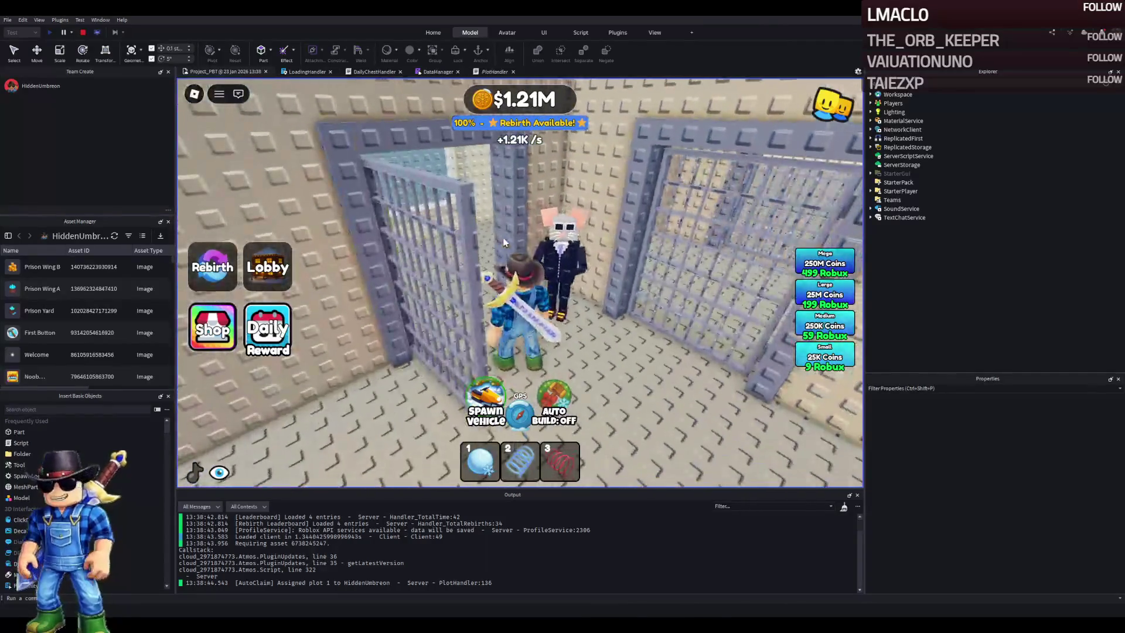
{"action": "key", "text": "w"}
{"action": "key", "text": "1"}
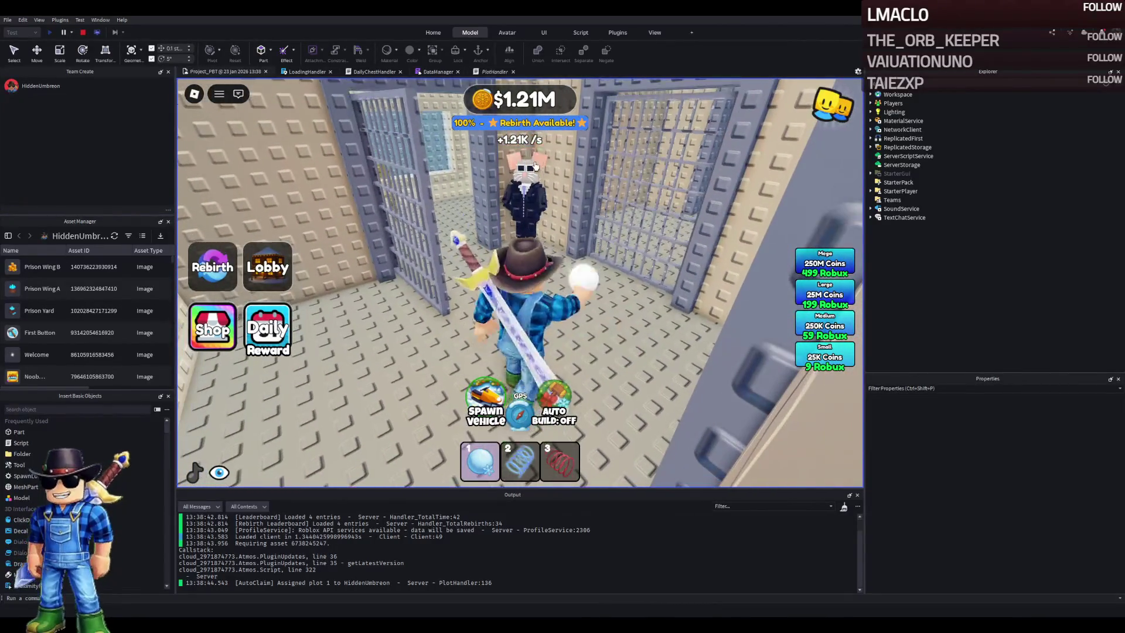
{"action": "key", "text": "w"}
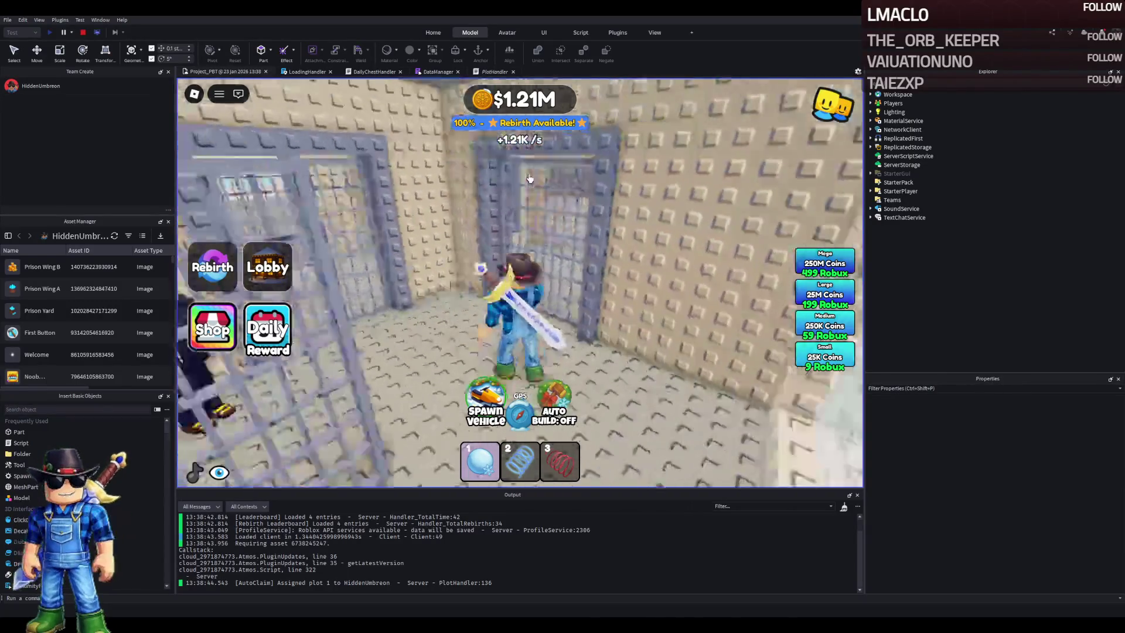
{"action": "key", "text": "w"}
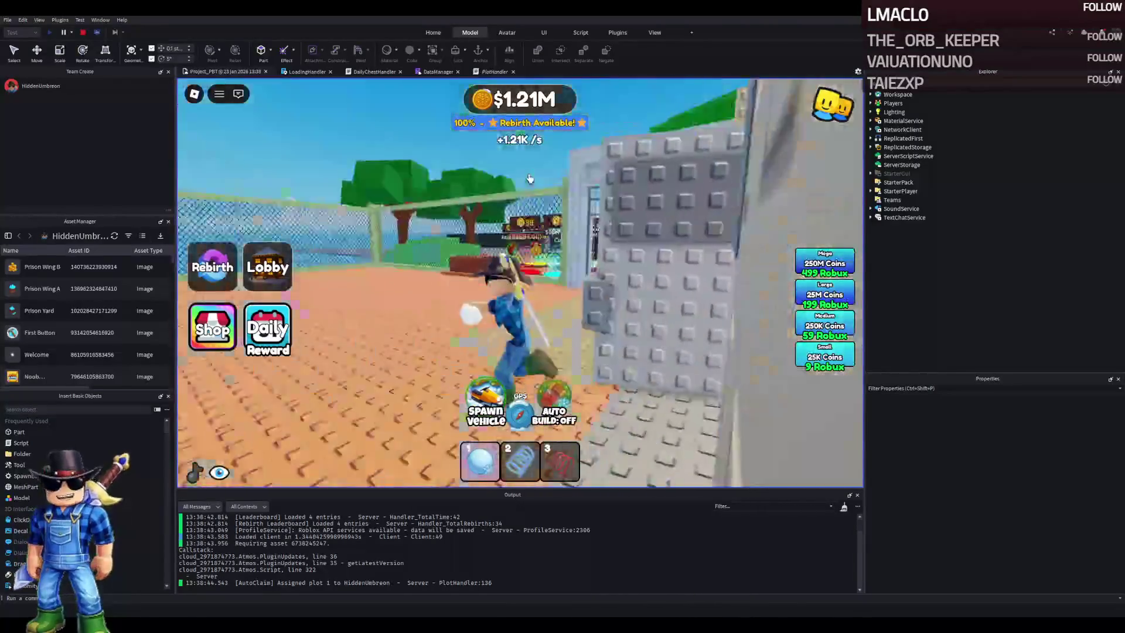
{"action": "key", "text": "s"}
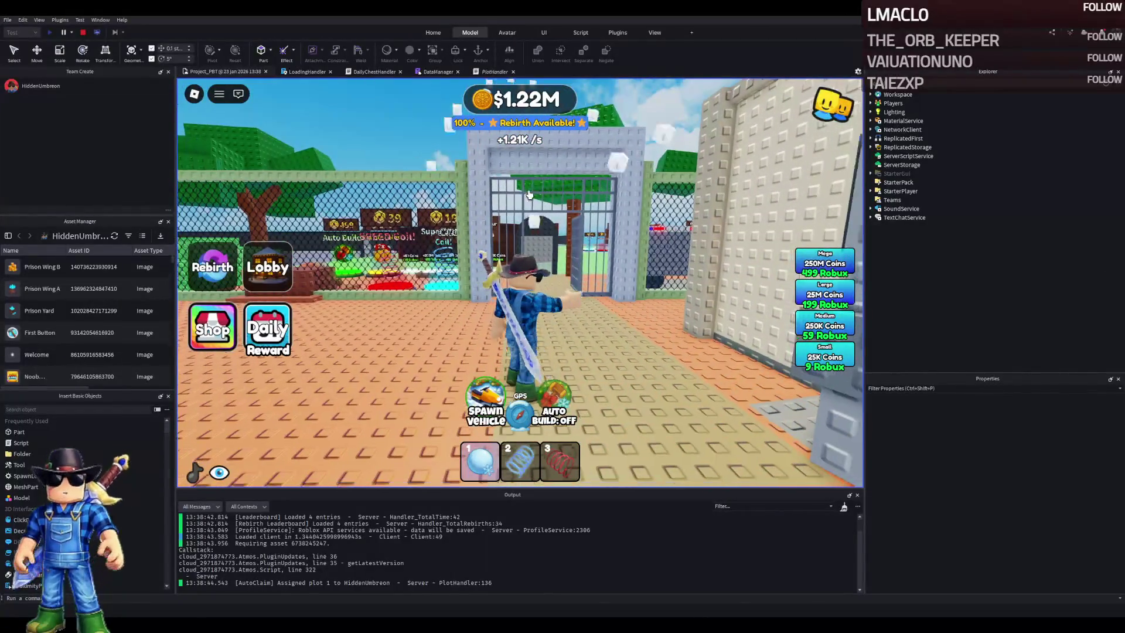
{"action": "key", "text": "d"}
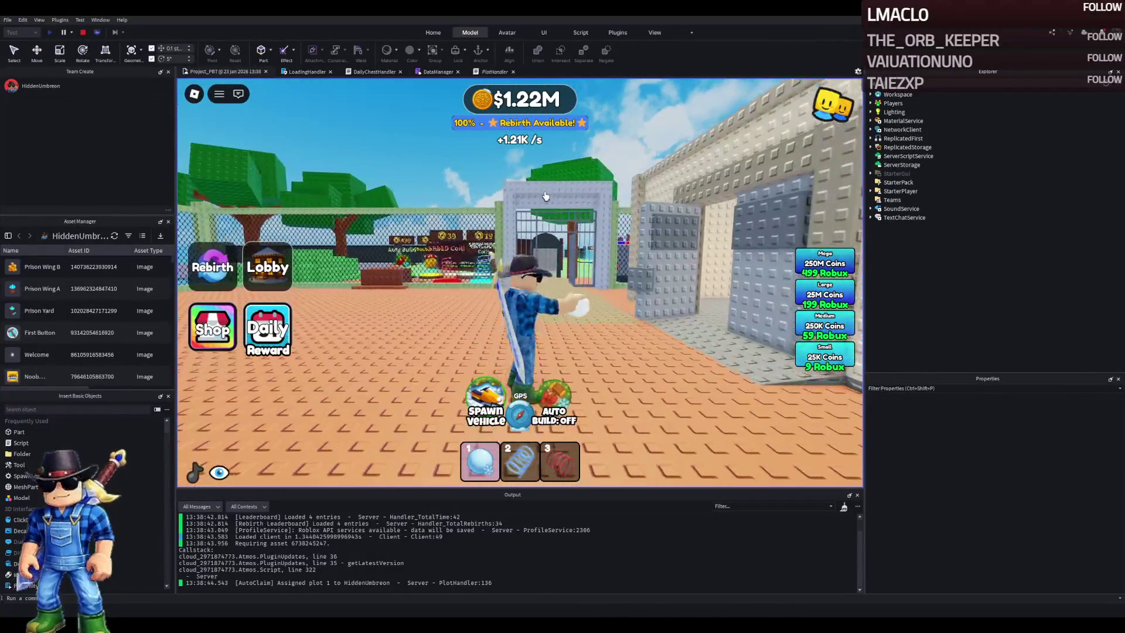
{"action": "key", "text": "w"}
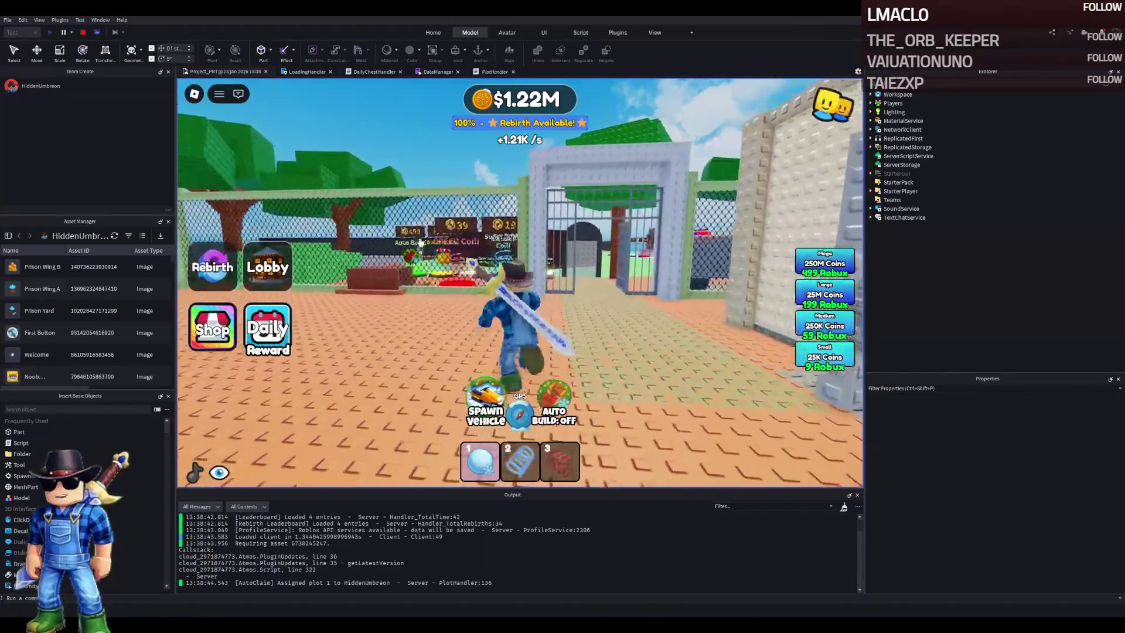
{"action": "key", "text": "w"}
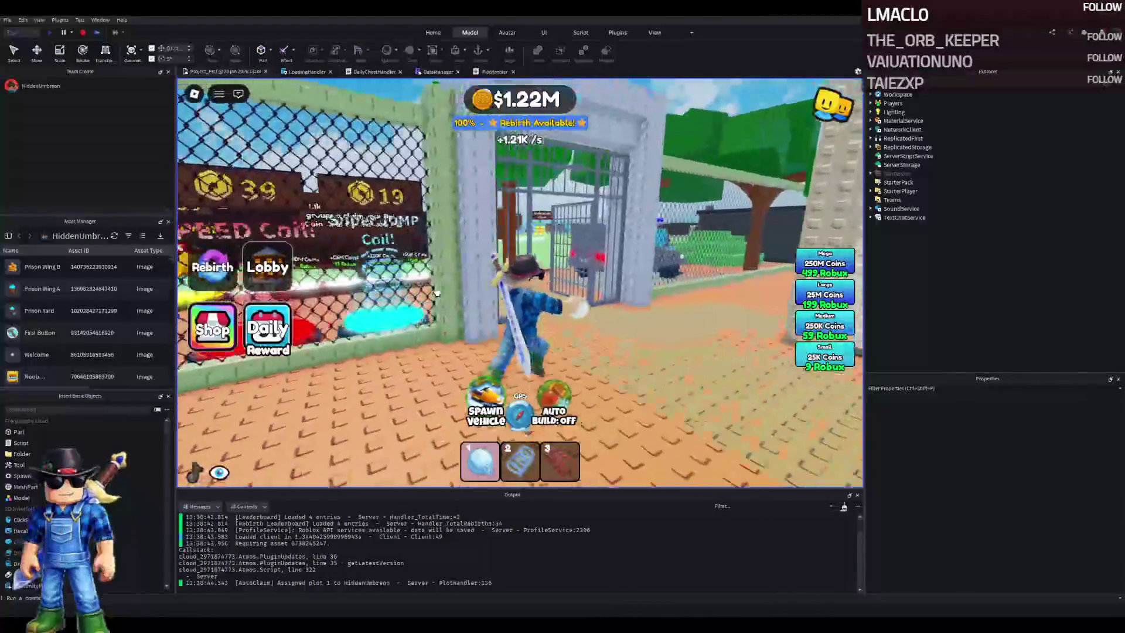
{"action": "key", "text": "w"}
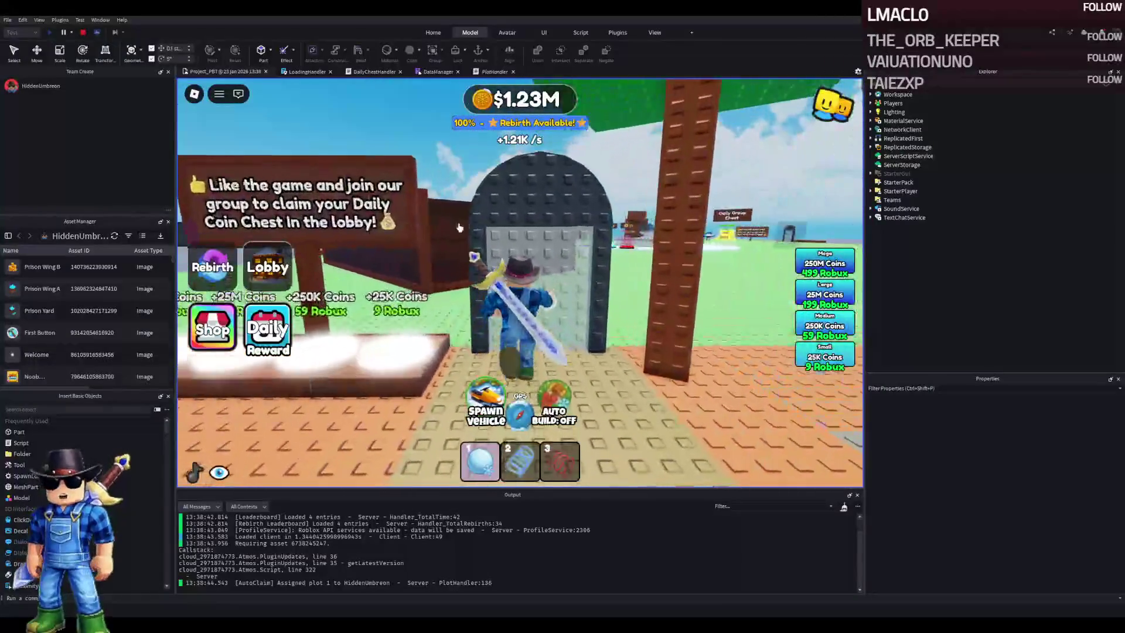
{"action": "key", "text": "w"}
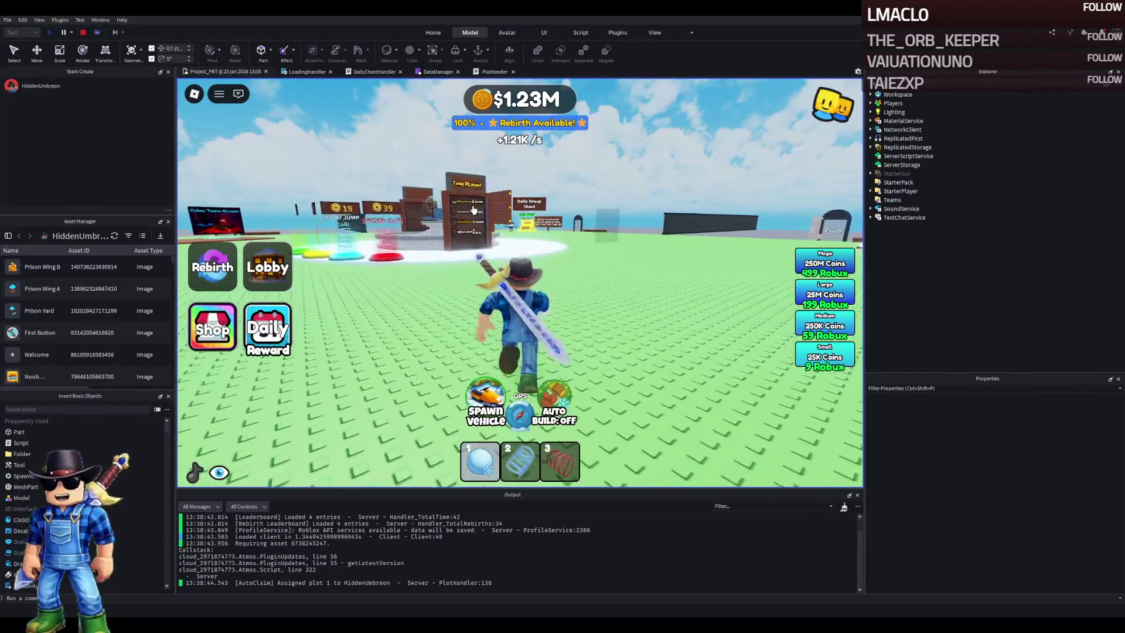
{"action": "key", "text": "w"}
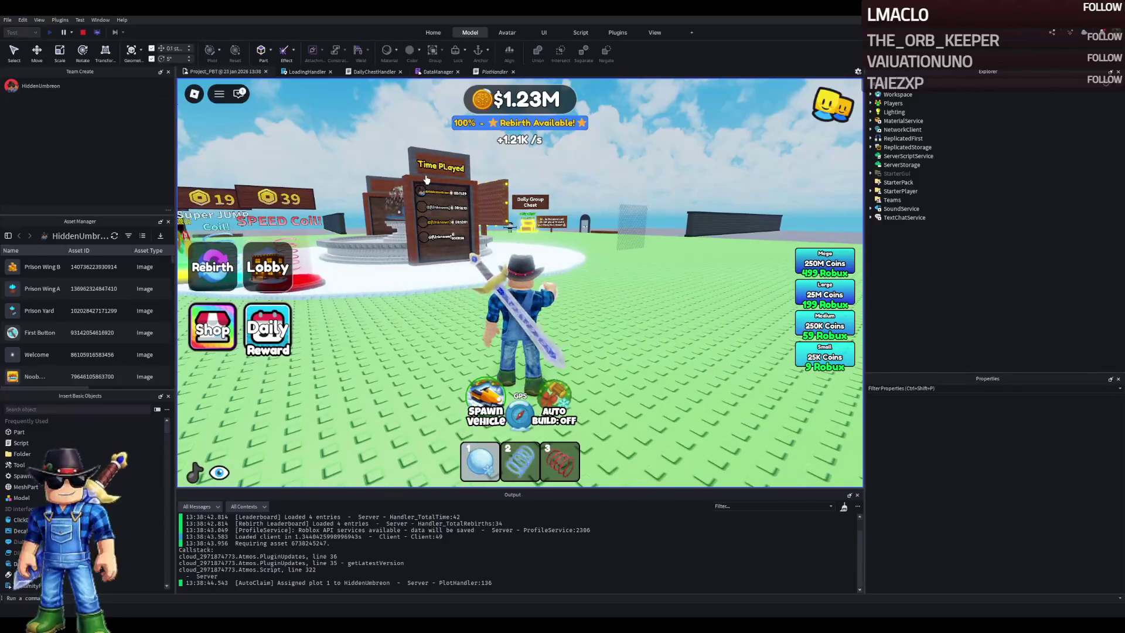
{"action": "key", "text": "Right"}
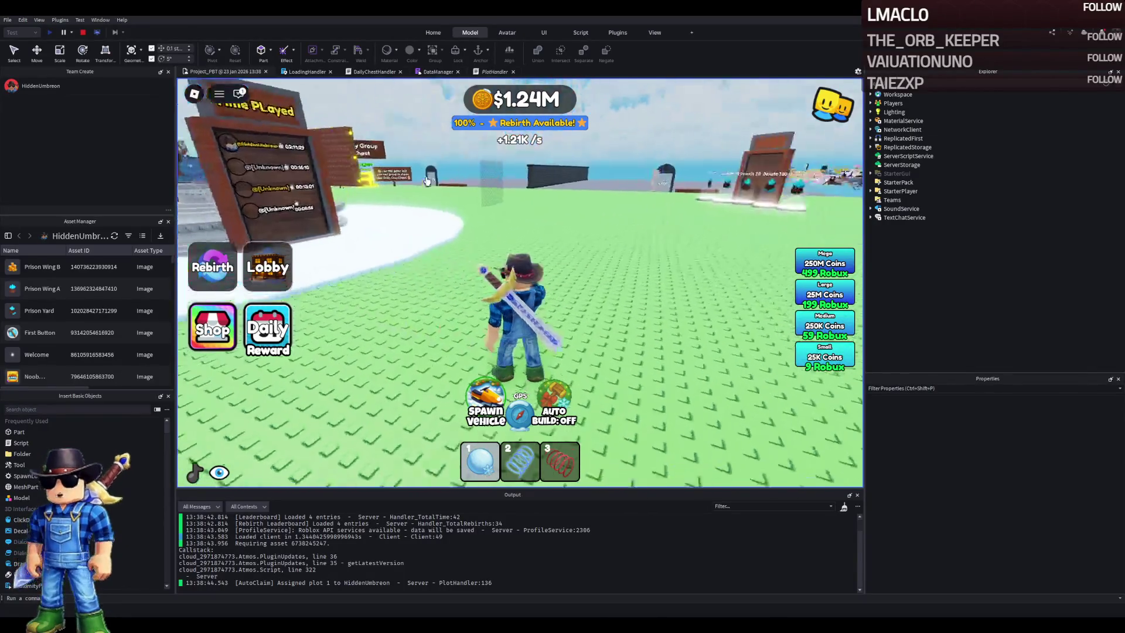
{"action": "key", "text": "Left"}
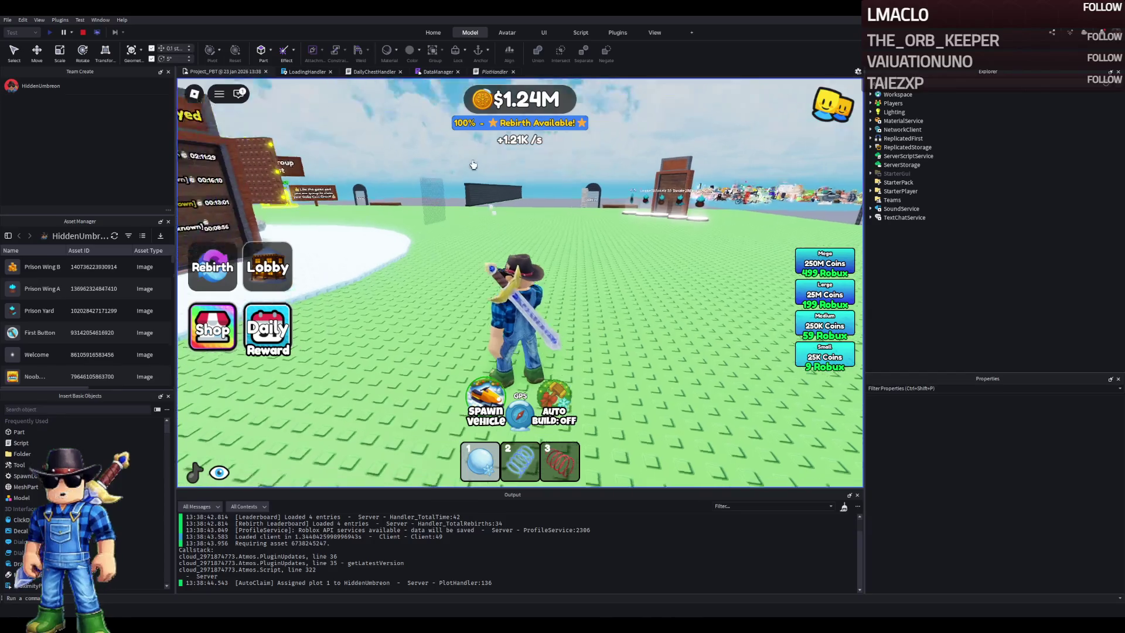
{"action": "key", "text": "Left"}
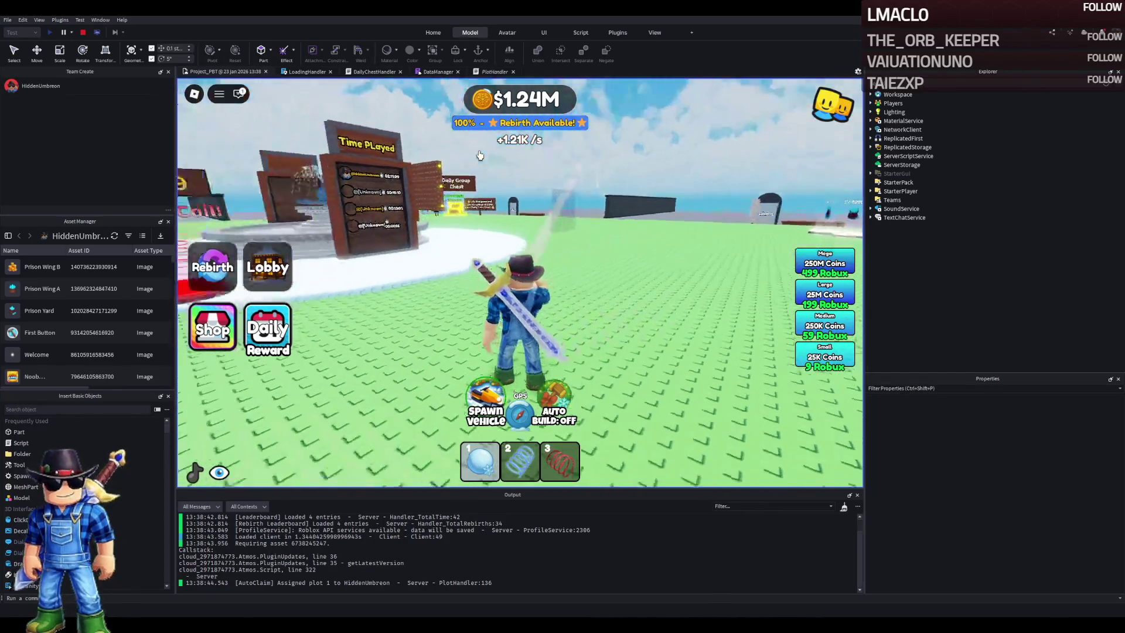
{"action": "key", "text": "Left"}
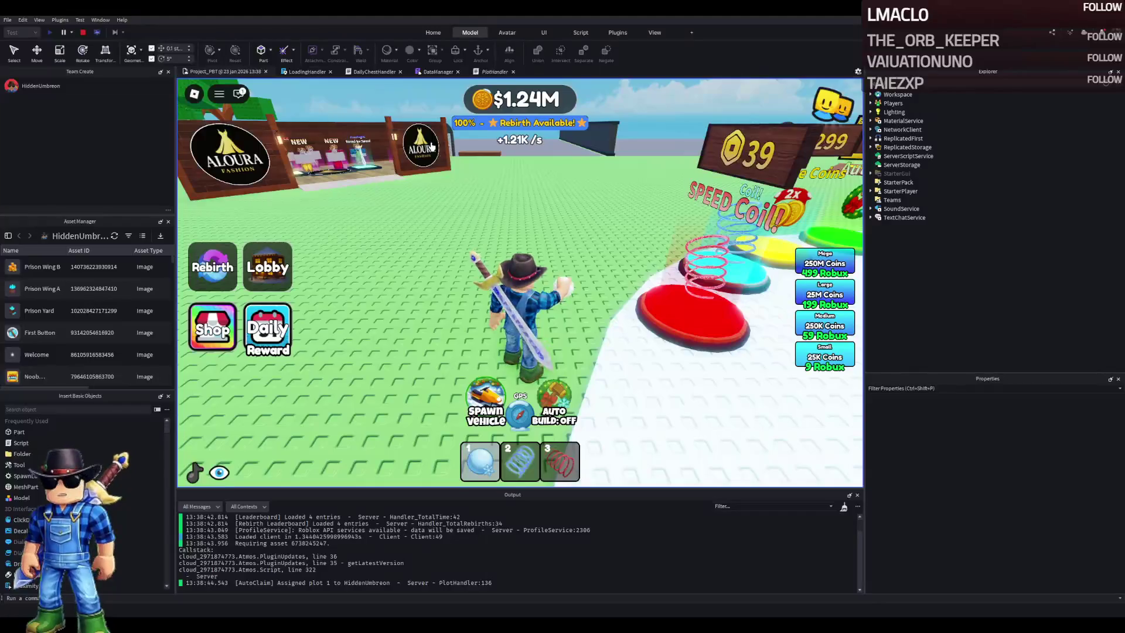
{"action": "key", "text": "Left"}
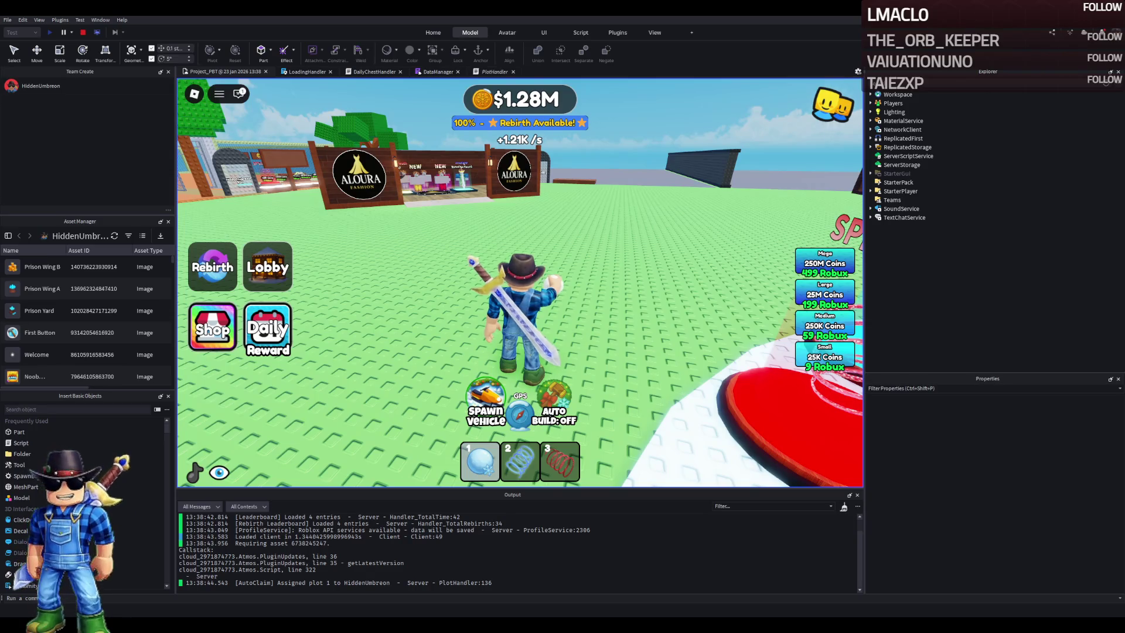
{"action": "key", "text": "w"}
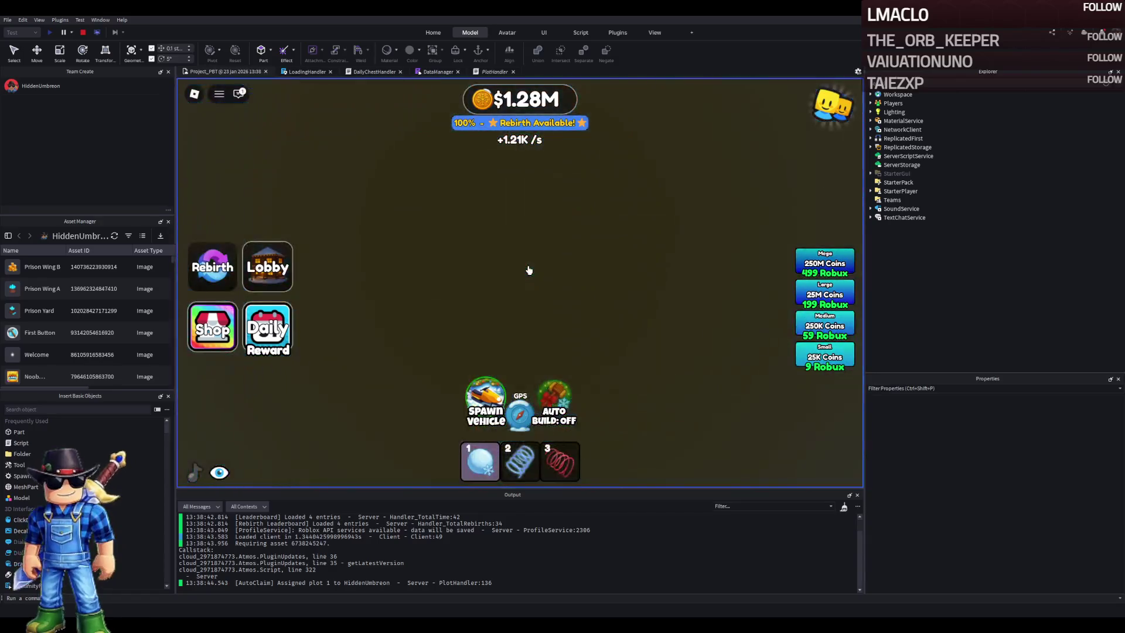
Run the character over the red Speed Coil pad, around the fountain, toward the Elite Supporters board
{"action": "left_click_drag", "start_coordinate": [528, 269], "coordinate": [535, 224]}
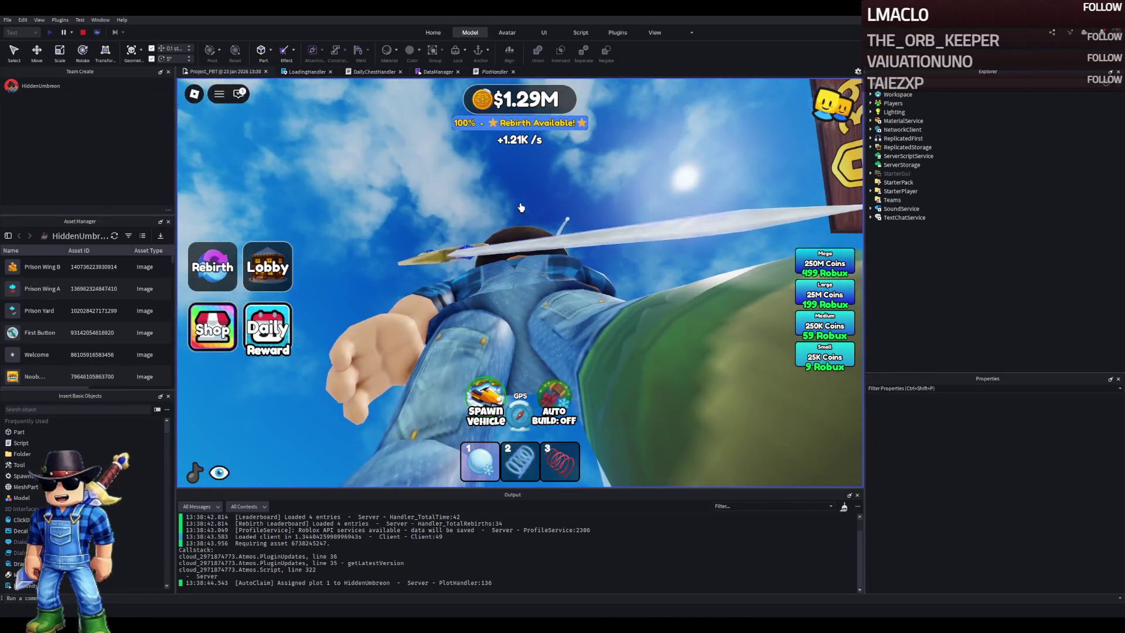
{"action": "left_click_drag", "start_coordinate": [536, 223], "coordinate": [527, 219]}
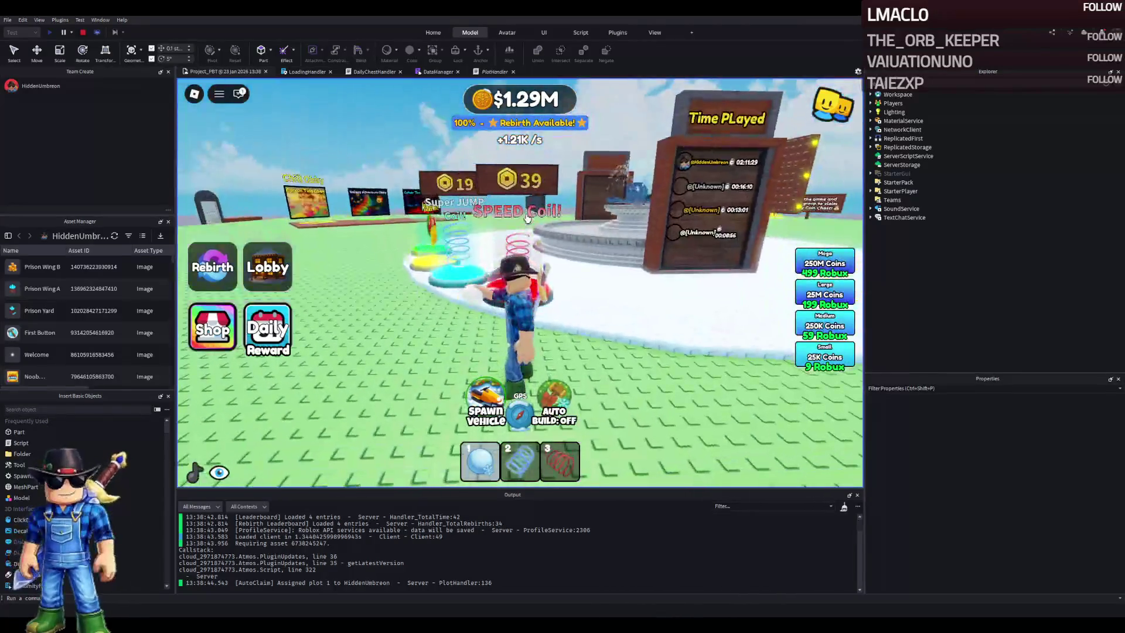
{"action": "key", "text": "w"}
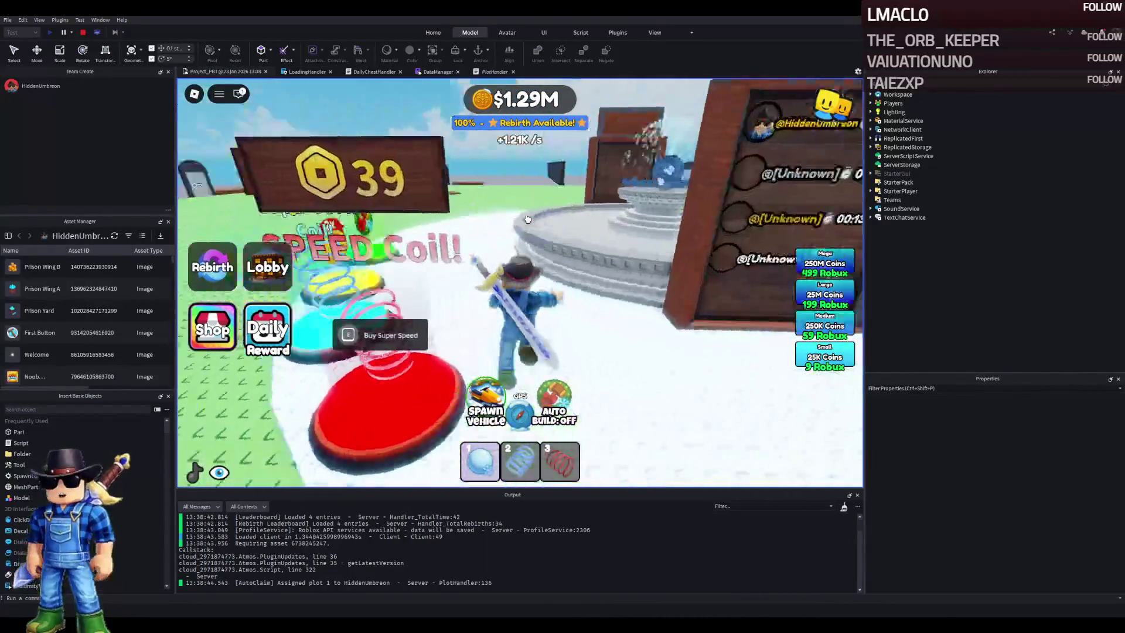
{"action": "key", "text": "w"}
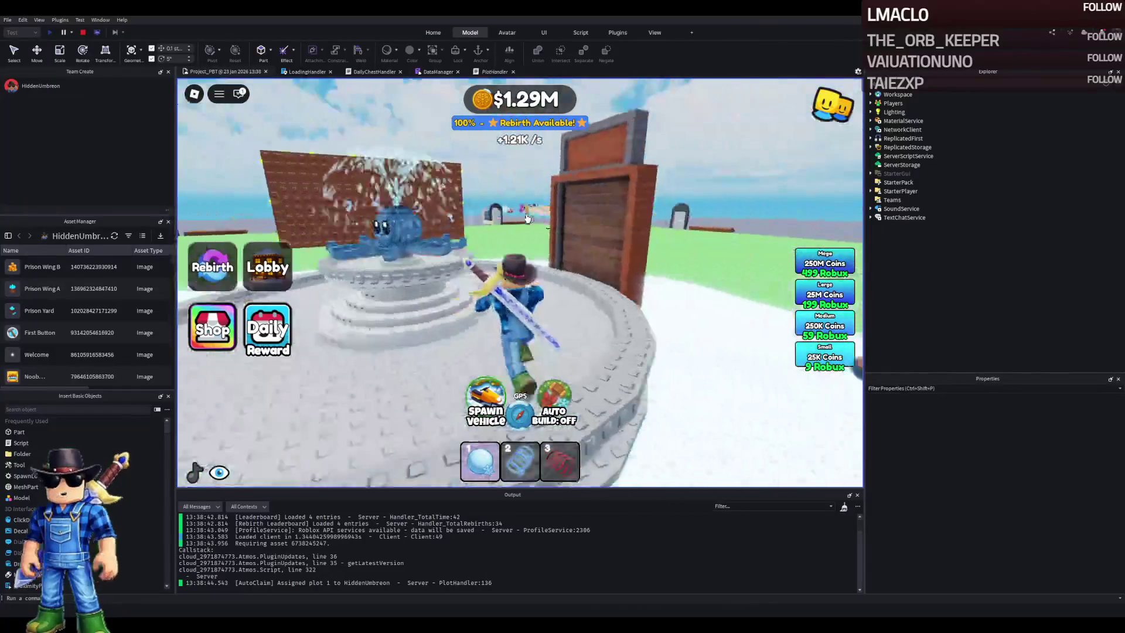
{"action": "key", "text": "w"}
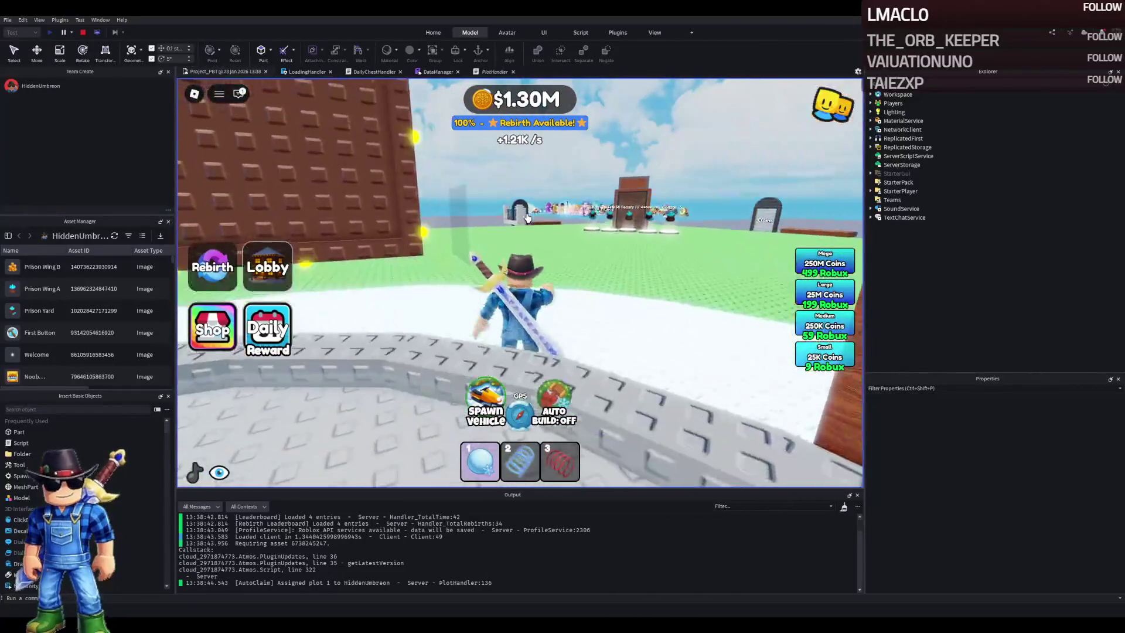
{"action": "key", "text": "w"}
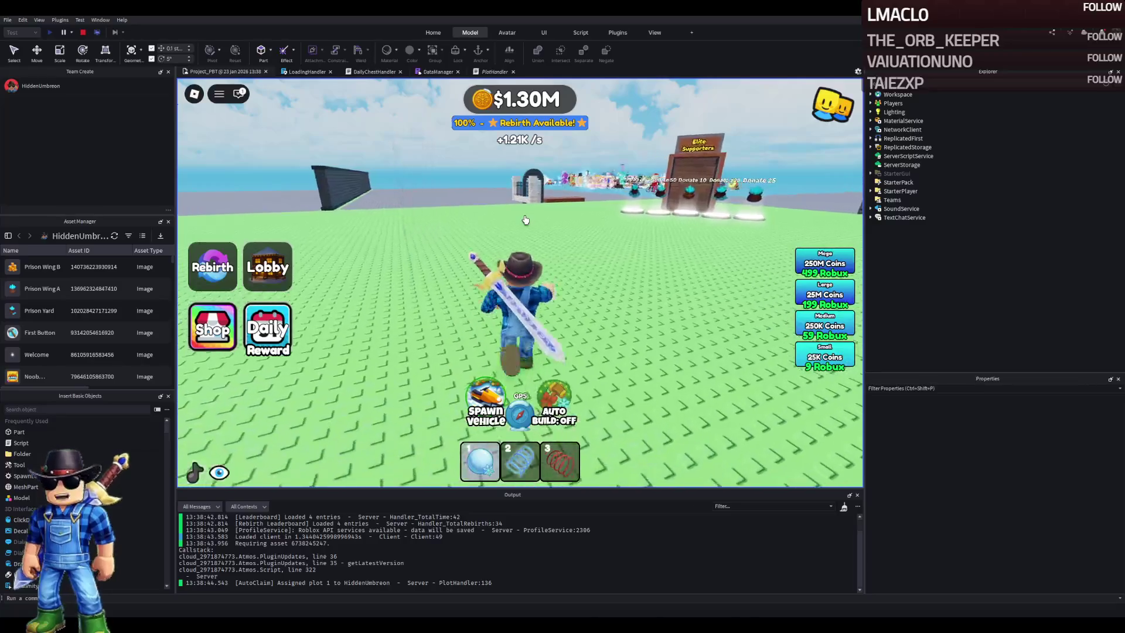
{"action": "key", "text": "w"}
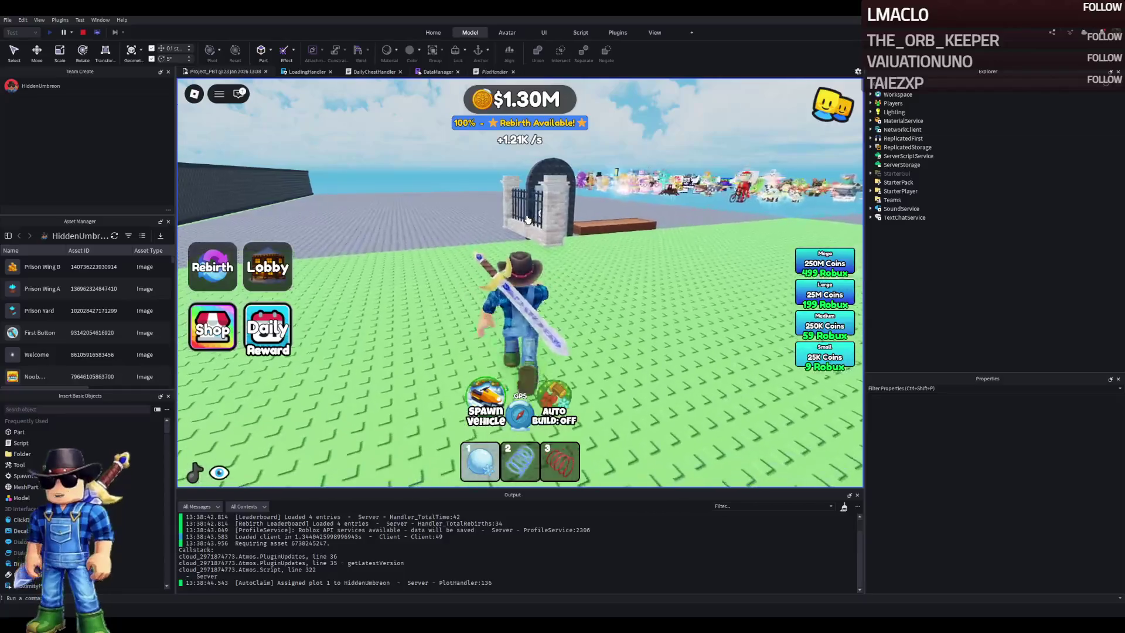
Run past the trees and truck to the prison gate, into the yard, and face the gate and shop stand
{"action": "key", "text": "a"}
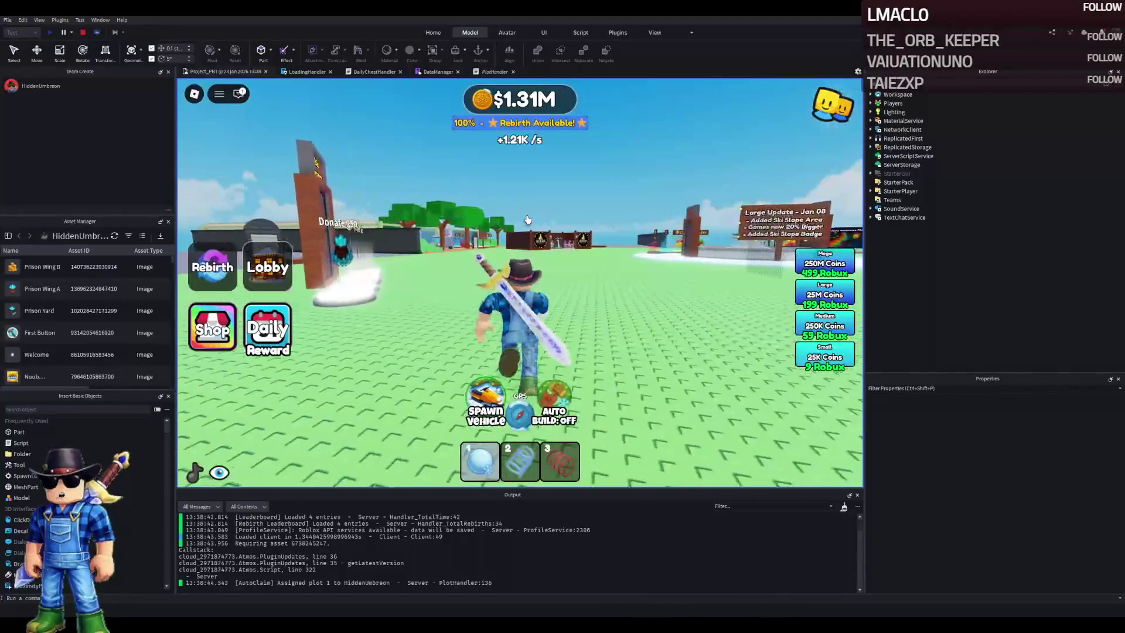
{"action": "key", "text": "w"}
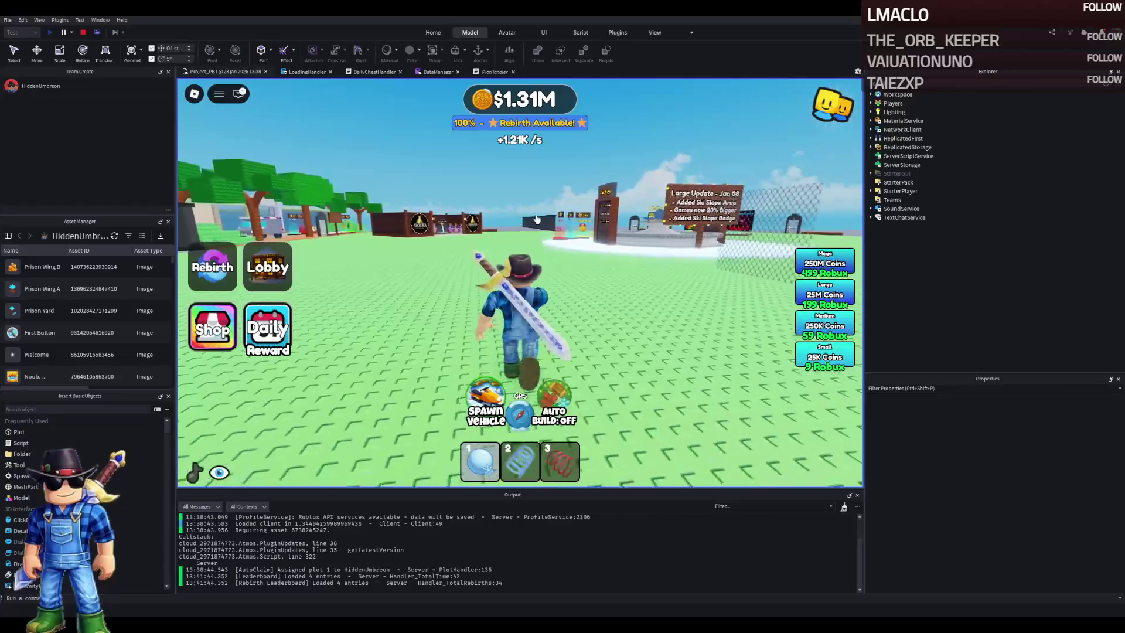
{"action": "key", "text": "a"}
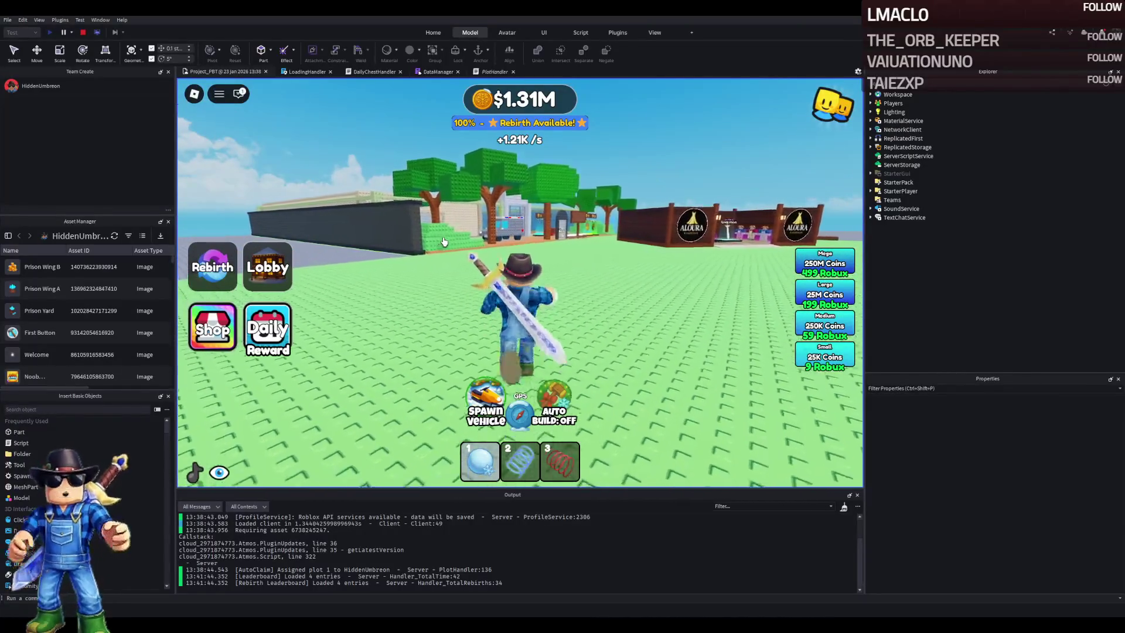
{"action": "key", "text": "a"}
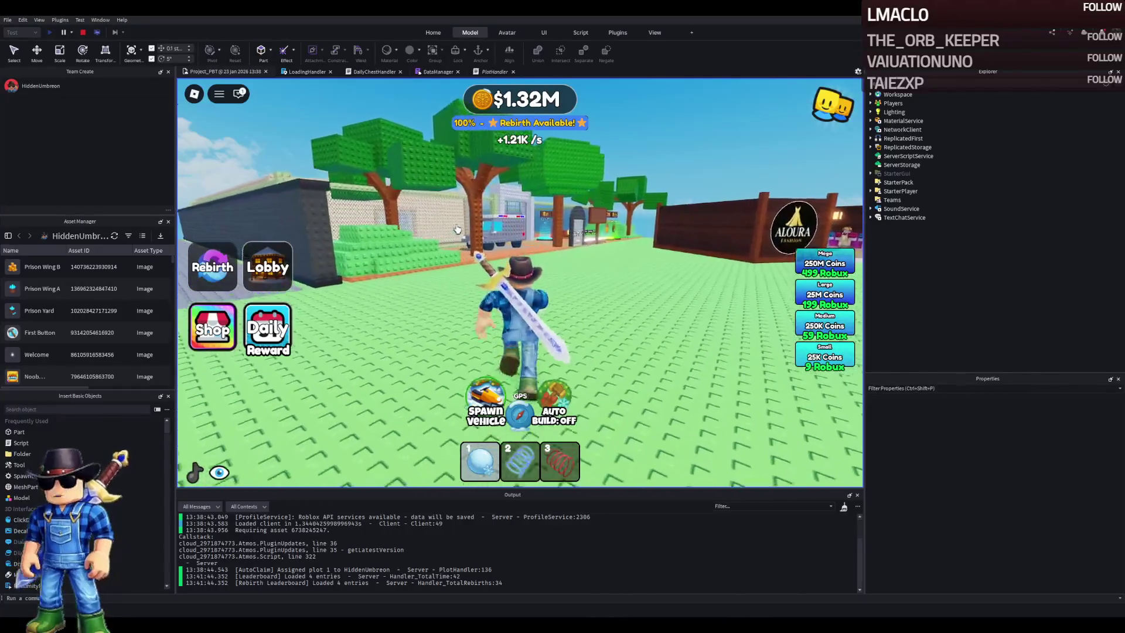
{"action": "key", "text": "w"}
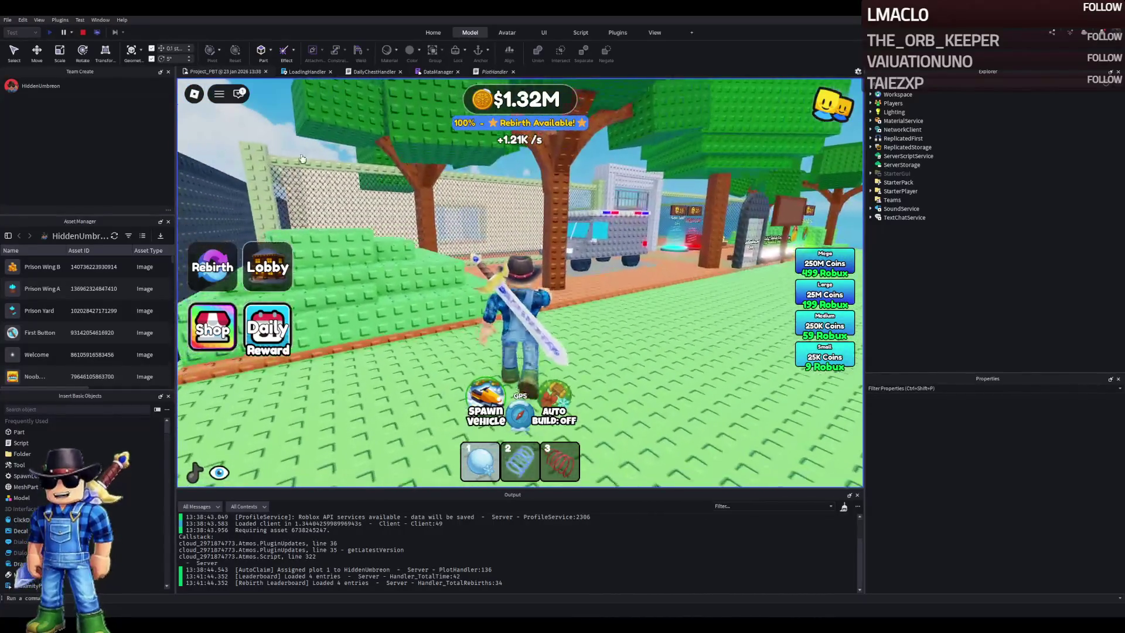
{"action": "key", "text": "w"}
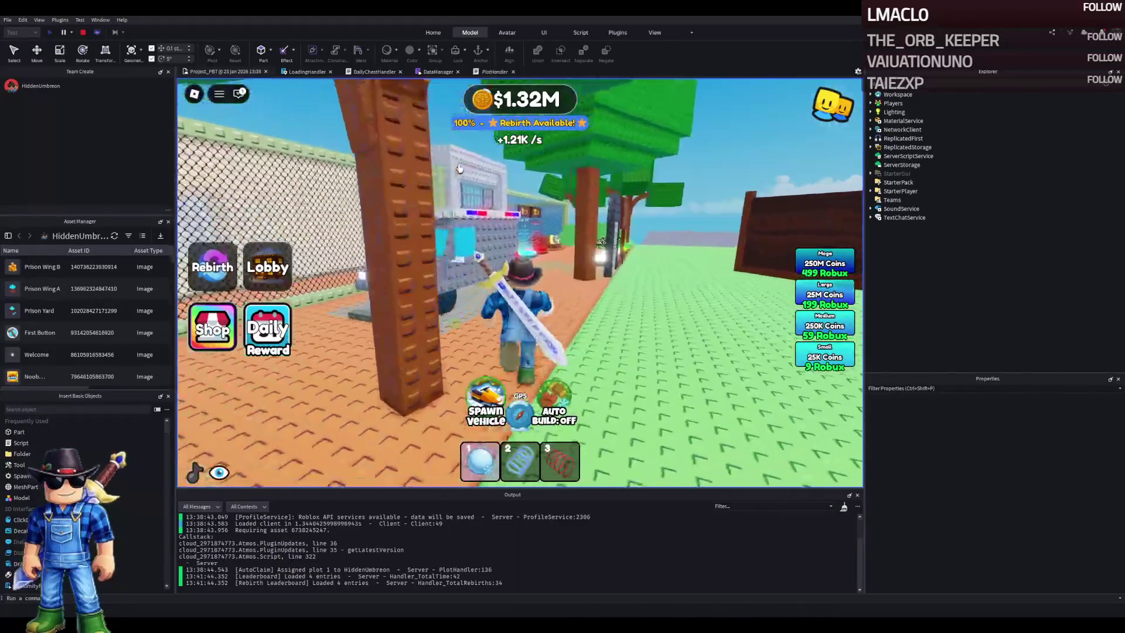
{"action": "key", "text": "w"}
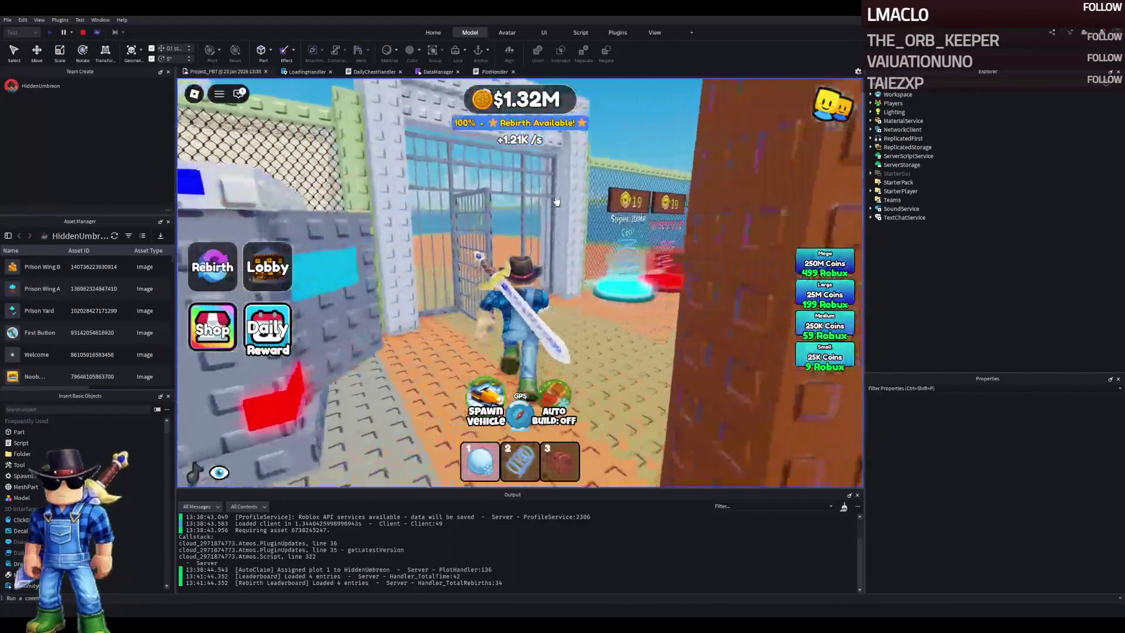
{"action": "key", "text": "w"}
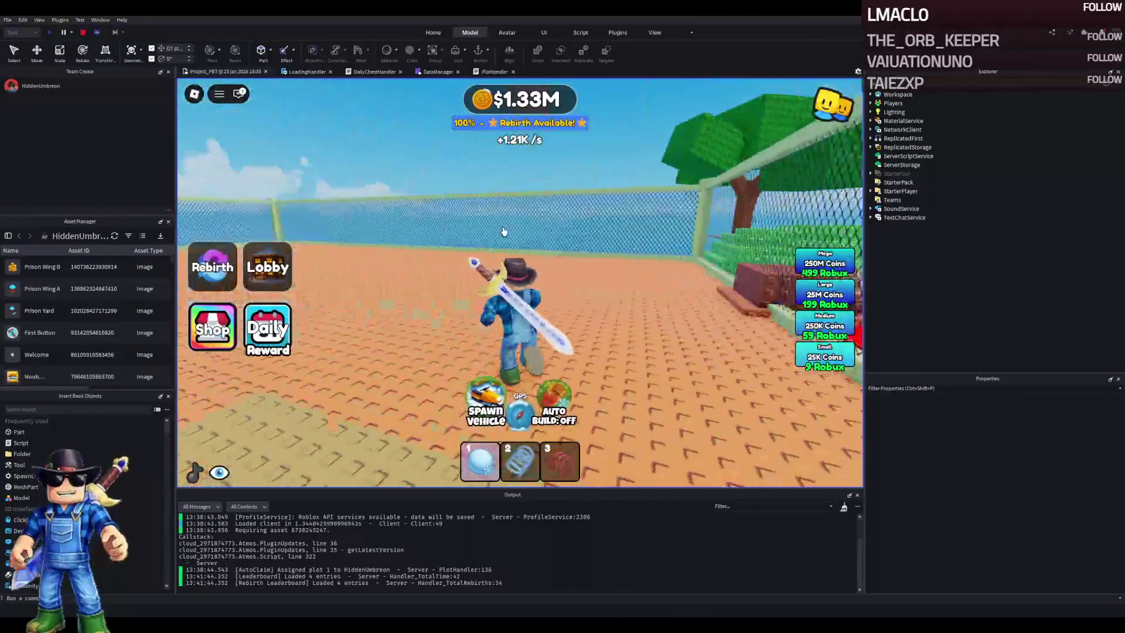
{"action": "key", "text": "w"}
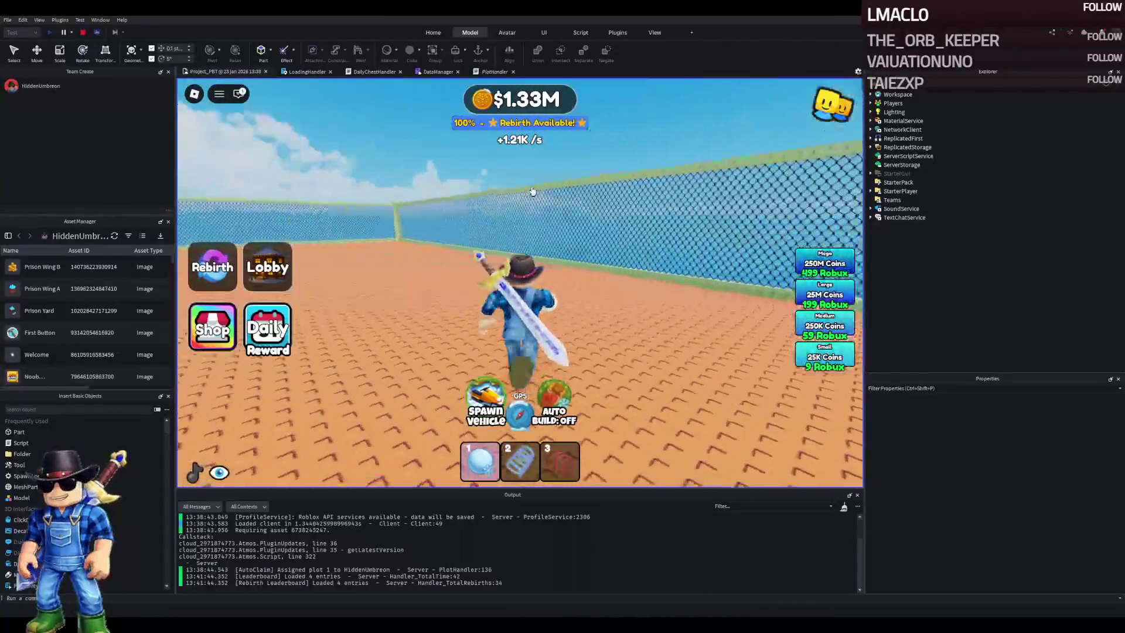
{"action": "key", "text": "w"}
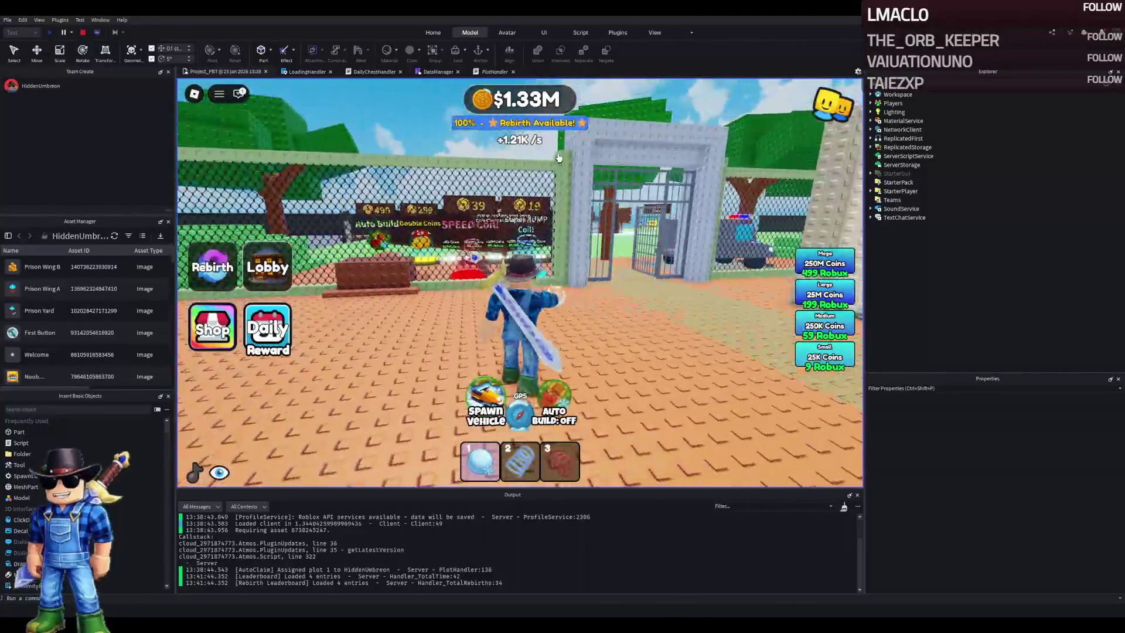
{"action": "key", "text": "Right"}
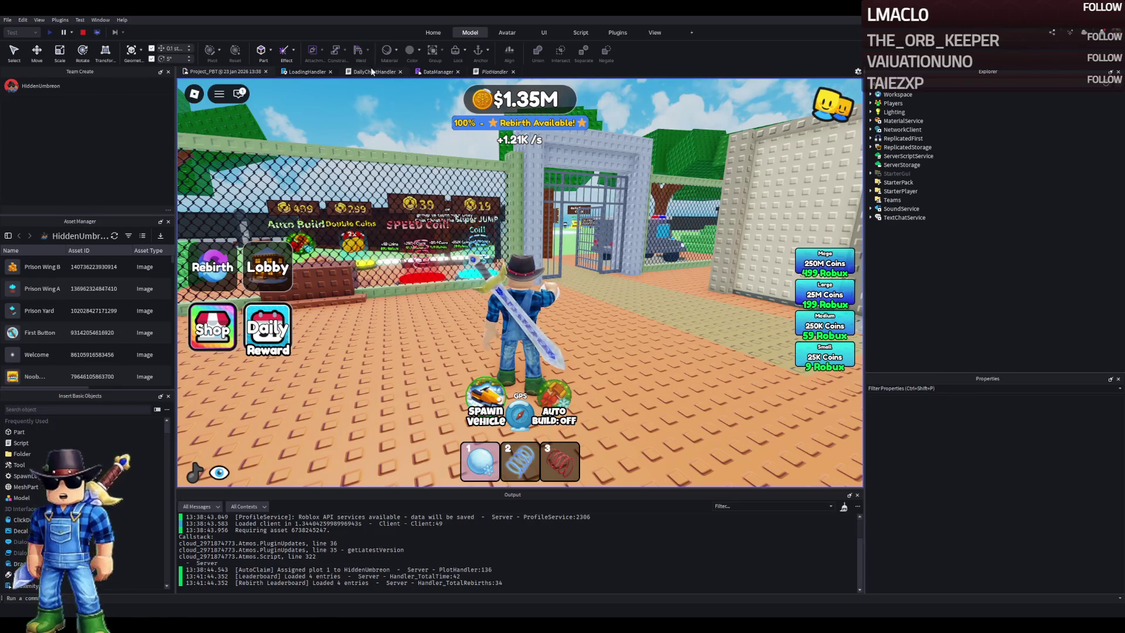
Stop the playtest and fly the editor camera close to the prison gate
{"action": "left_click", "coordinate": [84, 33]}
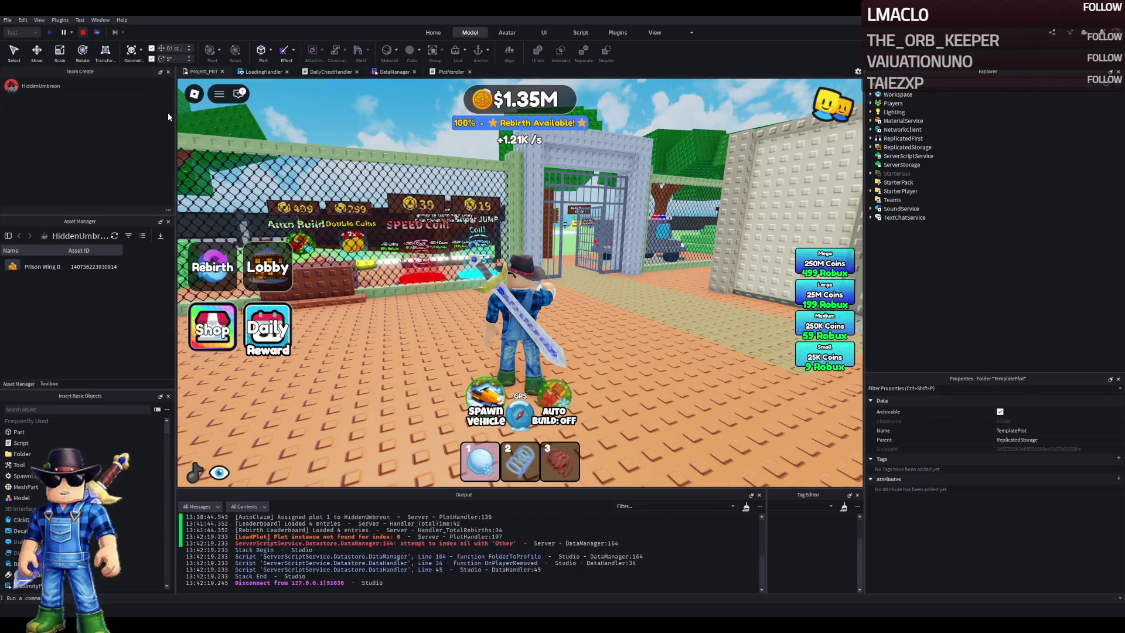
{"action": "key", "text": "f"}
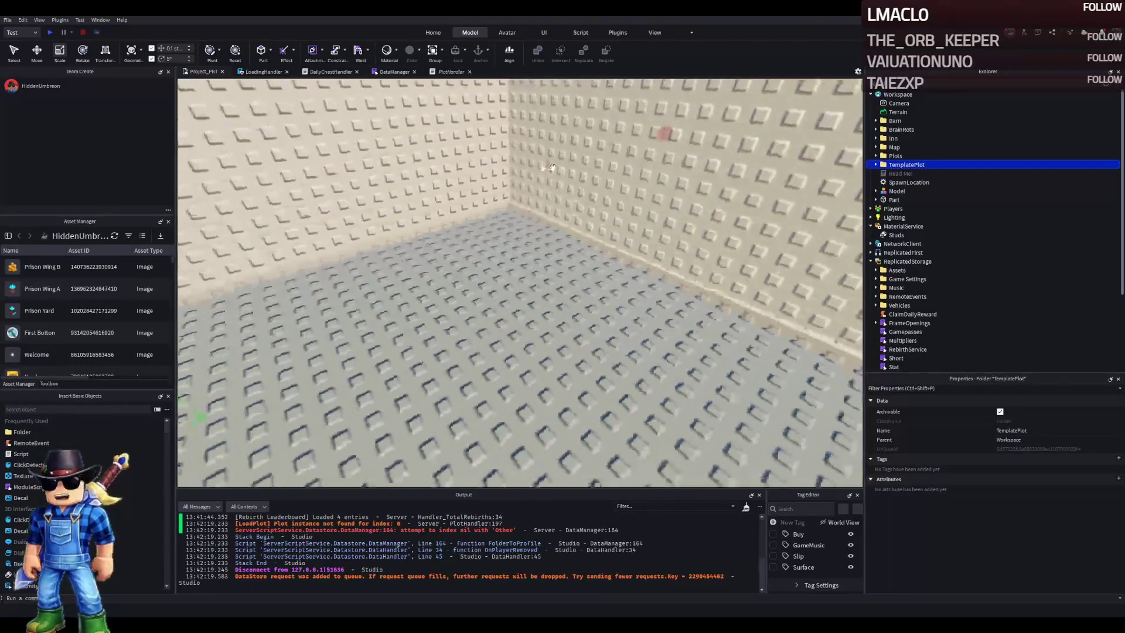
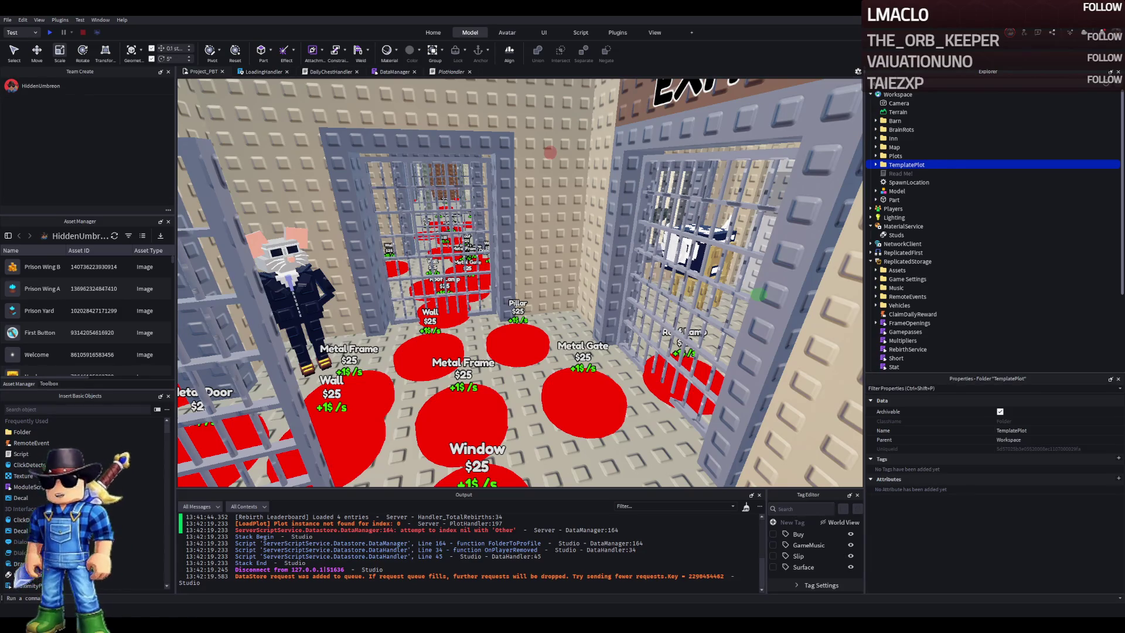
Select the Wall1 part on the building's upper wall and set its Size to 2
{"action": "key", "text": "w"}
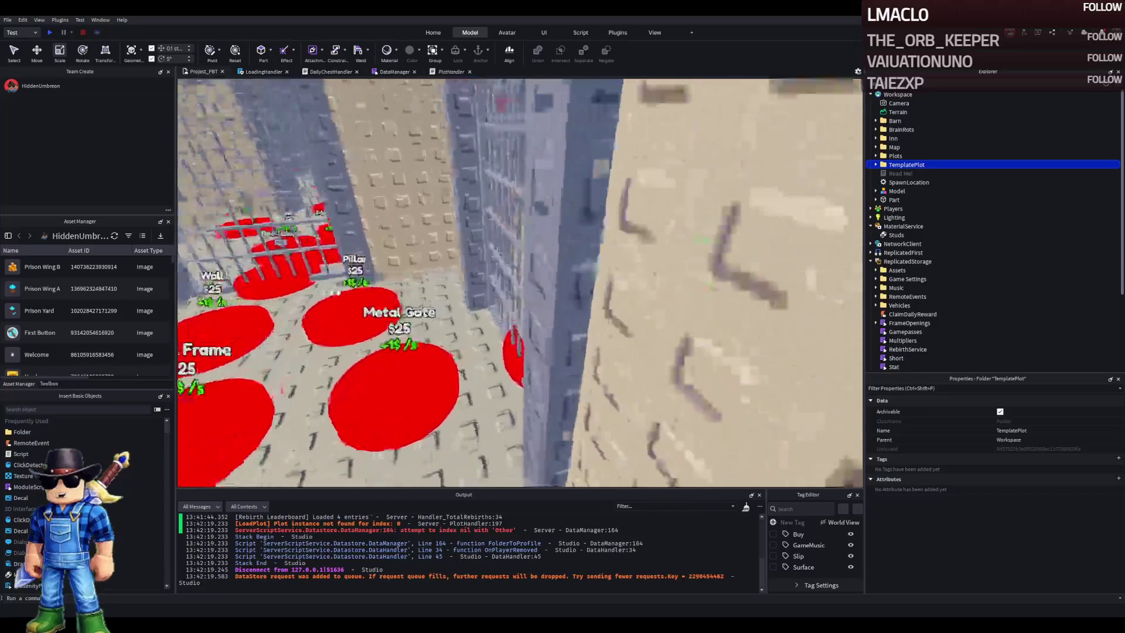
{"action": "key", "text": "w"}
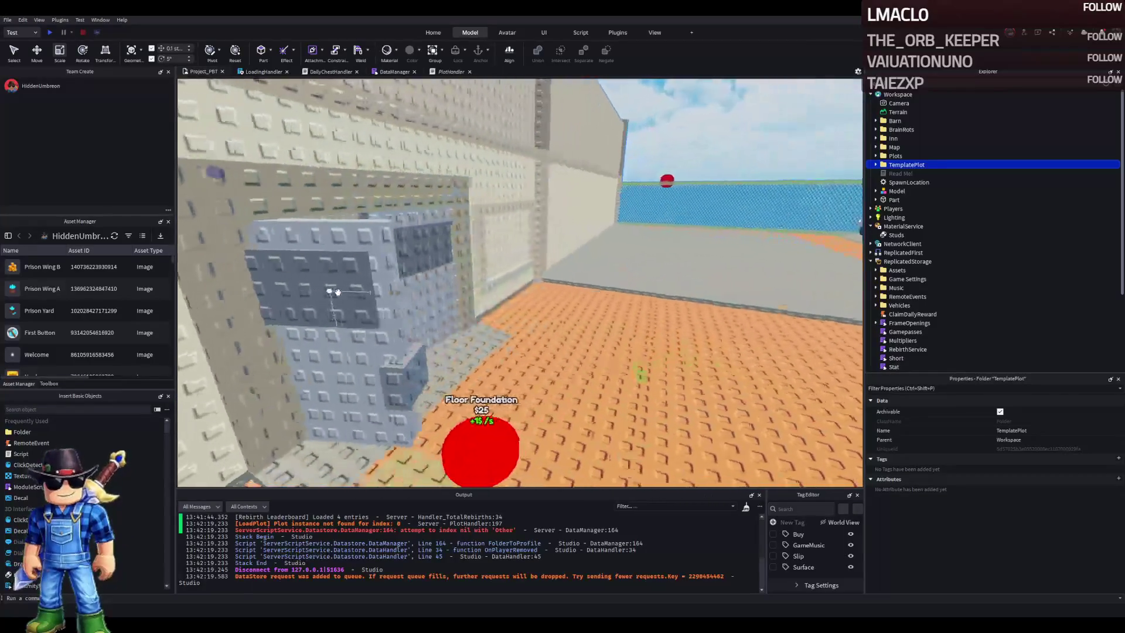
{"action": "key", "text": "s"}
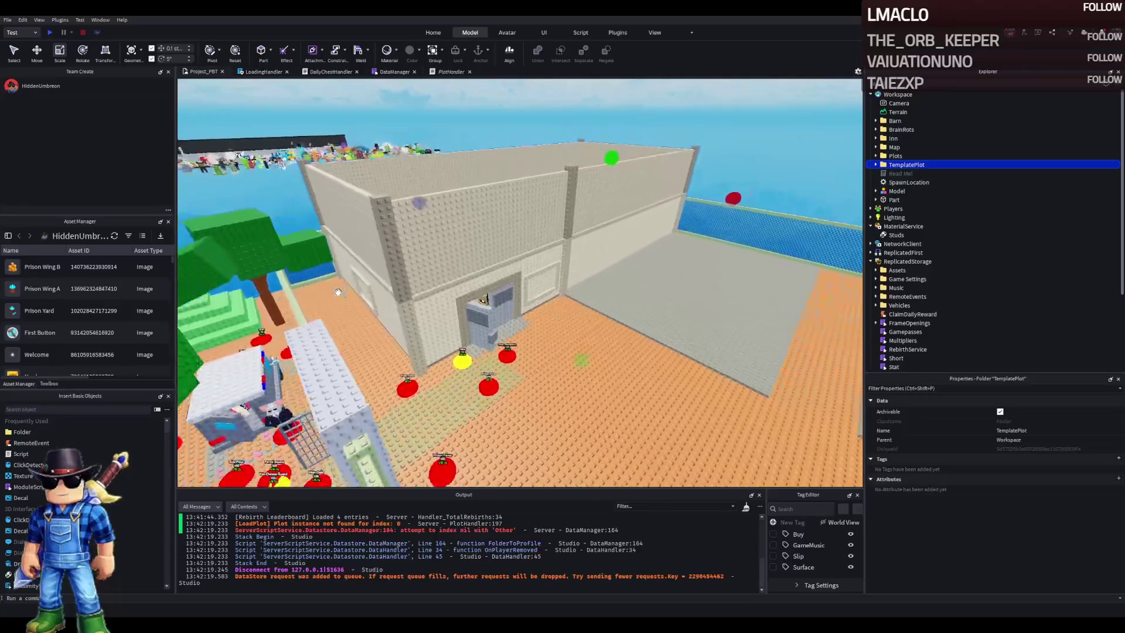
{"action": "key", "text": "s"}
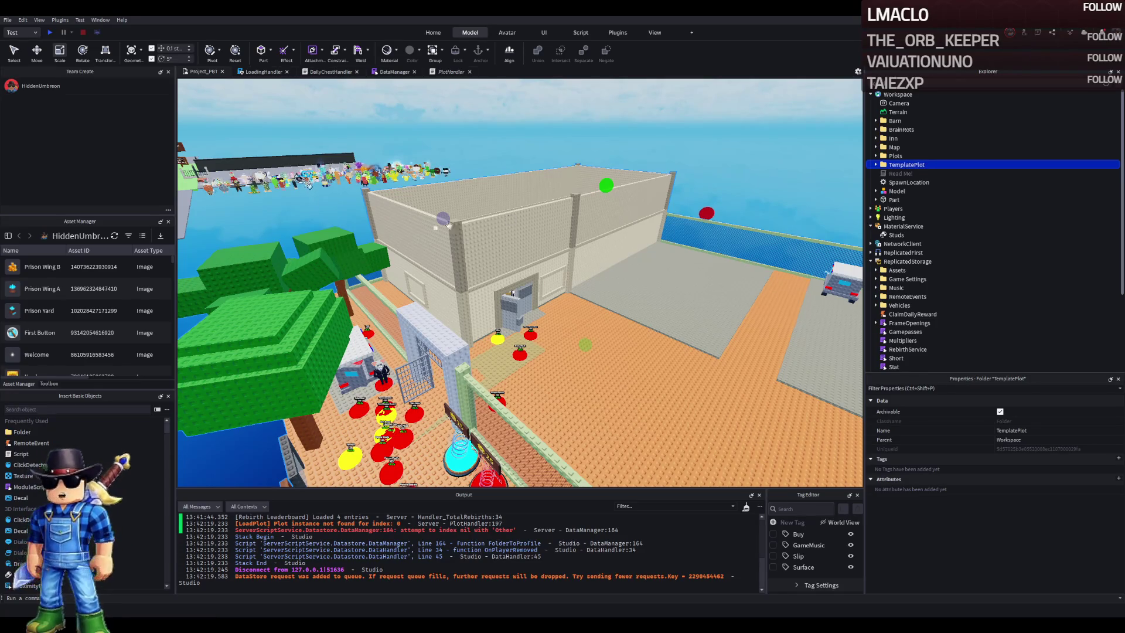
{"action": "key", "text": "w"}
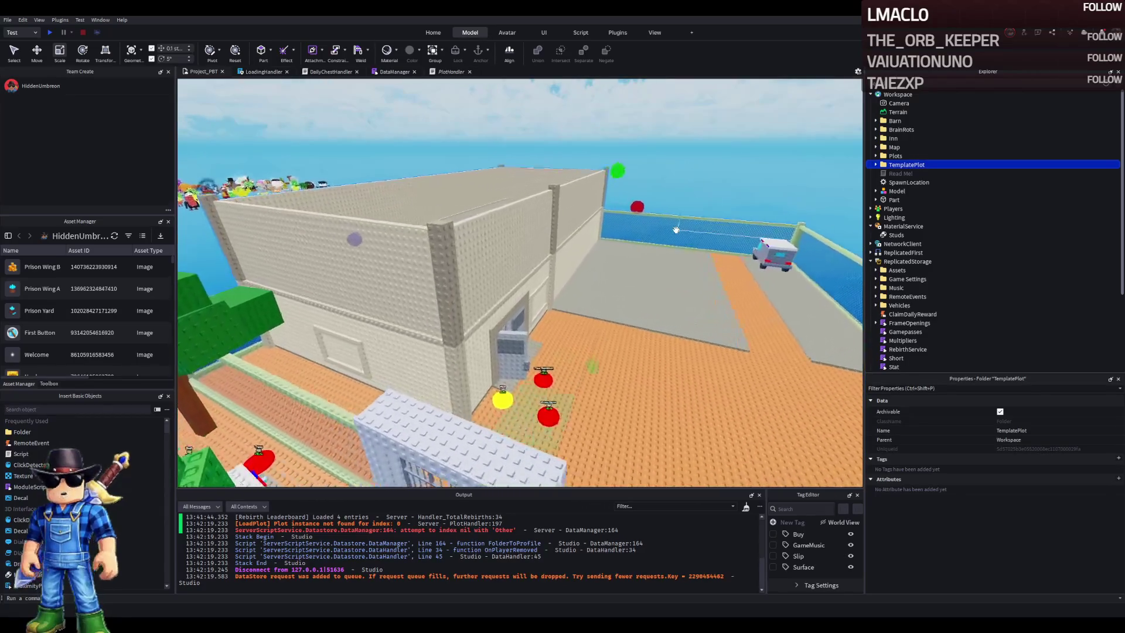
{"action": "key", "text": "w"}
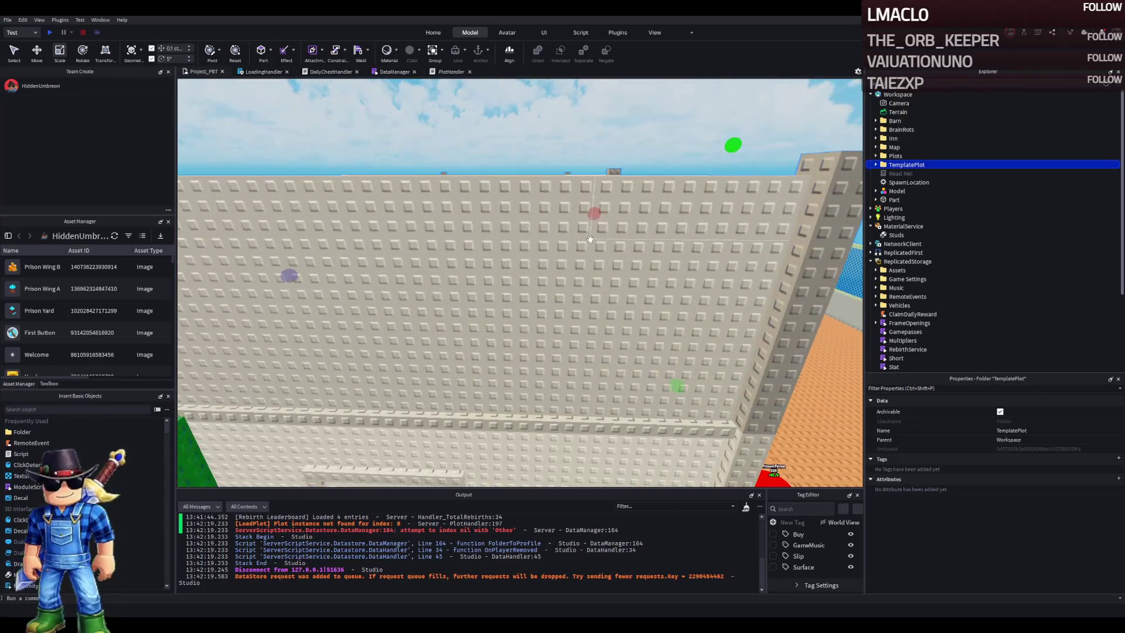
{"action": "left_click", "coordinate": [590, 239]}
{"action": "scroll", "coordinate": [504, 202], "scroll_direction": "down", "scroll_amount": 3}
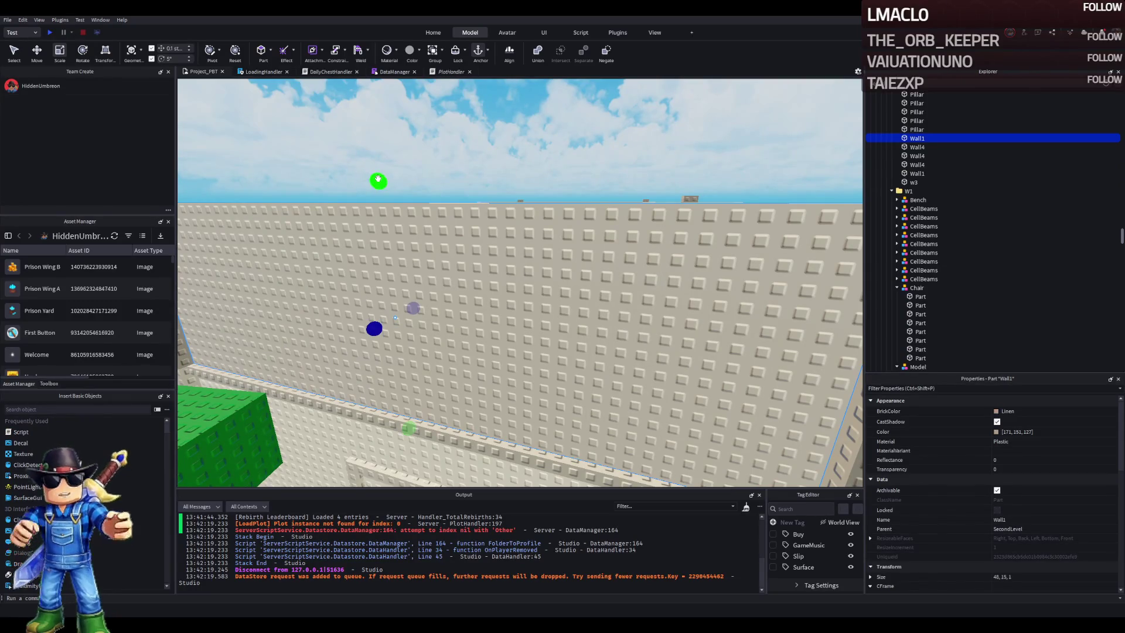
{"action": "left_click", "coordinate": [1030, 577]}
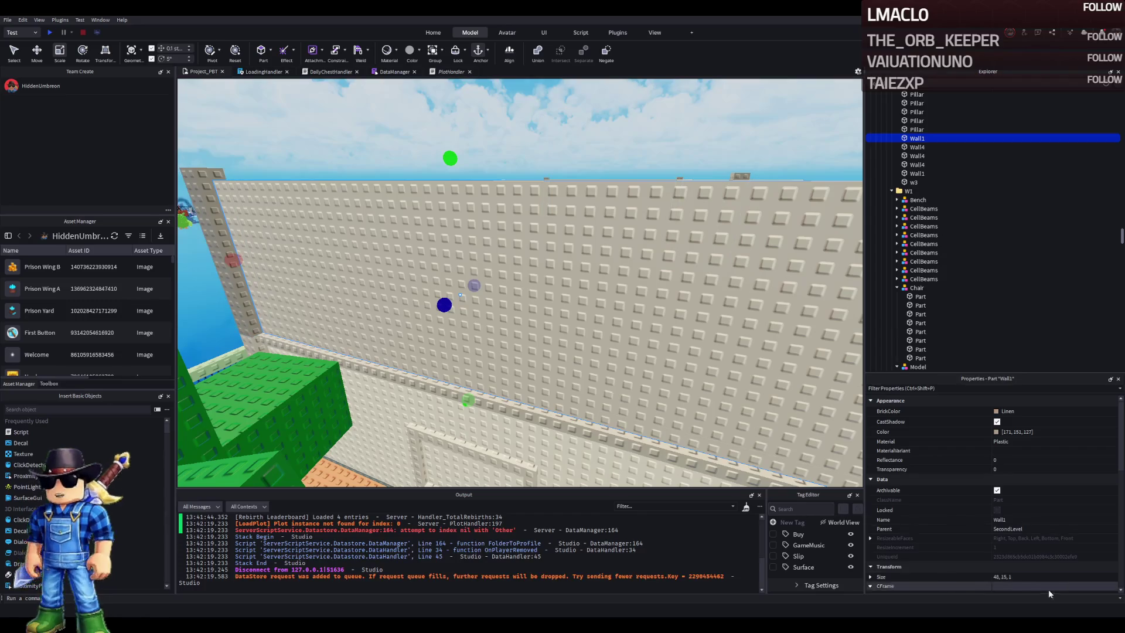
{"action": "type", "text": "2"}
{"action": "key", "text": "Return"}
Scale the part to a 6, 2, 0.5 panel and colour it Sand yellow
{"action": "key", "text": "w"}
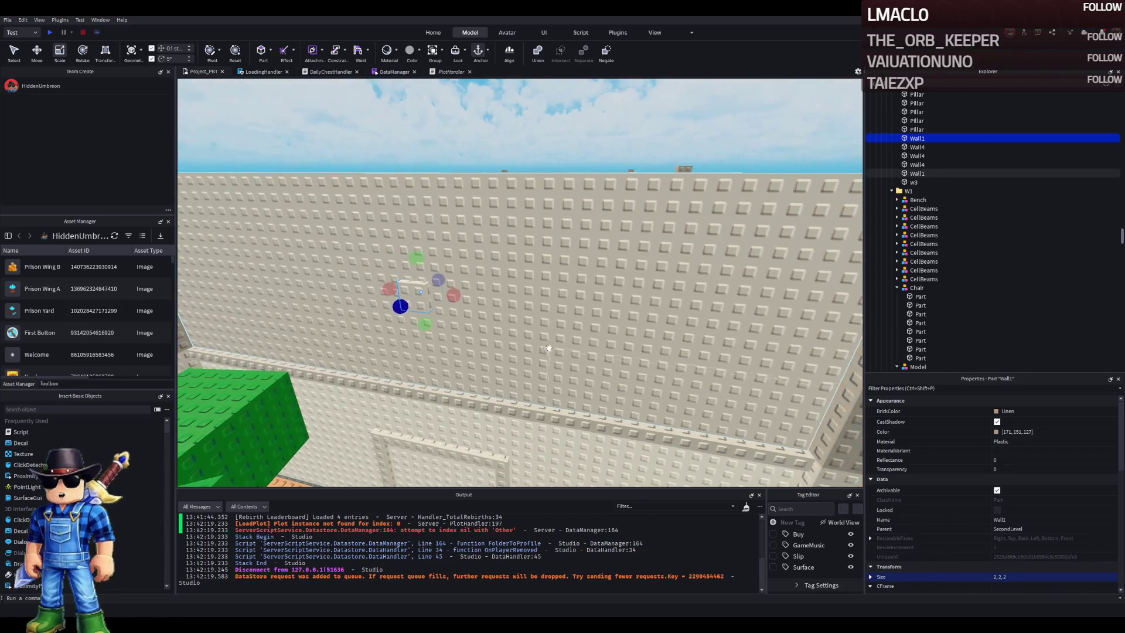
{"action": "mouse_move", "coordinate": [458, 300]}
{"action": "left_mouse_down"}
{"action": "mouse_move", "coordinate": [523, 305]}
{"action": "mouse_move", "coordinate": [515, 313]}
{"action": "left_mouse_up"}
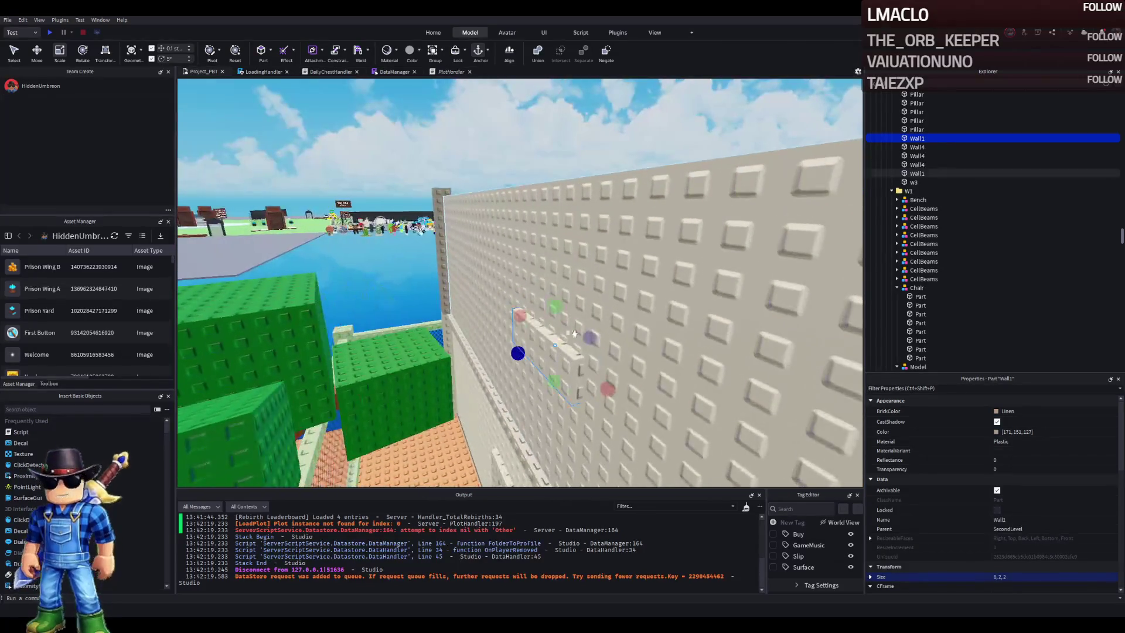
{"action": "mouse_move", "coordinate": [575, 339]}
{"action": "left_mouse_down"}
{"action": "mouse_move", "coordinate": [544, 341]}
{"action": "mouse_move", "coordinate": [540, 356]}
{"action": "mouse_move", "coordinate": [583, 326]}
{"action": "mouse_move", "coordinate": [663, 370]}
{"action": "mouse_move", "coordinate": [650, 278]}
{"action": "left_mouse_up"}
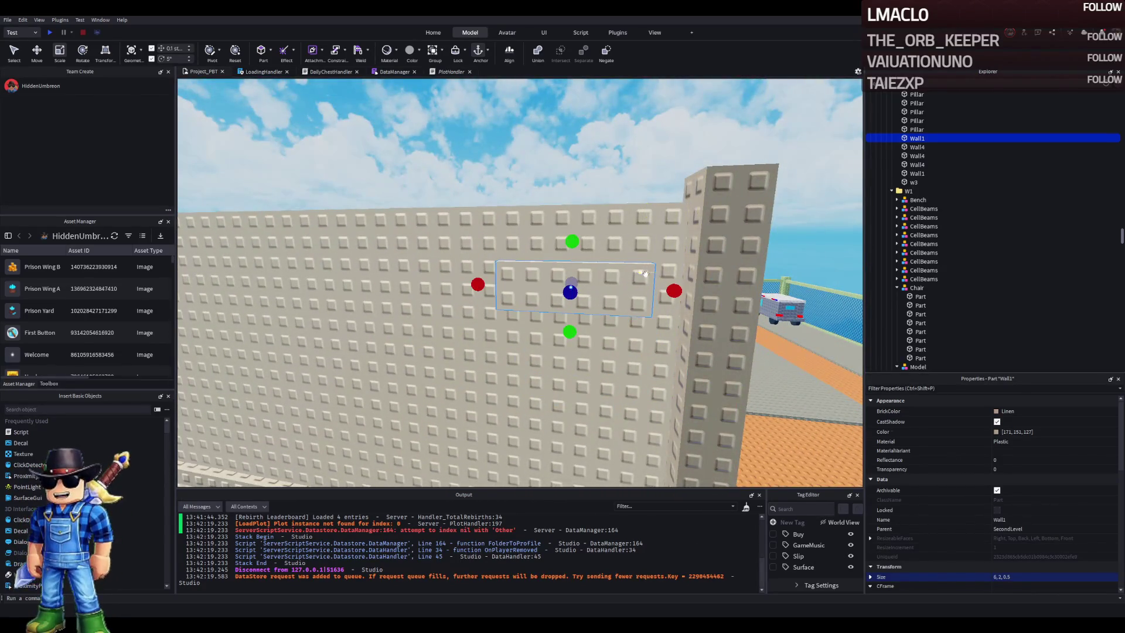
{"action": "left_click", "coordinate": [991, 431]}
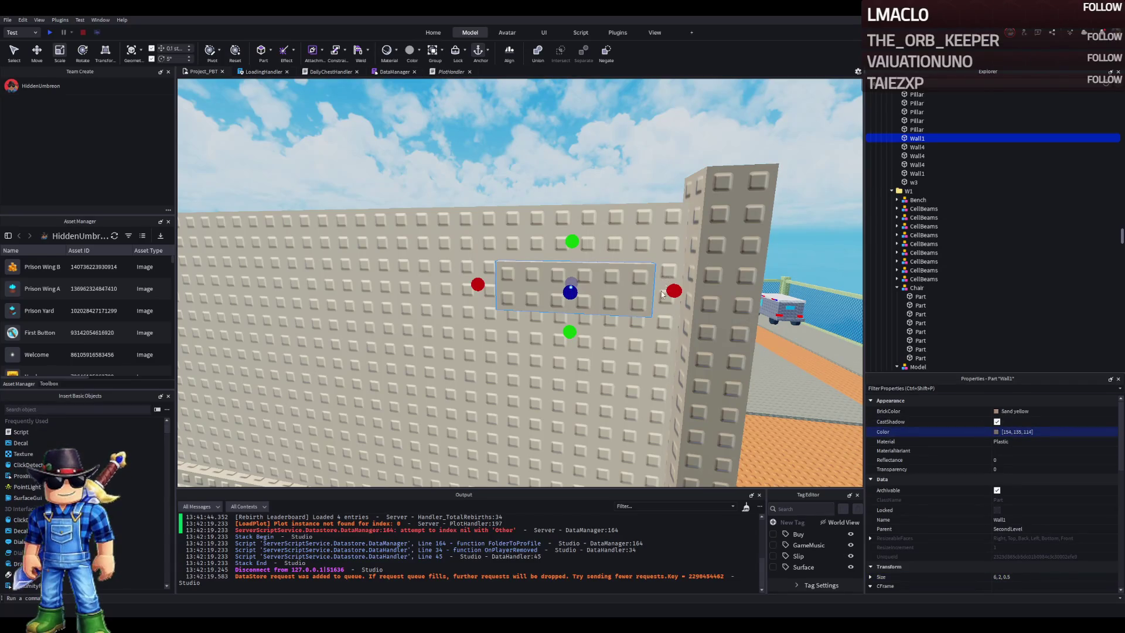
Duplicate the sand-yellow panel and drag the copy to the lower left
{"action": "key", "text": "d"}
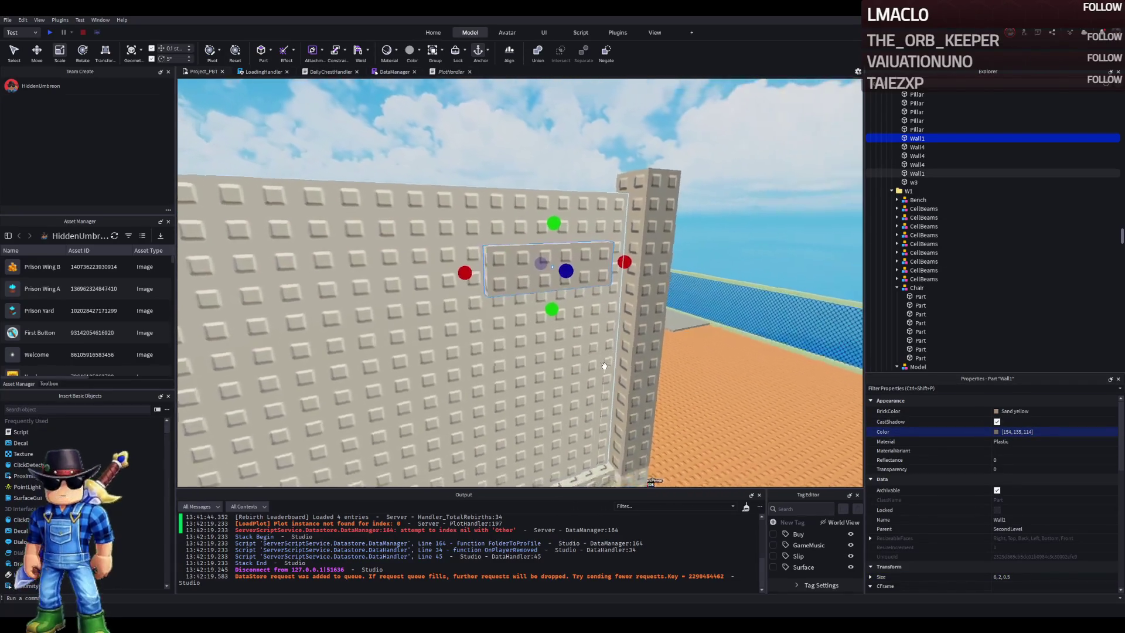
{"action": "key", "text": "ctrl+d"}
{"action": "left_click_drag", "start_coordinate": [586, 269], "coordinate": [403, 380]}
Duplicate the panel several more times and spread the copies across the upper wall
{"action": "key", "text": "ctrl+d"}
{"action": "left_click_drag", "start_coordinate": [516, 383], "coordinate": [316, 300]}
{"action": "key", "text": "a"}
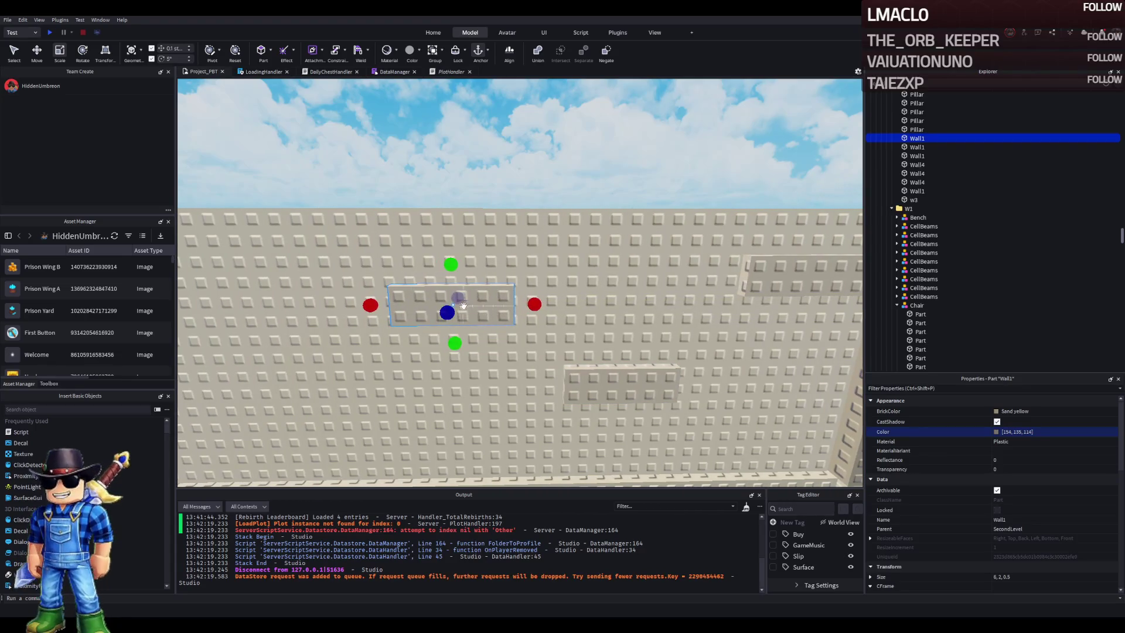
{"action": "key", "text": "ctrl+d"}
{"action": "mouse_move", "coordinate": [480, 302]}
{"action": "left_mouse_down"}
{"action": "mouse_move", "coordinate": [480, 234]}
{"action": "mouse_move", "coordinate": [409, 304]}
{"action": "mouse_move", "coordinate": [422, 283]}
{"action": "mouse_move", "coordinate": [400, 321]}
{"action": "mouse_move", "coordinate": [334, 213]}
{"action": "mouse_move", "coordinate": [322, 246]}
{"action": "mouse_move", "coordinate": [481, 310]}
{"action": "mouse_move", "coordinate": [435, 406]}
{"action": "left_mouse_up"}
{"action": "key", "text": "ctrl+d"}
{"action": "key", "text": "ctrl+d"}
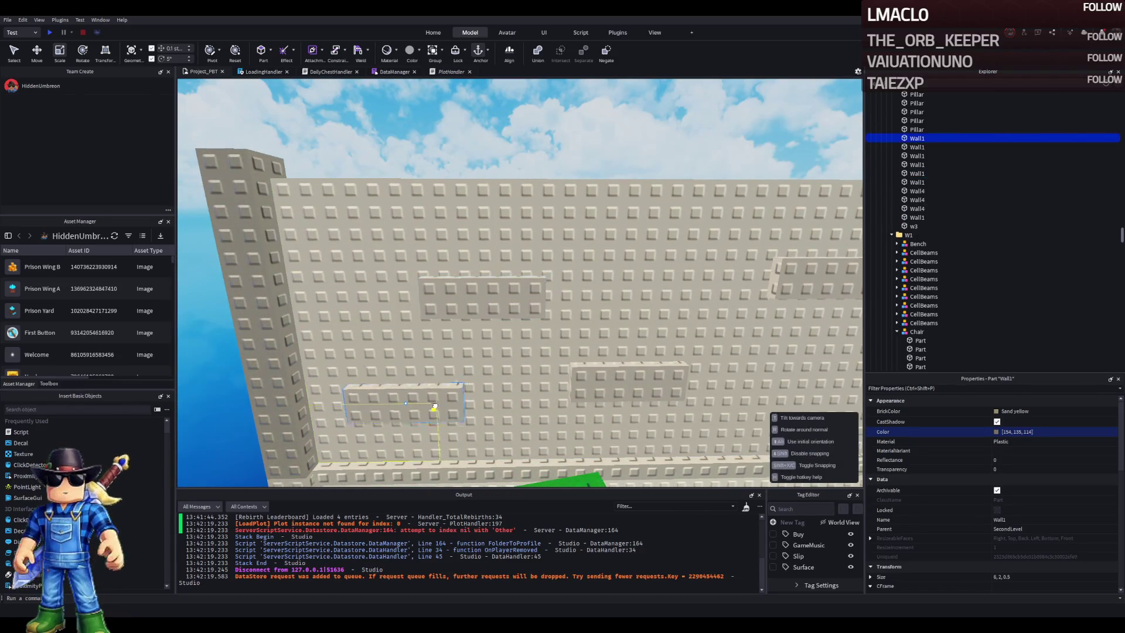
{"action": "left_click_drag", "start_coordinate": [463, 298], "coordinate": [465, 300]}
{"action": "mouse_move", "coordinate": [630, 381]}
{"action": "left_mouse_down"}
{"action": "mouse_move", "coordinate": [673, 326]}
{"action": "mouse_move", "coordinate": [660, 382]}
{"action": "left_mouse_up"}
{"action": "key", "text": "d"}
{"action": "left_click", "coordinate": [622, 275]}
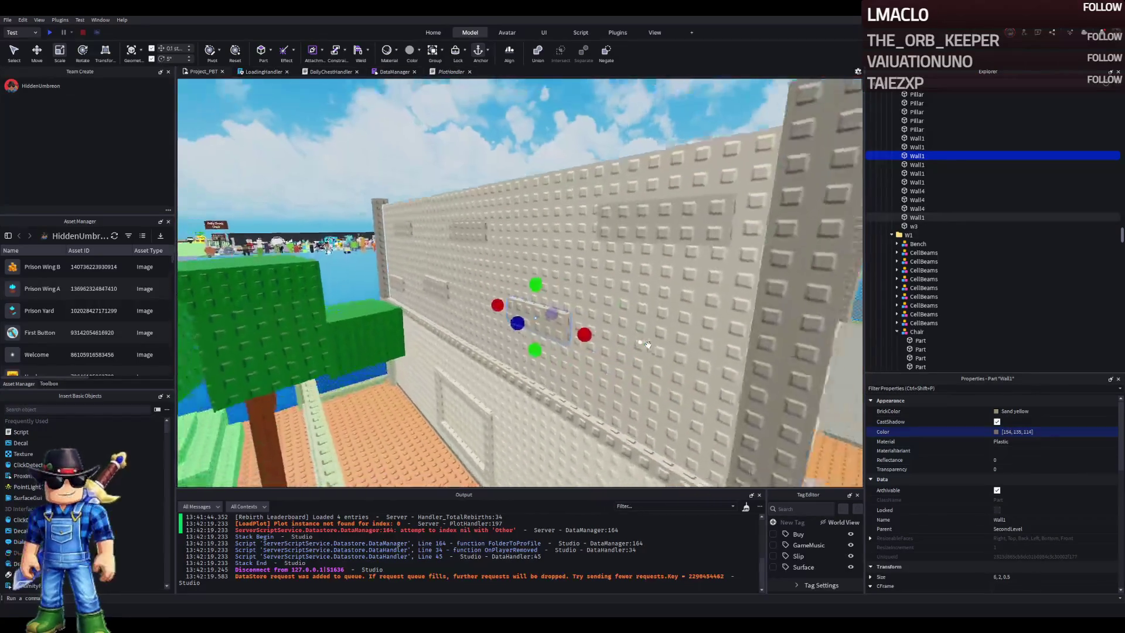
{"action": "left_click", "coordinate": [754, 338]}
Shift another panel down-left and add more panel copies on the lower-left wall
{"action": "key", "text": "s"}
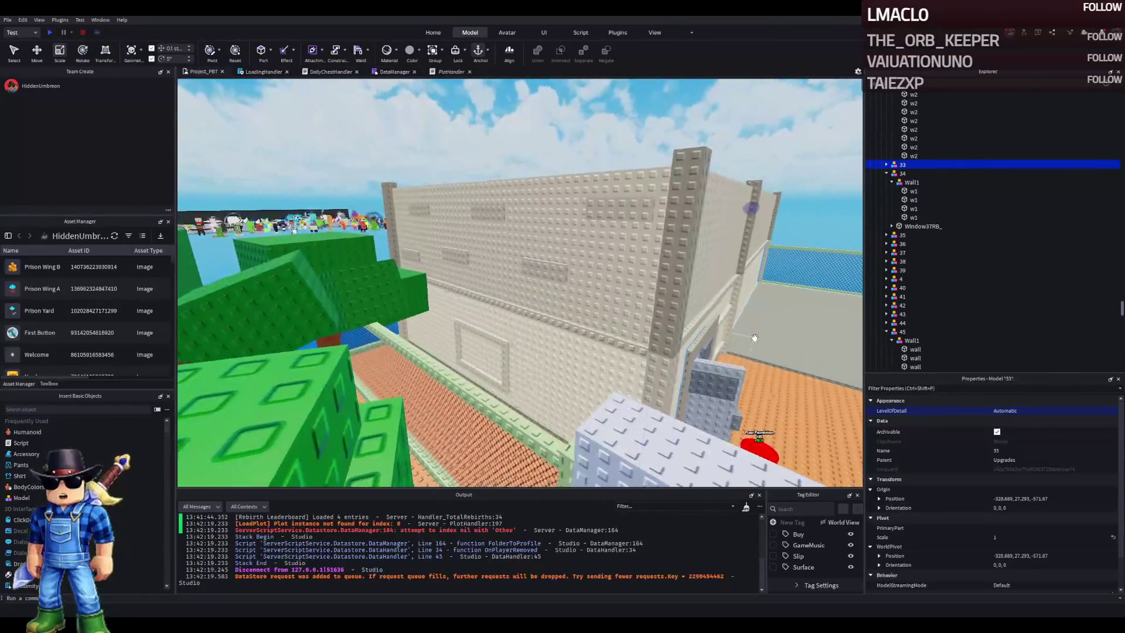
{"action": "key", "text": "w"}
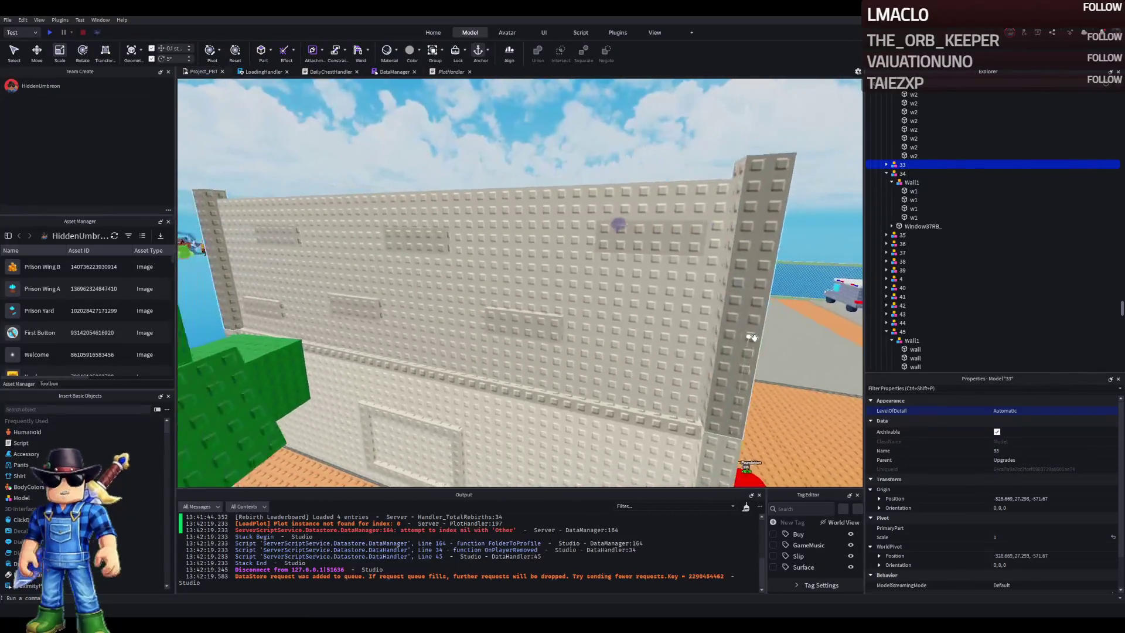
{"action": "key", "text": "d"}
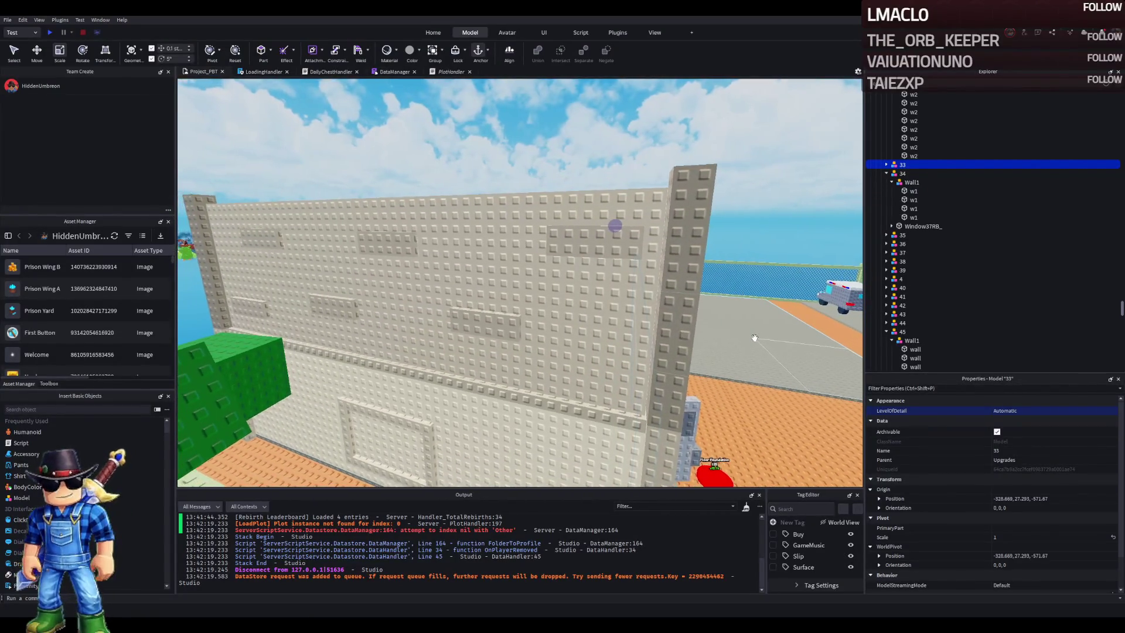
{"action": "key", "text": "w"}
{"action": "key", "text": "s"}
{"action": "key", "text": "s"}
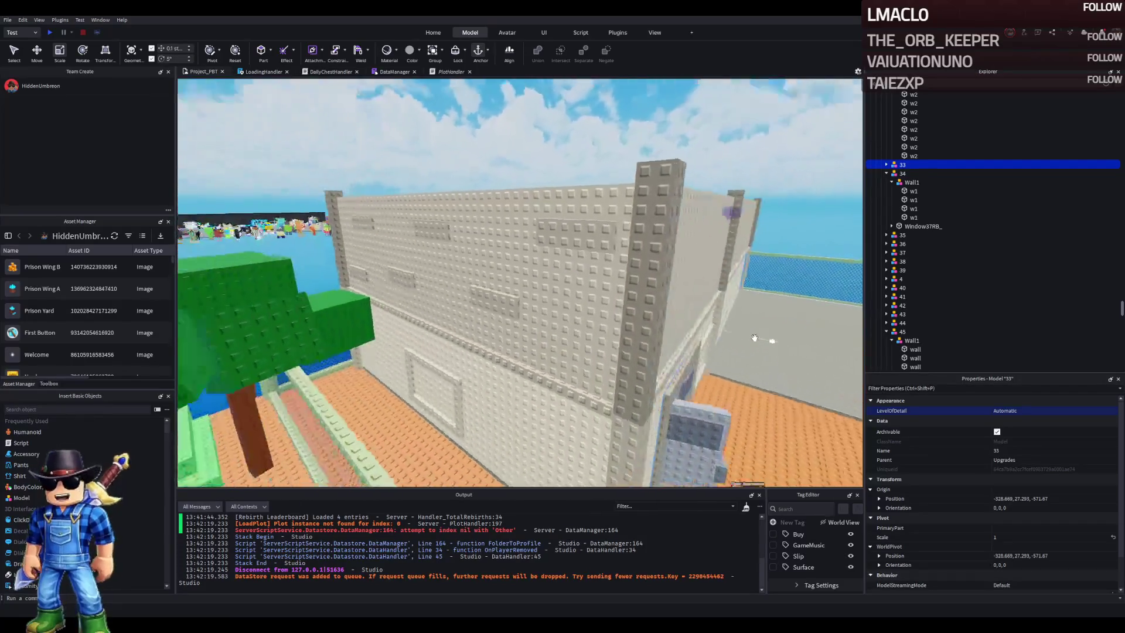
{"action": "key", "text": "w"}
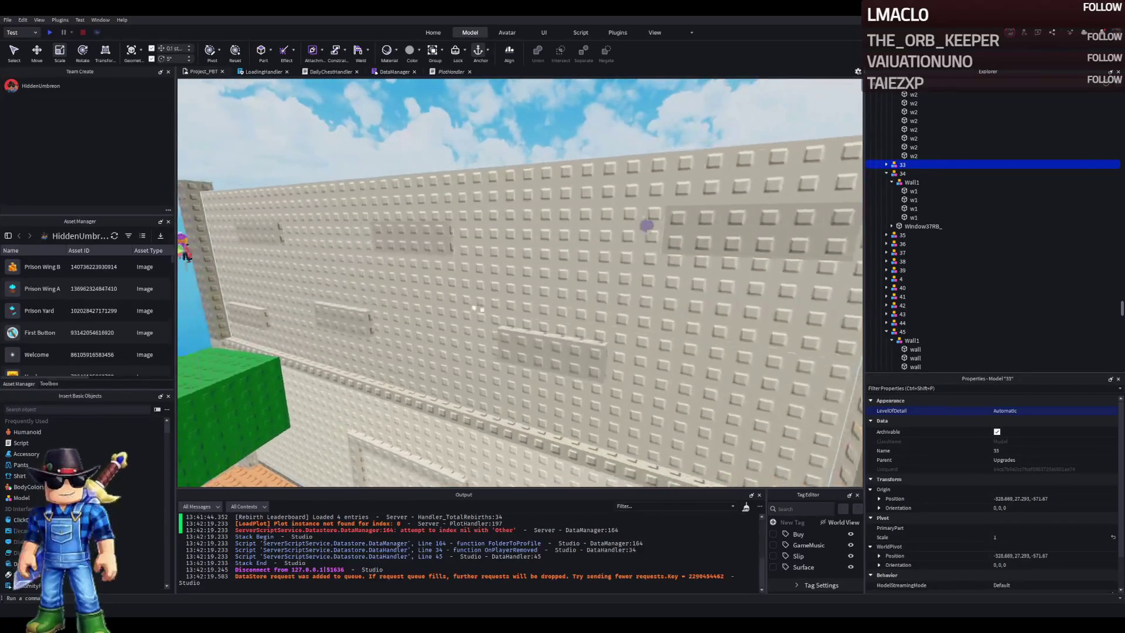
{"action": "left_click", "coordinate": [490, 283]}
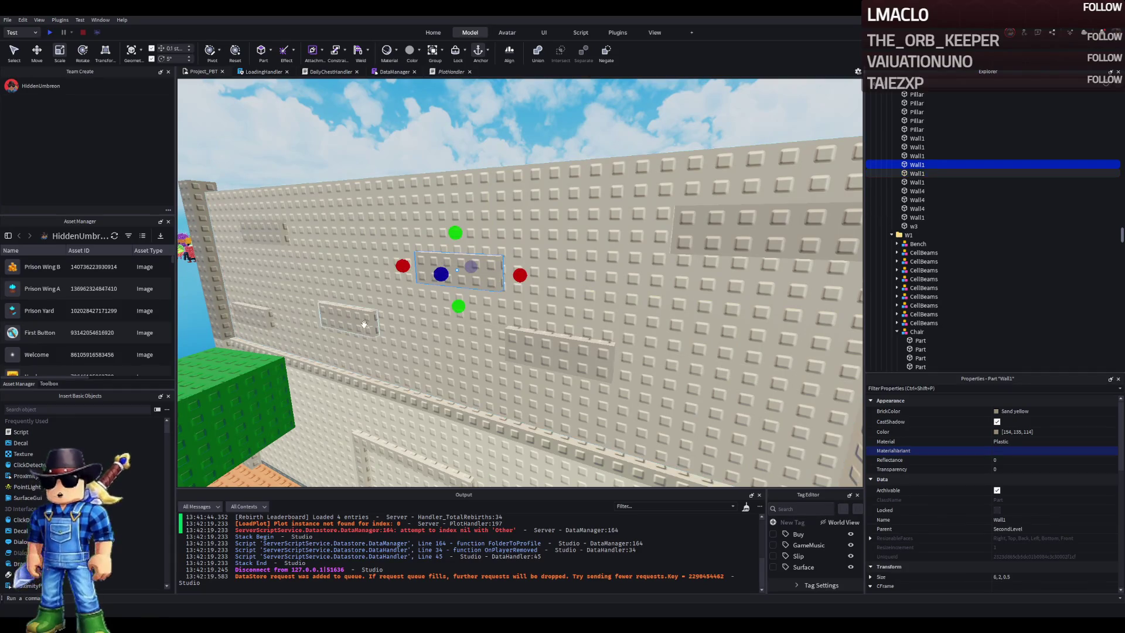
{"action": "left_click_drag", "start_coordinate": [486, 286], "coordinate": [383, 302]}
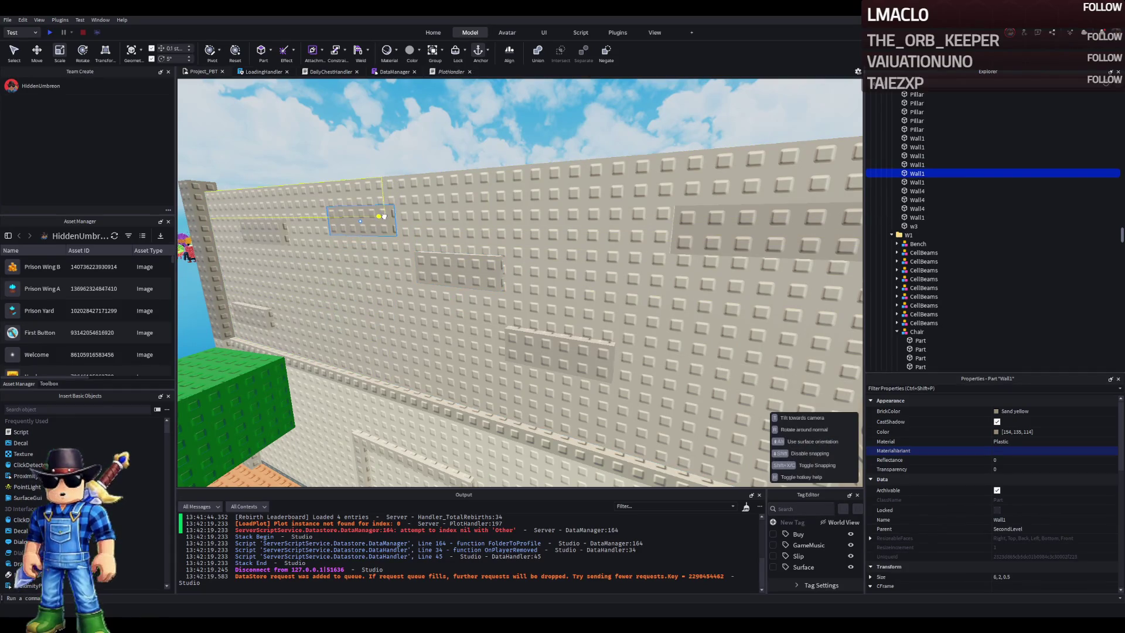
{"action": "key", "text": "a"}
{"action": "left_click_drag", "start_coordinate": [480, 241], "coordinate": [463, 182]}
{"action": "key", "text": "ctrl+d"}
{"action": "mouse_move", "coordinate": [351, 364]}
{"action": "left_mouse_down"}
{"action": "mouse_move", "coordinate": [387, 322]}
{"action": "mouse_move", "coordinate": [384, 297]}
{"action": "mouse_move", "coordinate": [570, 323]}
{"action": "left_mouse_up"}
{"action": "key", "text": "ctrl+d"}
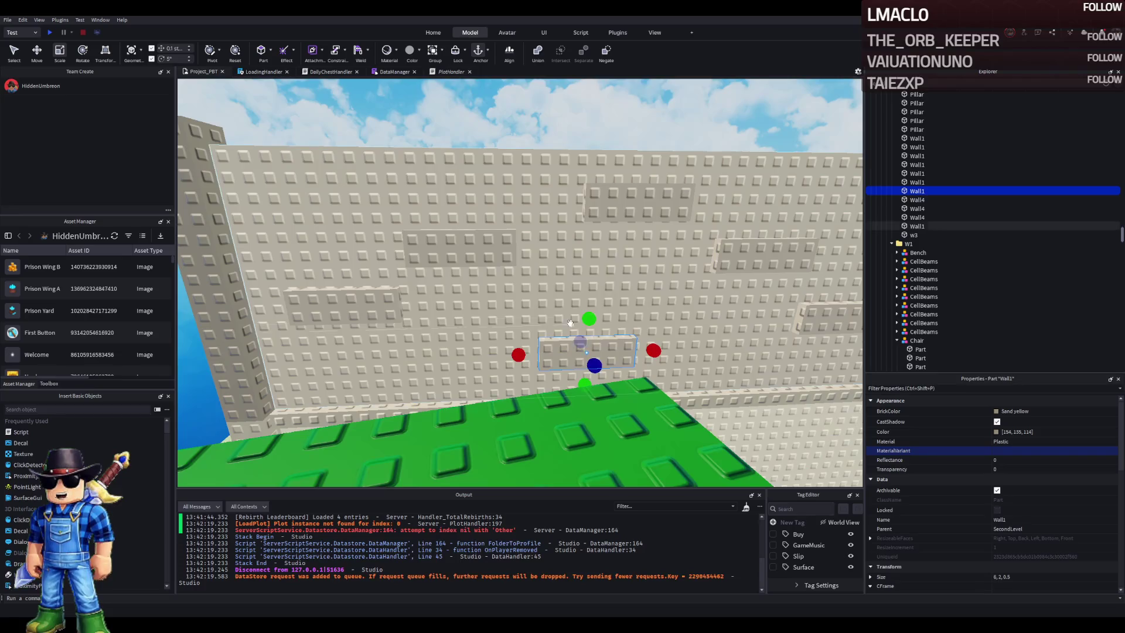
Ctrl-select the seven Wall1 panels on the wall and delete them
{"action": "left_click", "coordinate": [708, 287]}
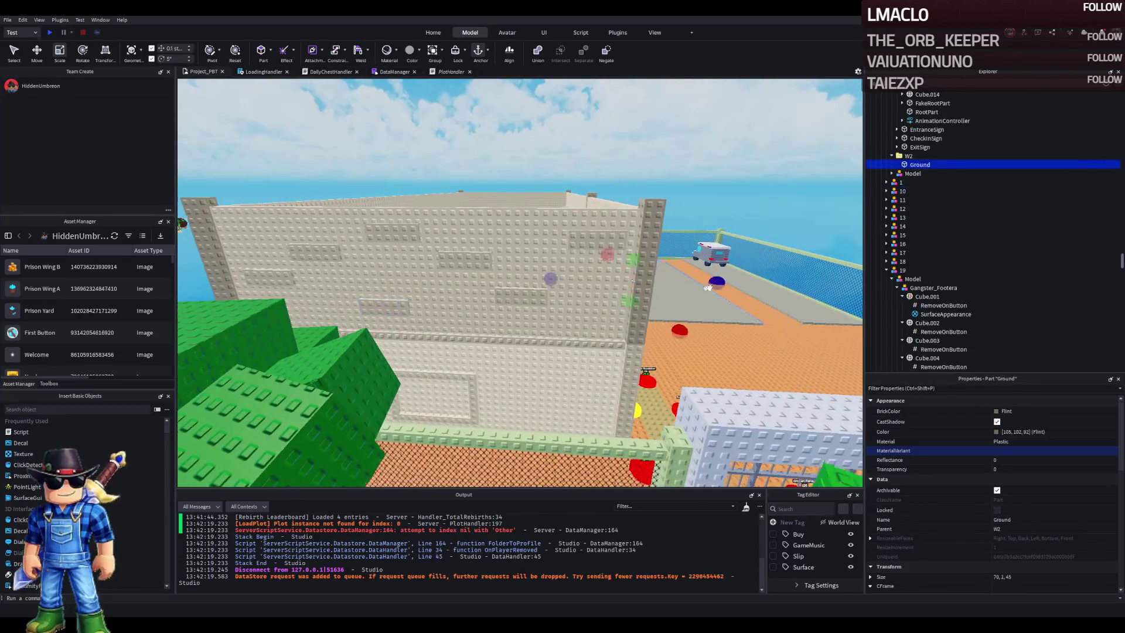
{"action": "key", "text": "a"}
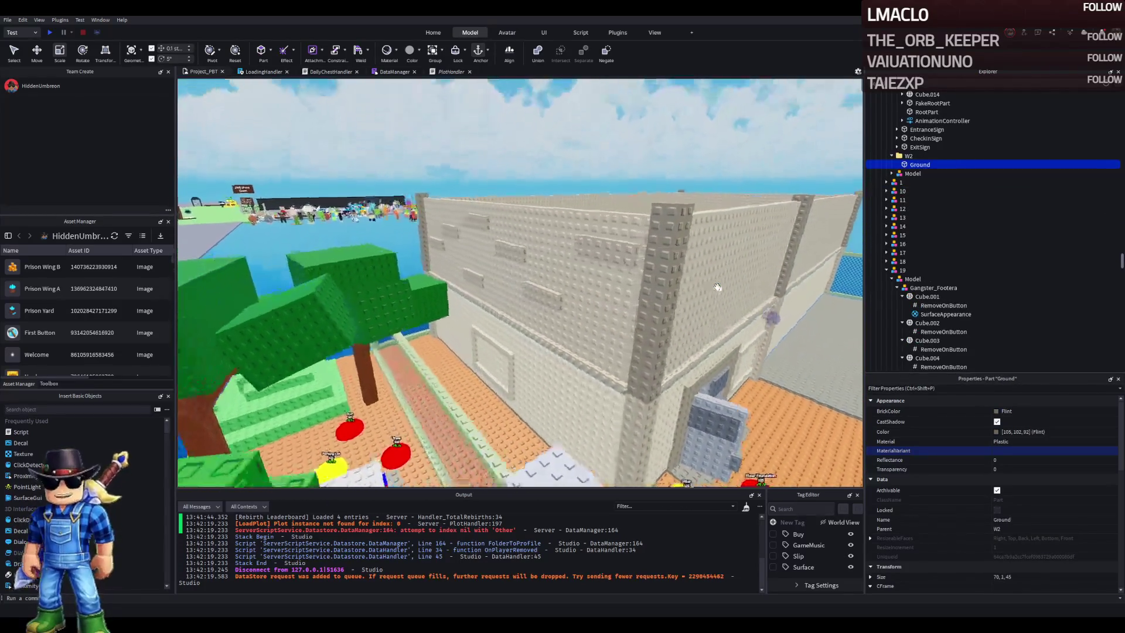
{"action": "key", "text": "a"}
{"action": "left_click", "coordinate": [712, 264]}
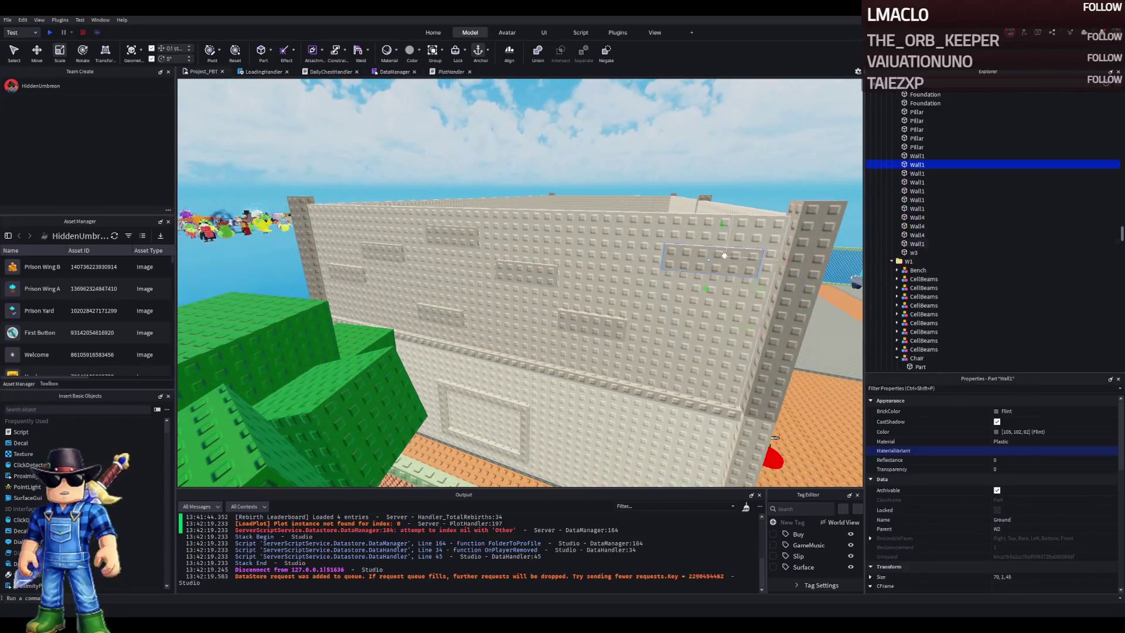
{"action": "left_click", "coordinate": [616, 321], "text": "ctrl"}
{"action": "left_click", "coordinate": [527, 272], "text": "ctrl"}
{"action": "left_click", "coordinate": [441, 315], "text": "ctrl"}
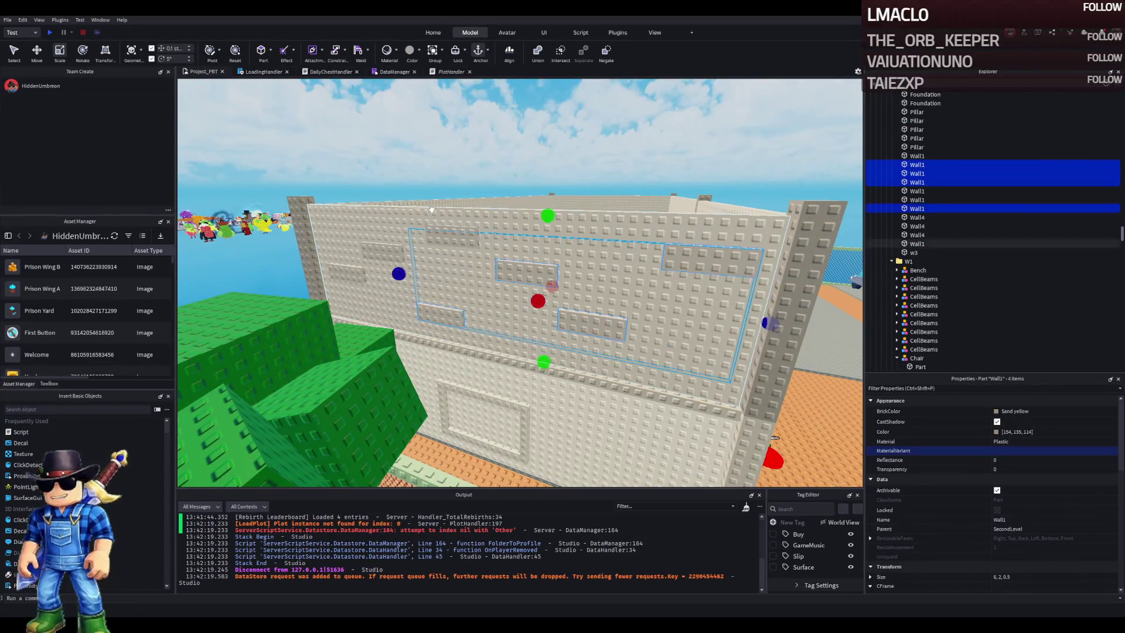
{"action": "left_click", "coordinate": [430, 236], "text": "ctrl"}
{"action": "left_click", "coordinate": [351, 277], "text": "ctrl"}
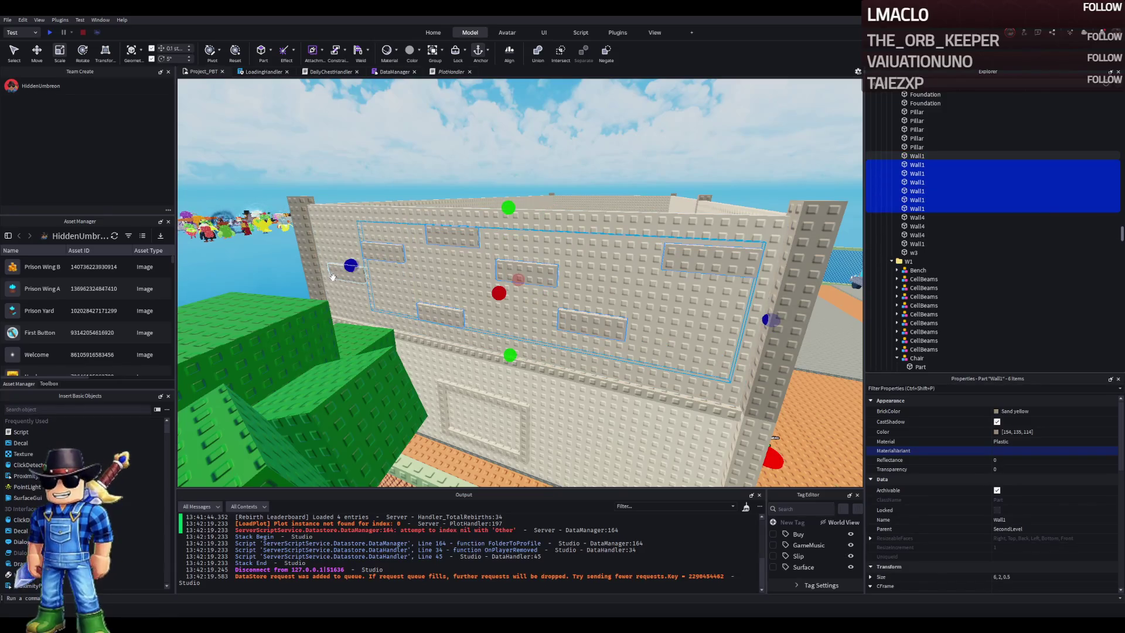
{"action": "key", "text": "Delete"}
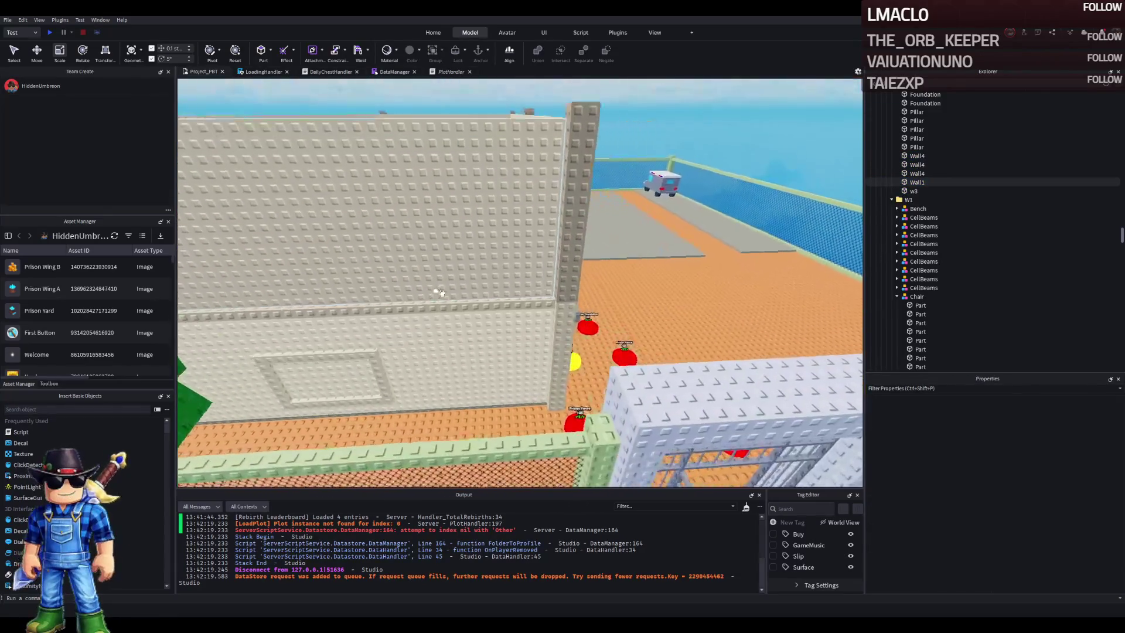
Raise the camera above the wall top and select a horizontal beam
{"action": "key", "text": "e"}
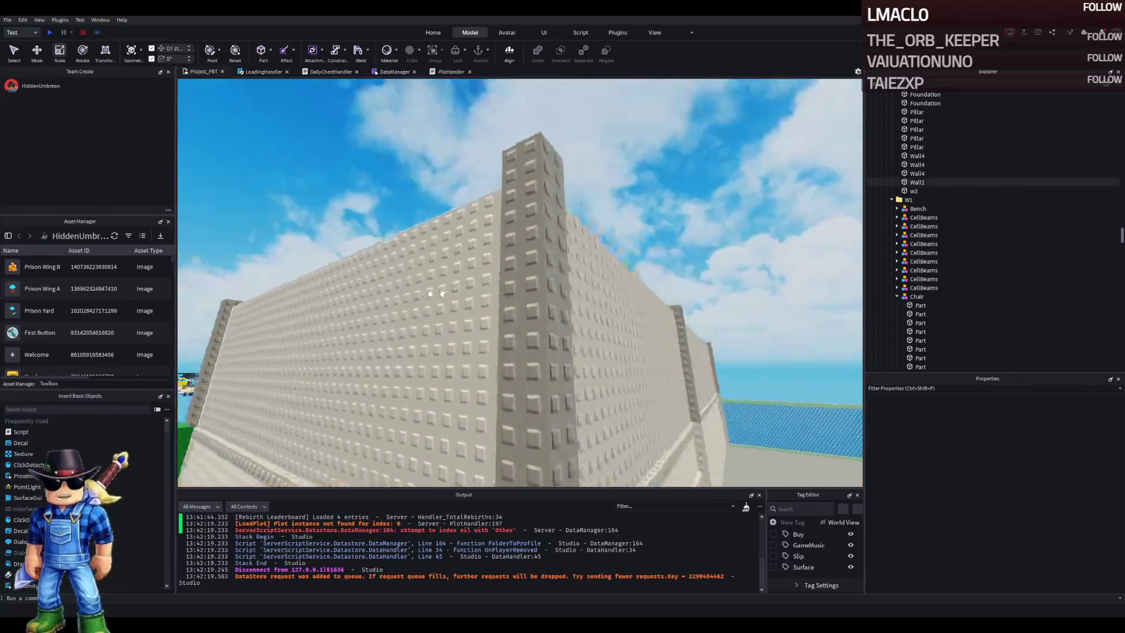
{"action": "key", "text": "e"}
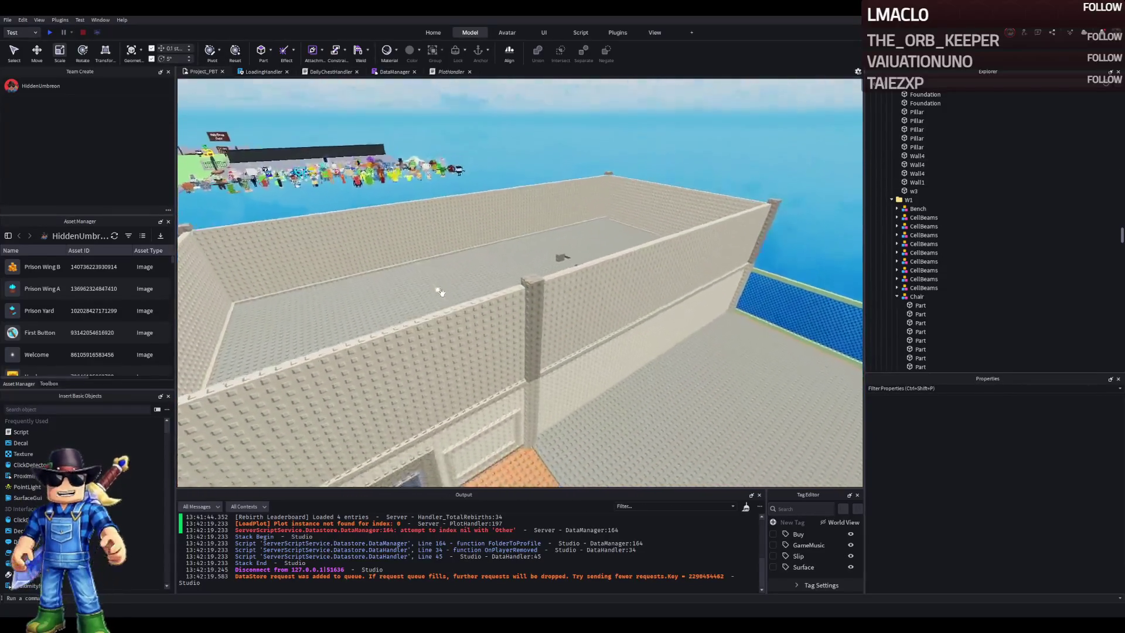
{"action": "scroll", "coordinate": [528, 366], "scroll_direction": "up", "scroll_amount": 2}
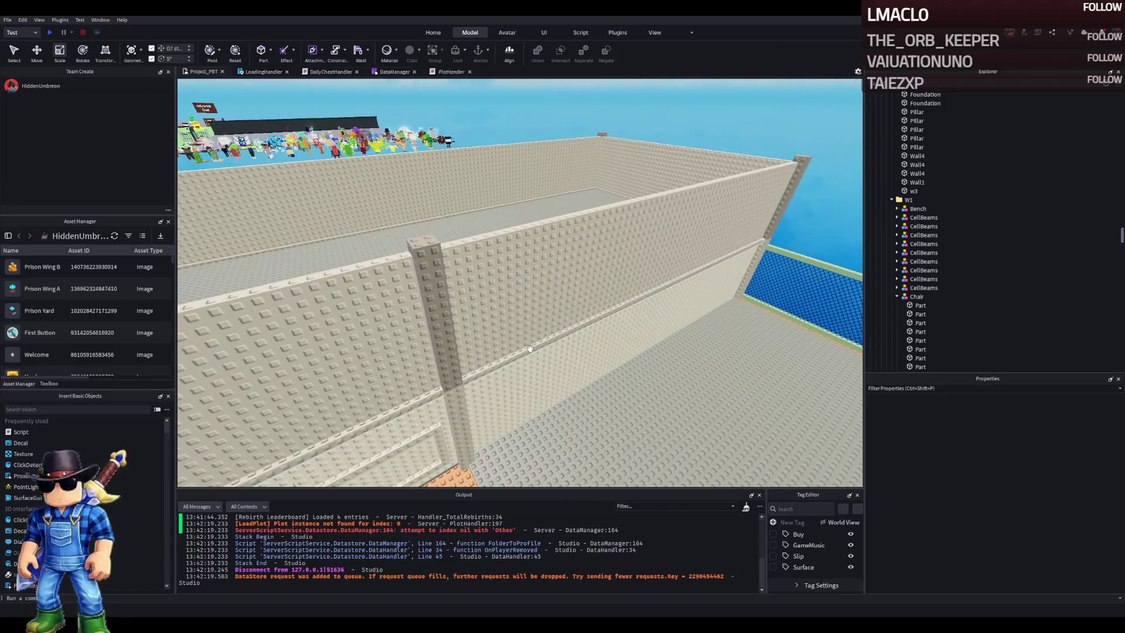
{"action": "left_click", "coordinate": [529, 348]}
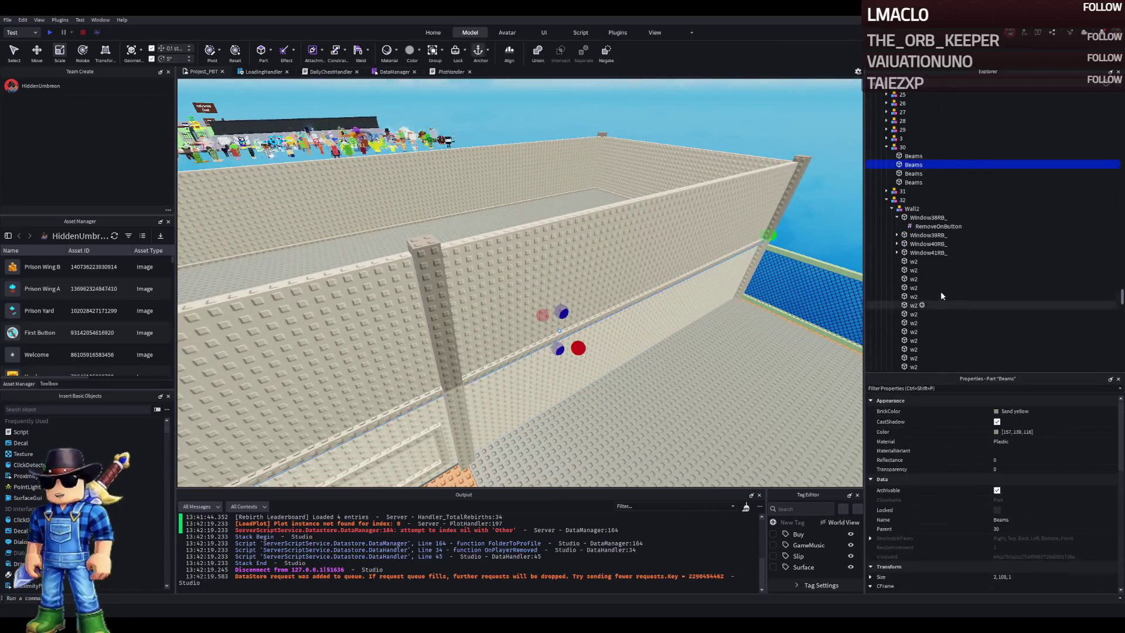
Duplicate the four beams and move the copied row 16 studs lower on the wall
{"action": "left_click", "coordinate": [913, 155]}
{"action": "left_click", "coordinate": [913, 183], "text": "shift"}
{"action": "key", "text": "f"}
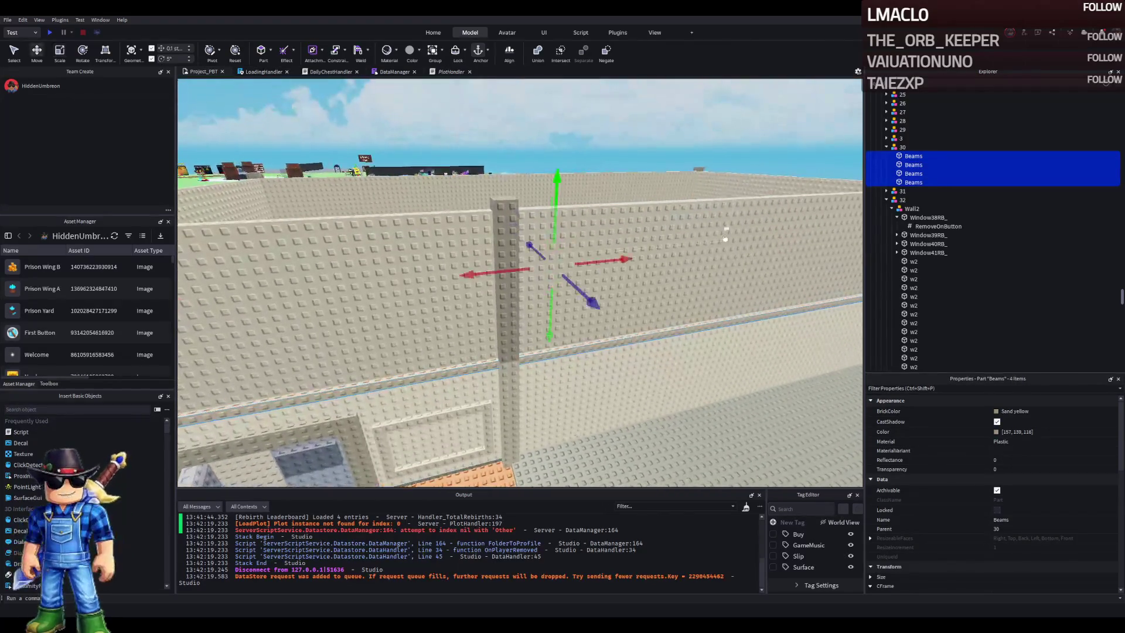
{"action": "key", "text": "ctrl+d"}
{"action": "scroll", "coordinate": [552, 334], "scroll_direction": "up", "scroll_amount": 10}
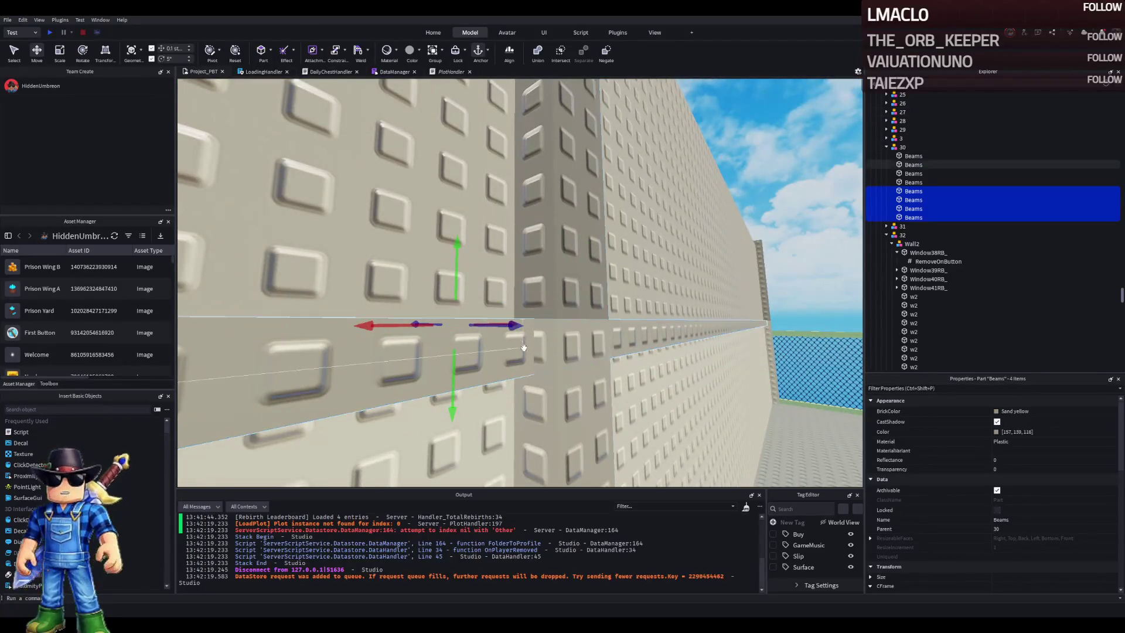
{"action": "mouse_move", "coordinate": [453, 404]}
{"action": "left_mouse_down"}
{"action": "mouse_move", "coordinate": [456, 296]}
{"action": "mouse_move", "coordinate": [460, 364]}
{"action": "left_mouse_up"}
{"action": "key", "text": "s"}
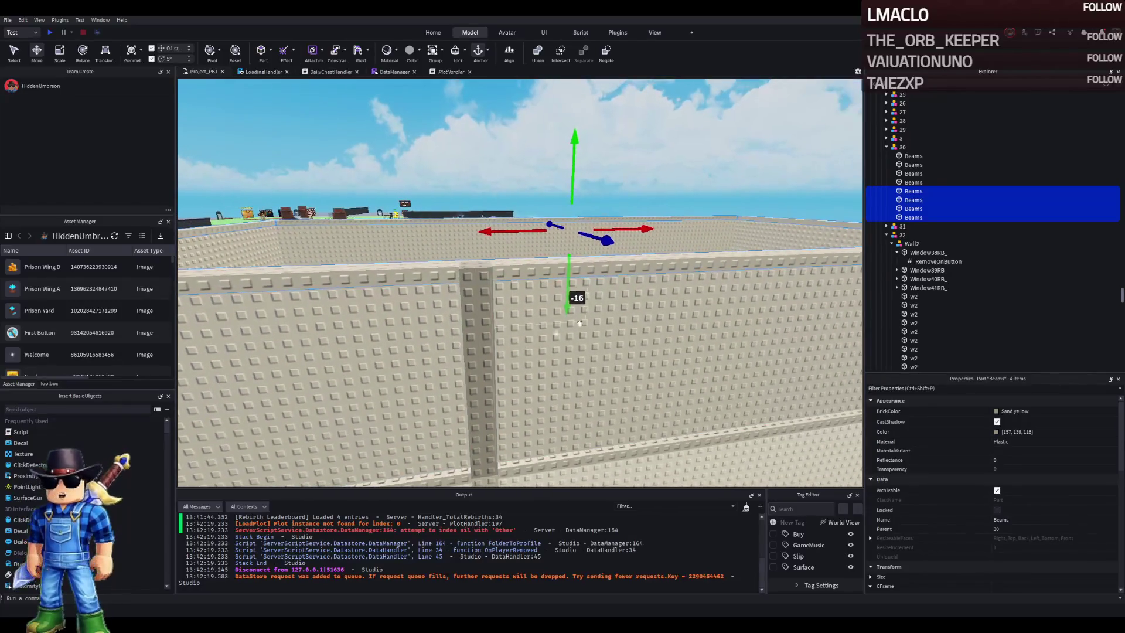
Copy the Gun metallic Color value from the upper second-level pillar
{"action": "left_click", "coordinate": [914, 156]}
{"action": "left_click", "coordinate": [484, 452]}
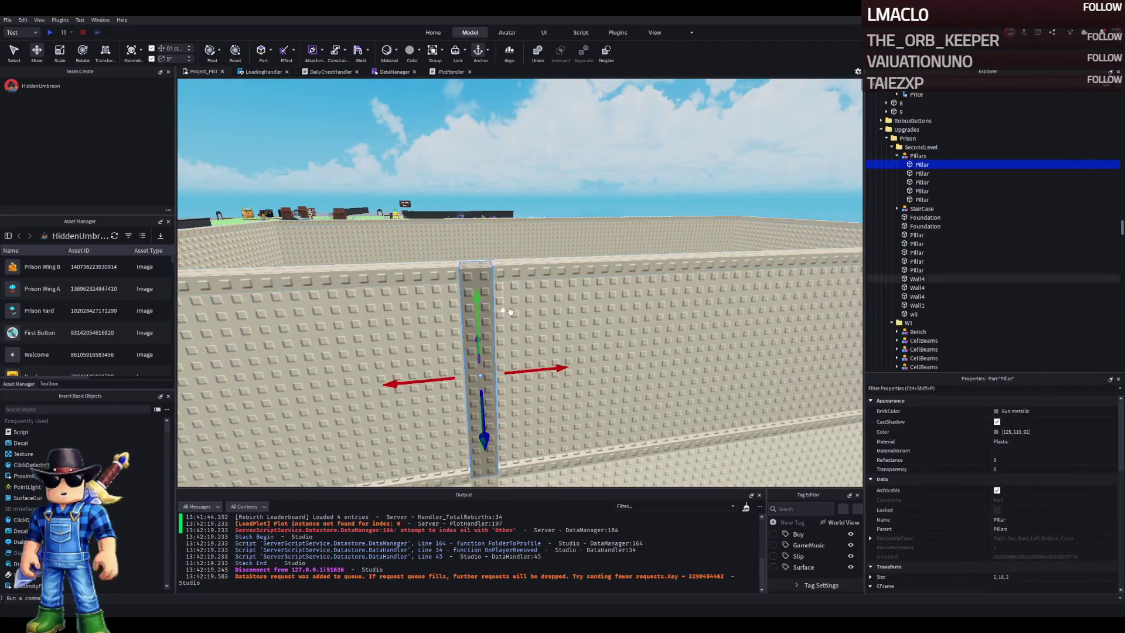
{"action": "key", "text": "f"}
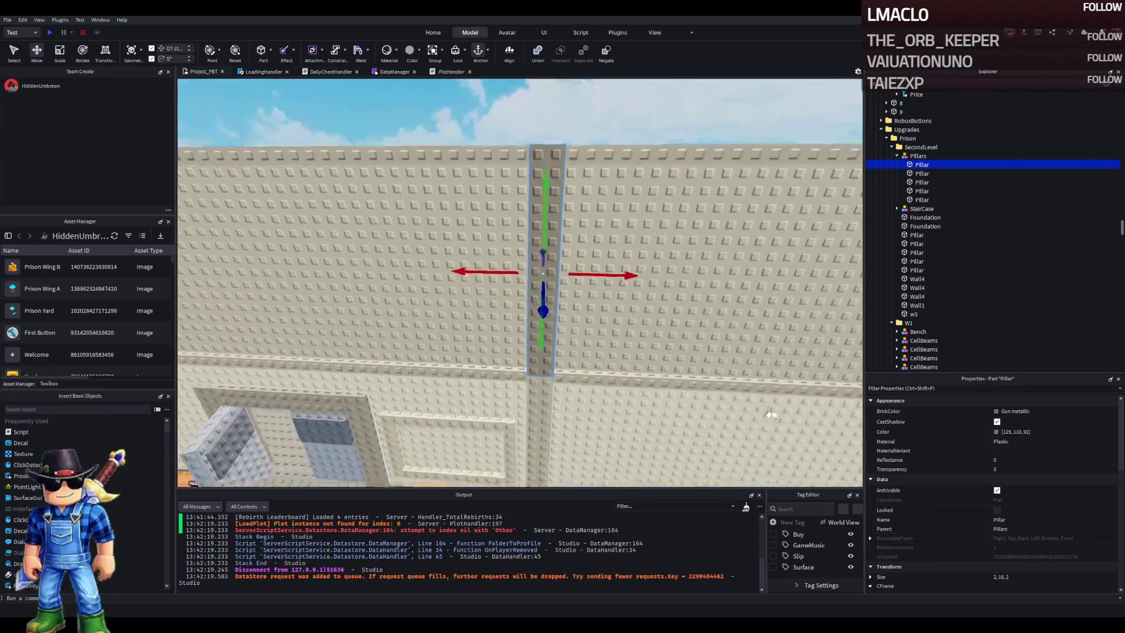
{"action": "left_click", "coordinate": [577, 316]}
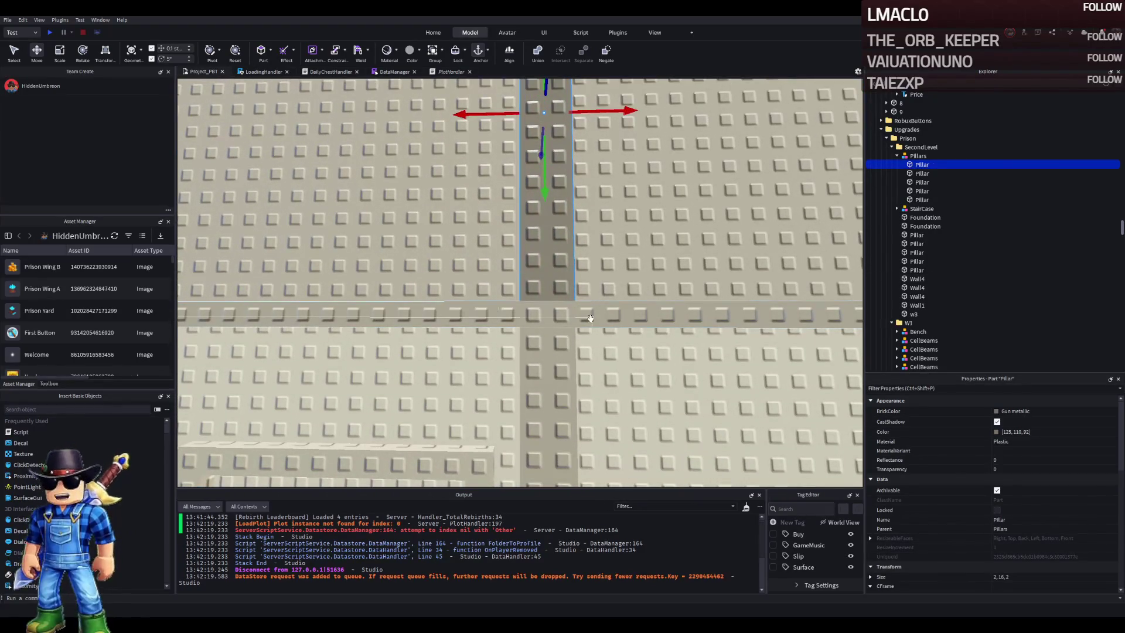
{"action": "left_click", "coordinate": [563, 351]}
{"action": "left_click", "coordinate": [548, 194]}
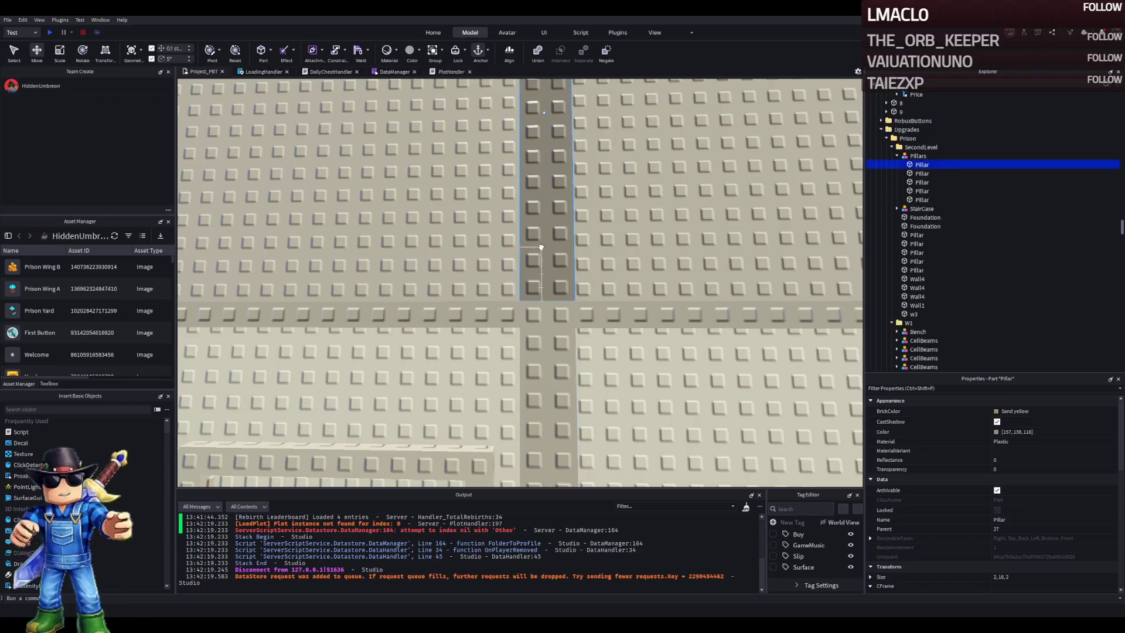
{"action": "left_click", "coordinate": [1080, 434]}
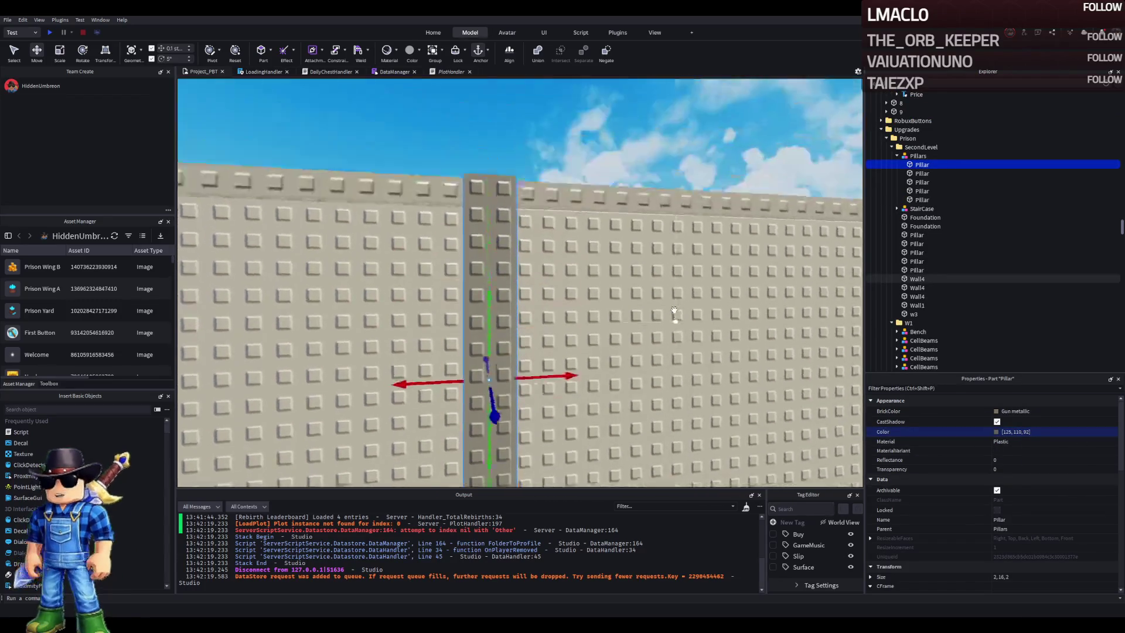
Paste Gun metallic into the Color property of the four beams
{"action": "left_click", "coordinate": [624, 332]}
{"action": "left_click", "coordinate": [918, 156]}
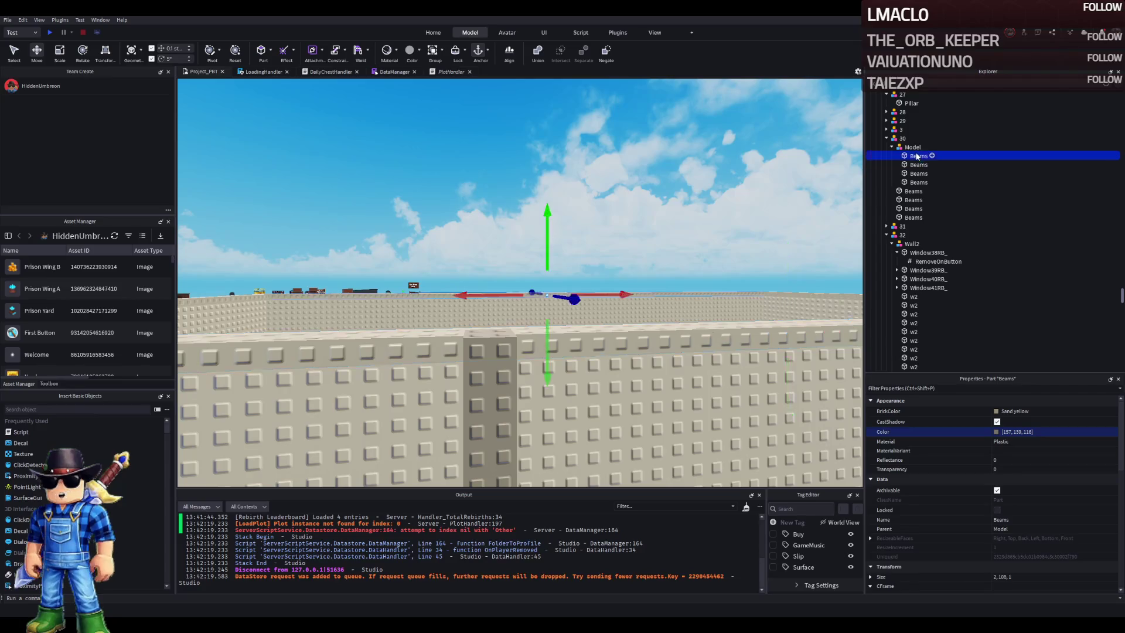
{"action": "left_click", "coordinate": [918, 182], "text": "shift"}
{"action": "left_click", "coordinate": [1053, 431]}
{"action": "key", "text": "ctrl+v"}
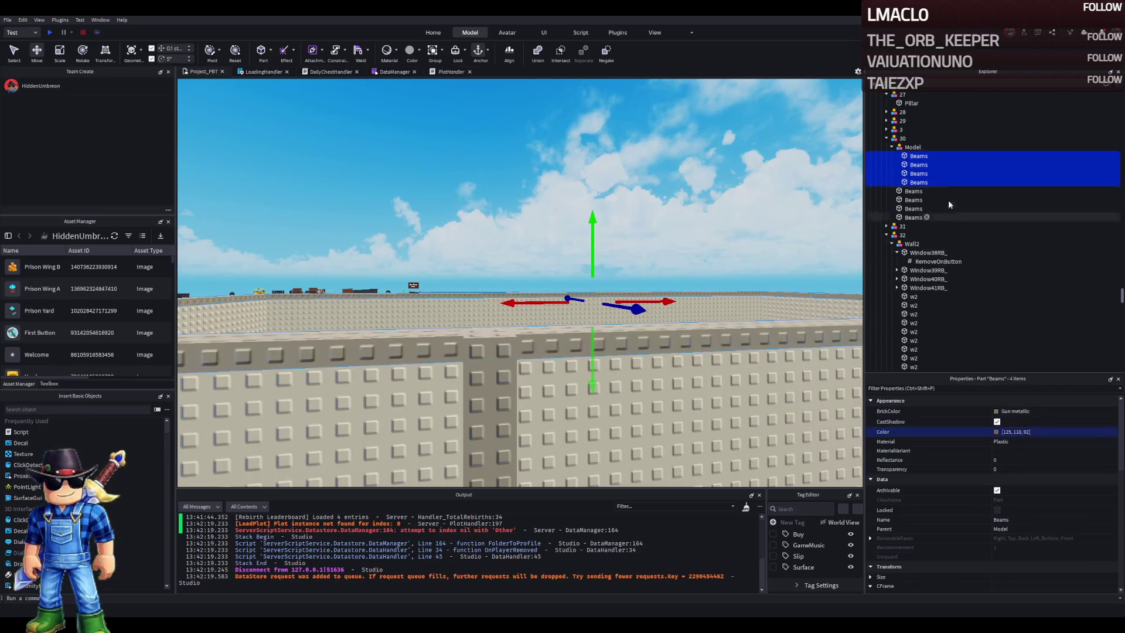
{"action": "left_click", "coordinate": [913, 147]}
Group the four beams into a model and rename it Beams
{"action": "key", "text": "f"}
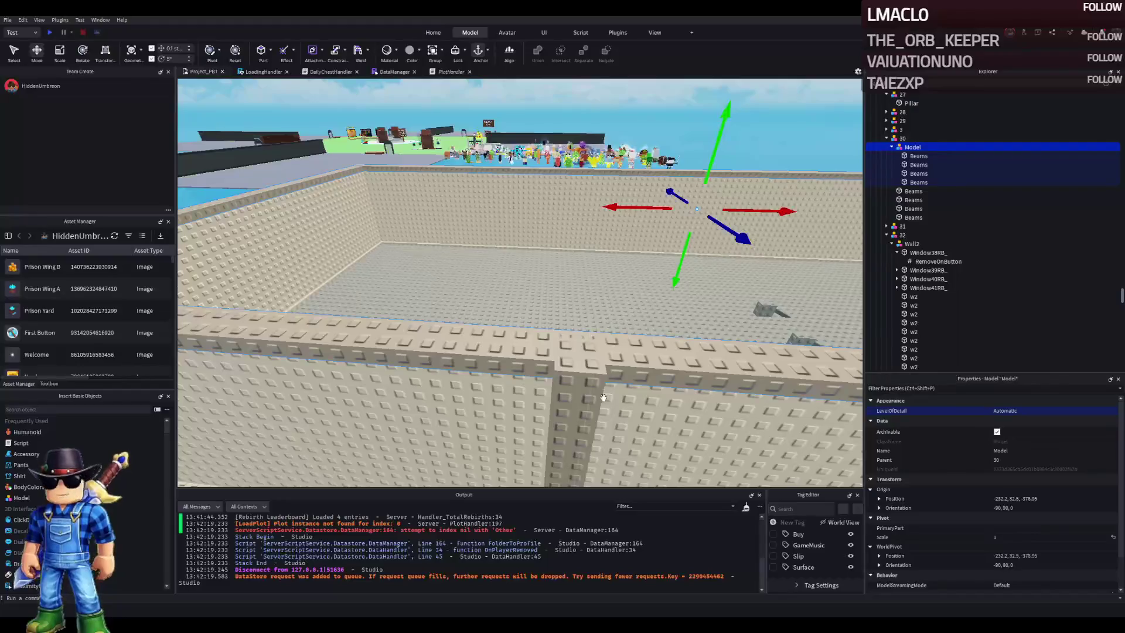
{"action": "left_click", "coordinate": [579, 395]}
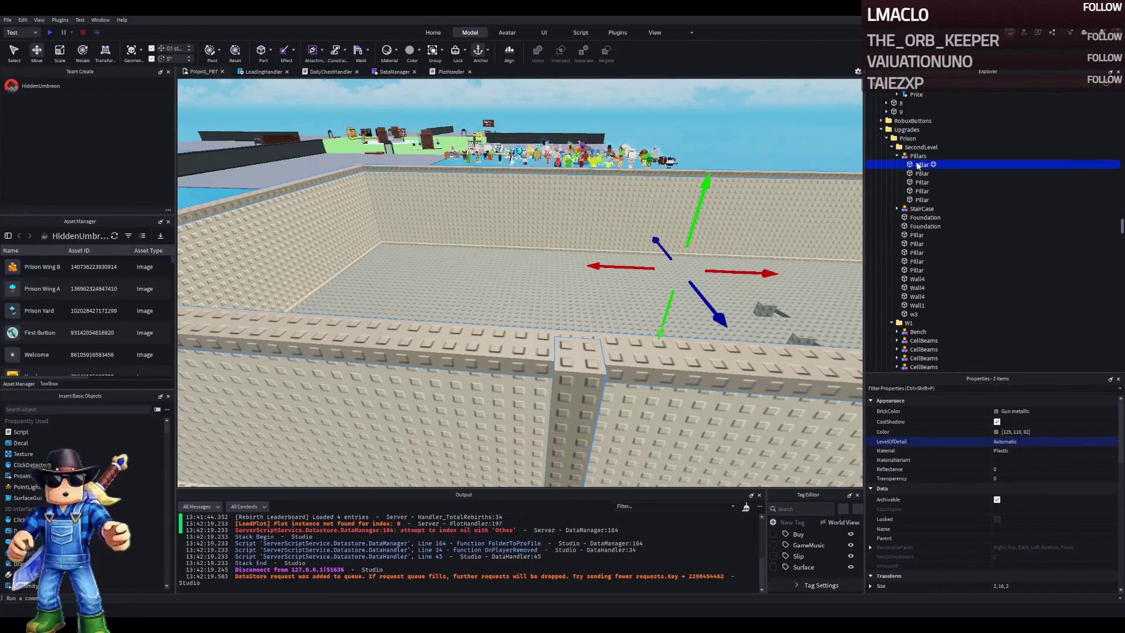
{"action": "key", "text": "ctrl+g"}
{"action": "key", "text": "F2"}
{"action": "type", "text": "Be"}
{"action": "key", "text": "Return"}
Drag the Beams model into the SecondLevel folder in Explorer
{"action": "left_click", "coordinate": [903, 165]}
{"action": "left_click_drag", "start_coordinate": [918, 160], "coordinate": [921, 147]}
{"action": "left_click", "coordinate": [892, 147]}
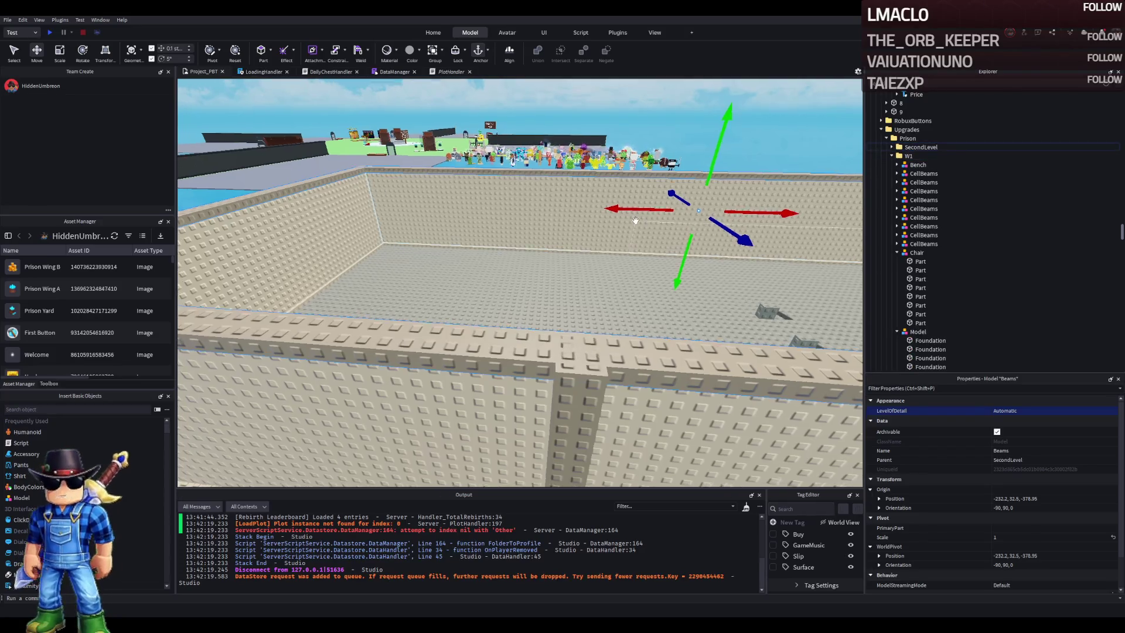
{"action": "scroll", "coordinate": [636, 220], "scroll_direction": "down", "scroll_amount": 5}
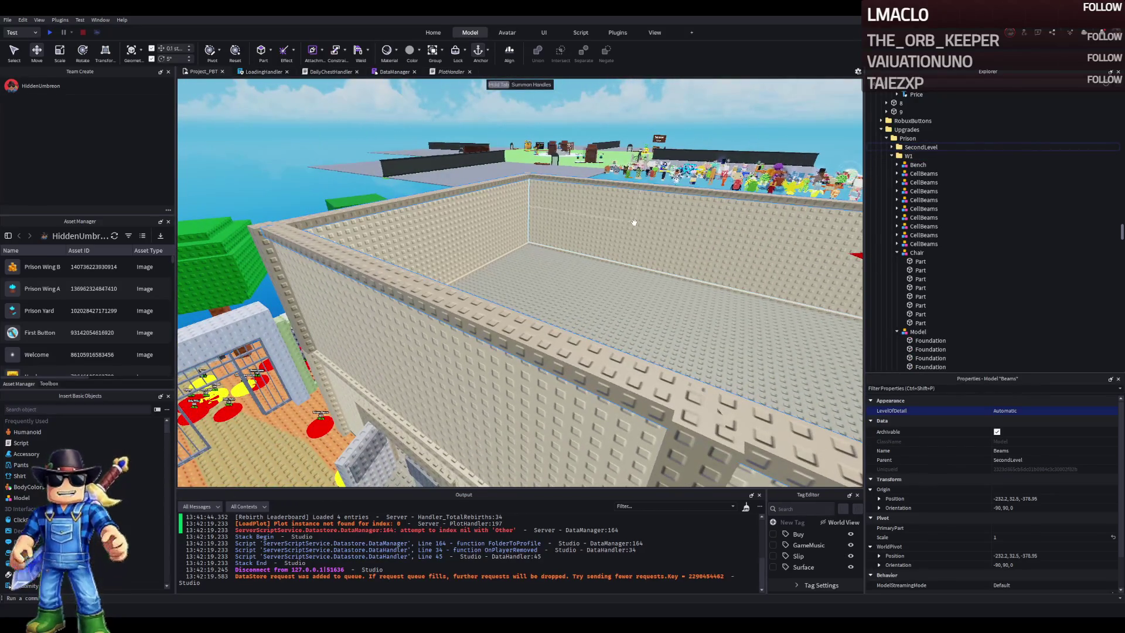
{"action": "key", "text": "a"}
{"action": "left_click", "coordinate": [522, 157]}
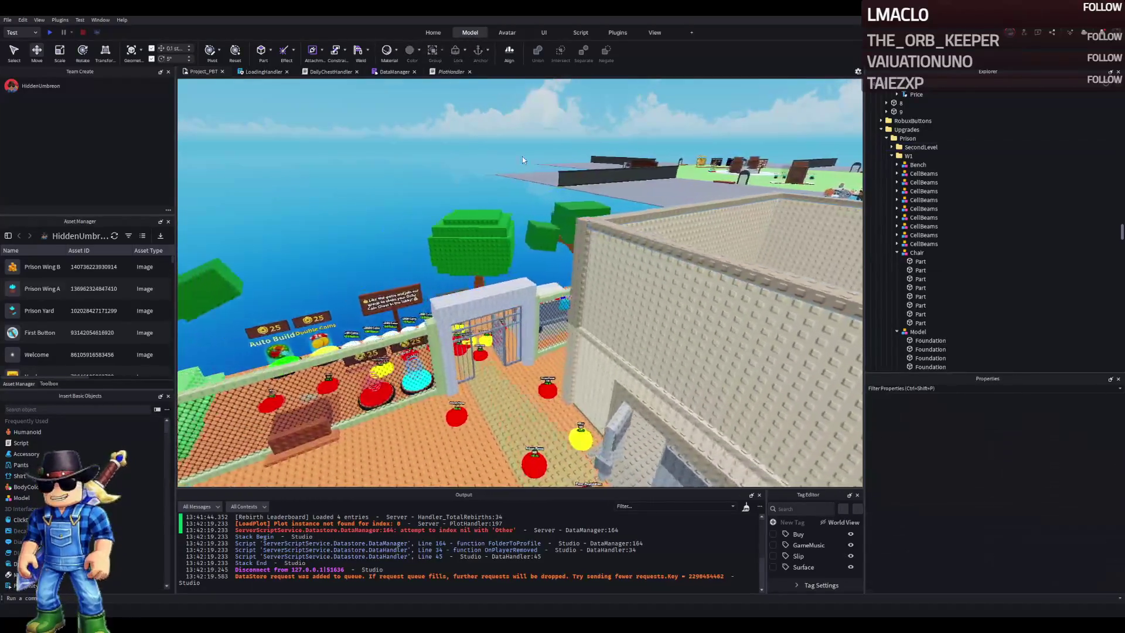
{"action": "key", "text": "a"}
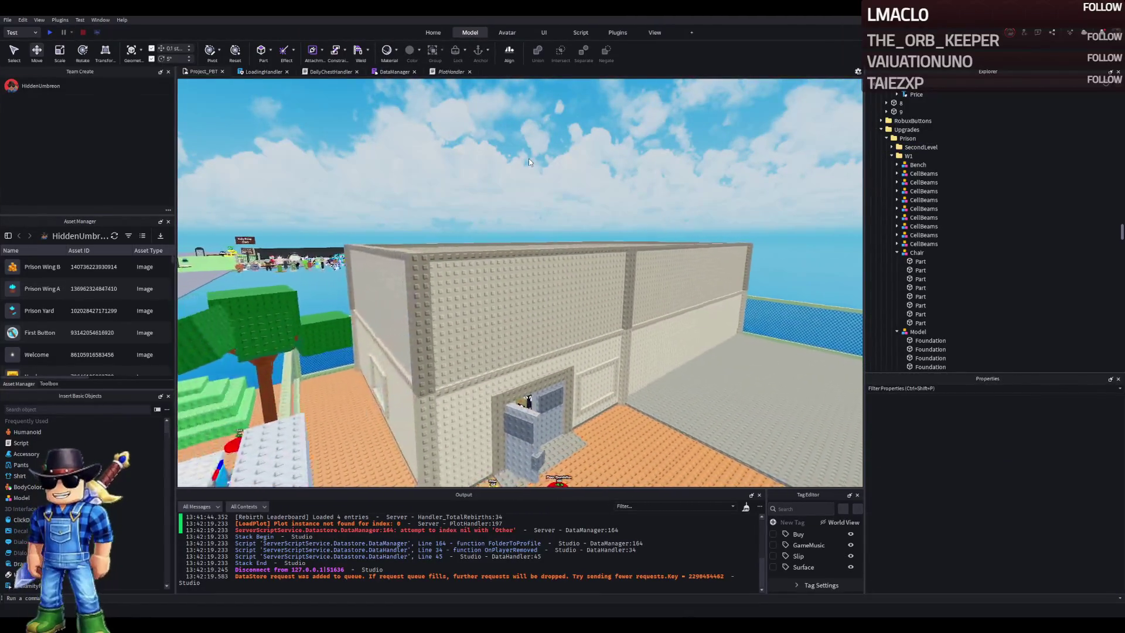
{"action": "key", "text": "d"}
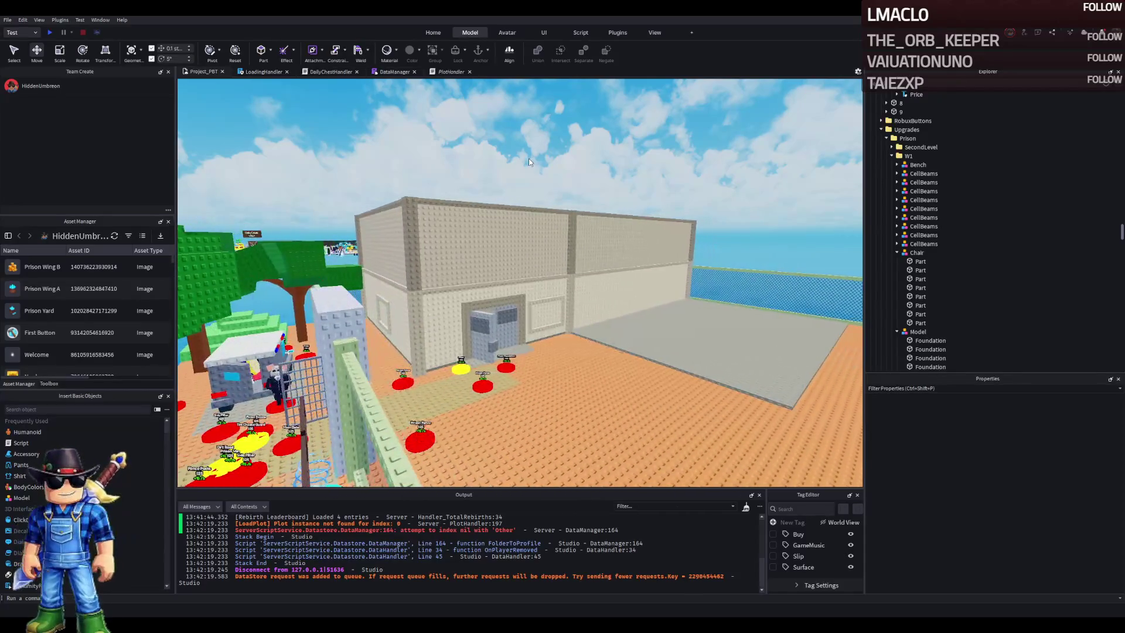
{"action": "key", "text": "d"}
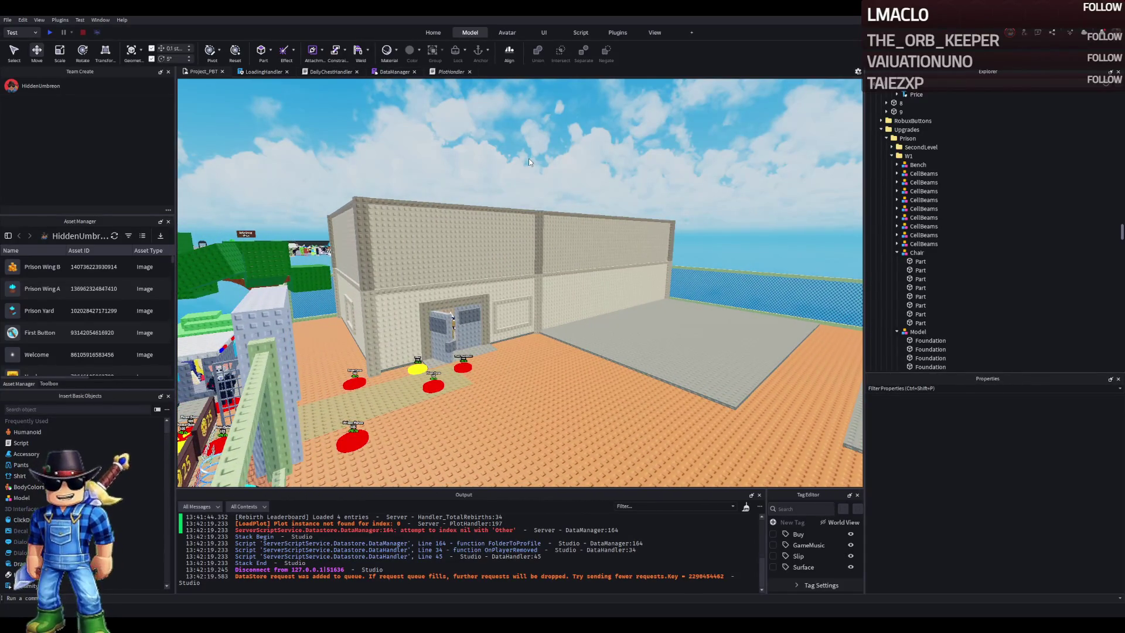
{"action": "key", "text": "e"}
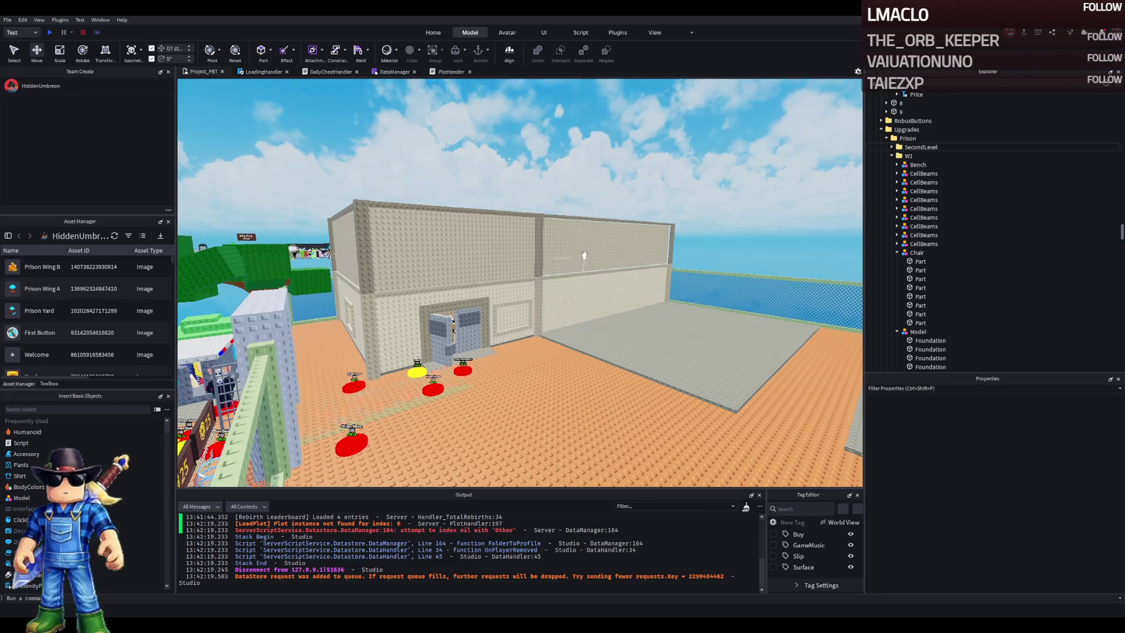
{"action": "key", "text": "e"}
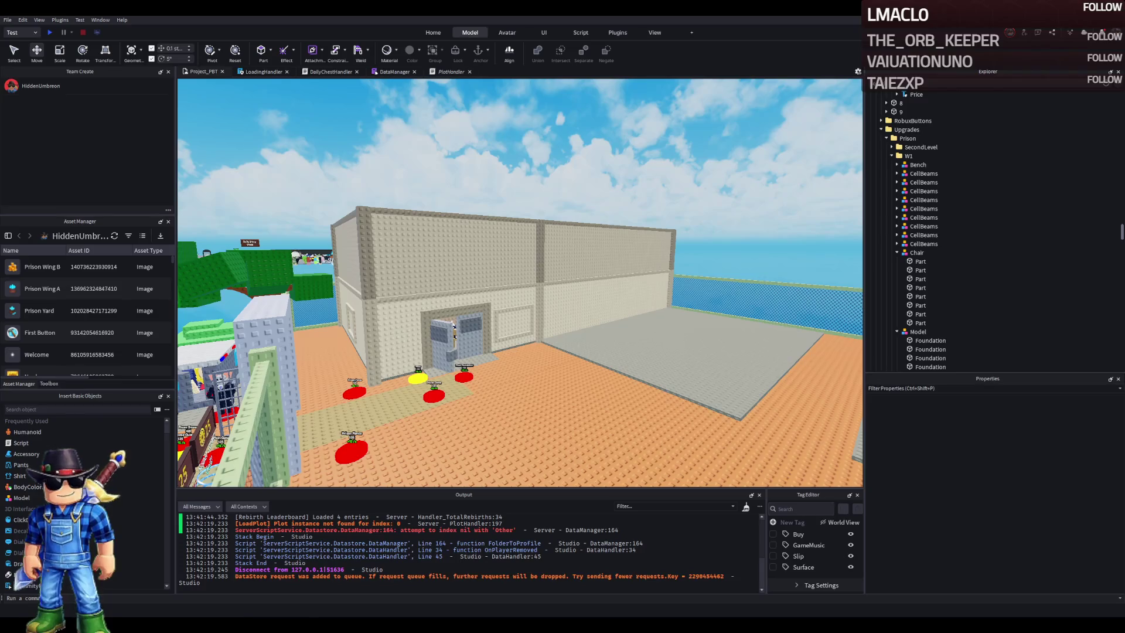
{"action": "scroll", "coordinate": [367, 259], "scroll_direction": "up", "scroll_amount": 1}
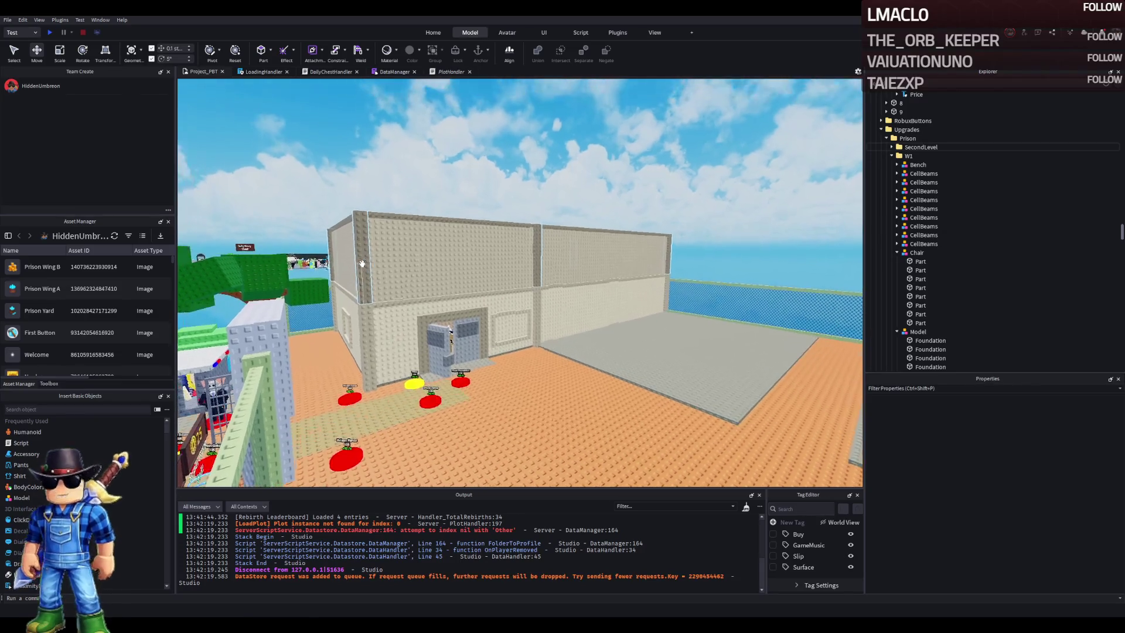
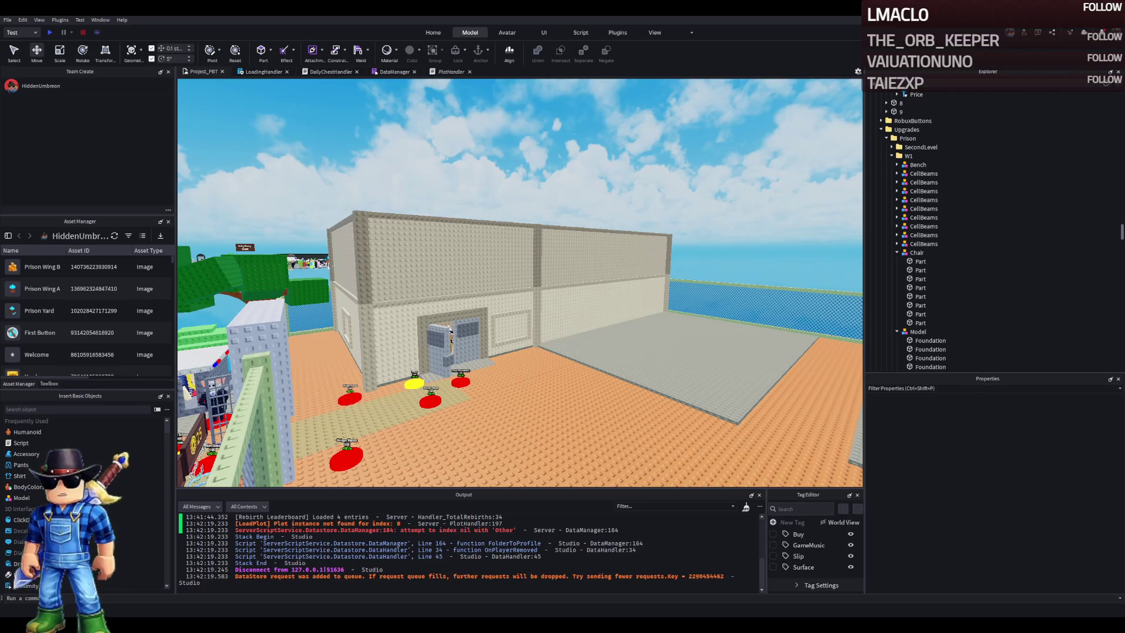
{"action": "left_click", "coordinate": [498, 244]}
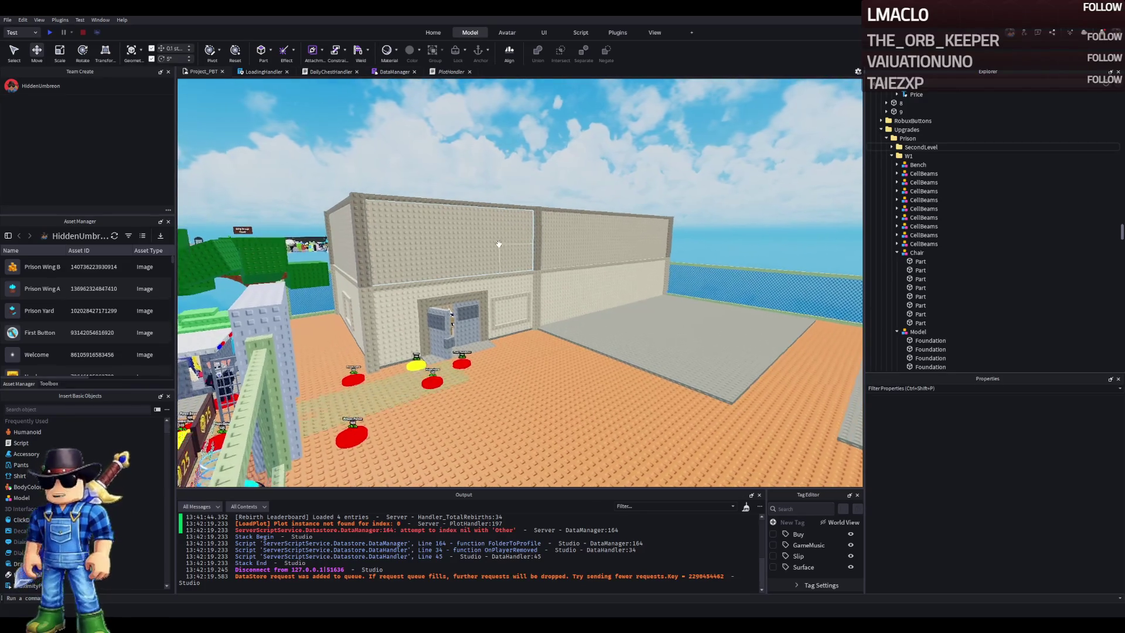
{"action": "key", "text": "w"}
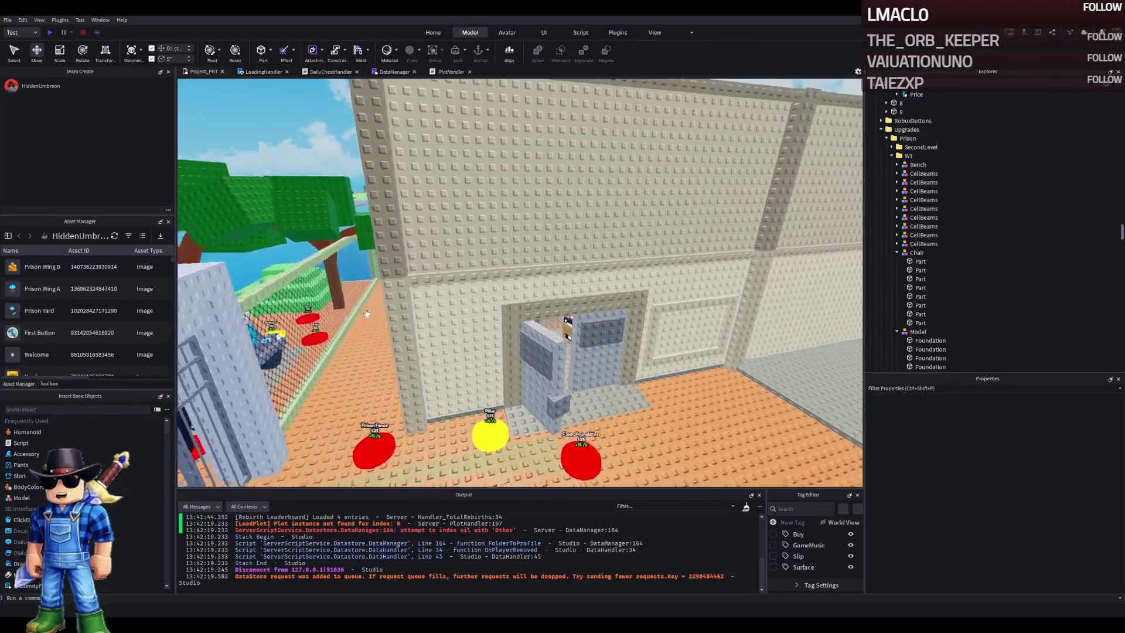
{"action": "key", "text": "s"}
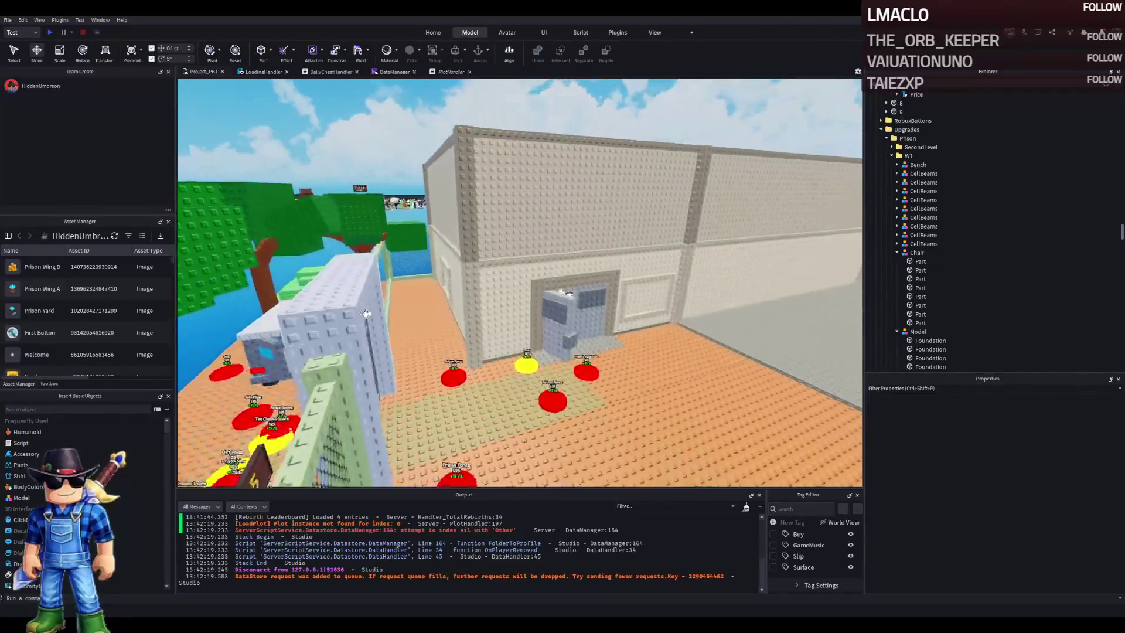
{"action": "key", "text": "s"}
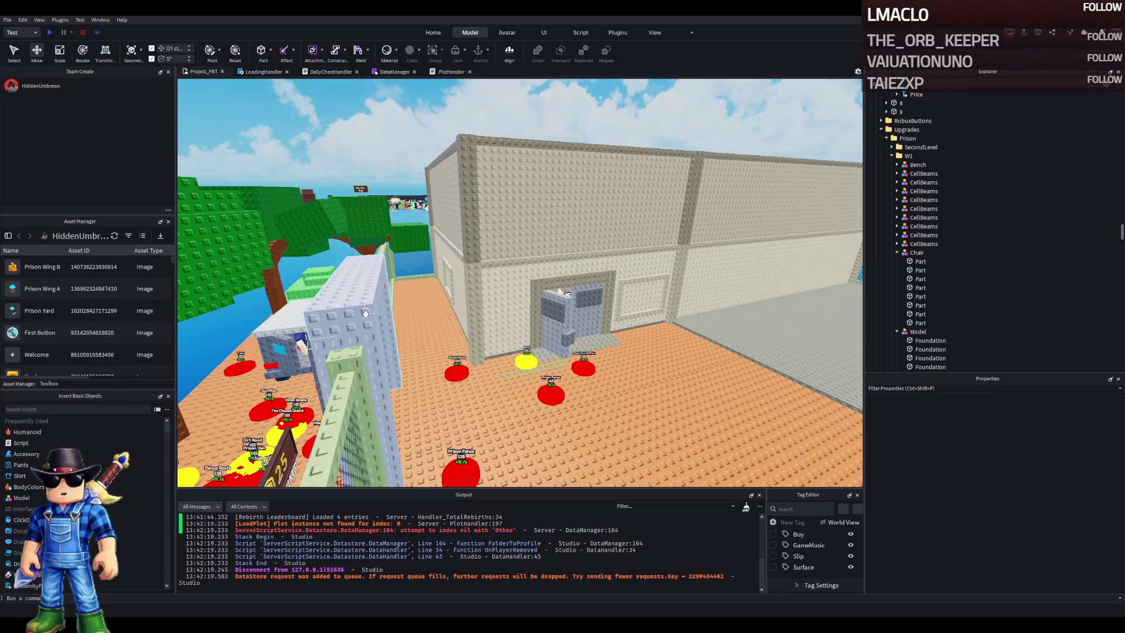
{"action": "key", "text": "w"}
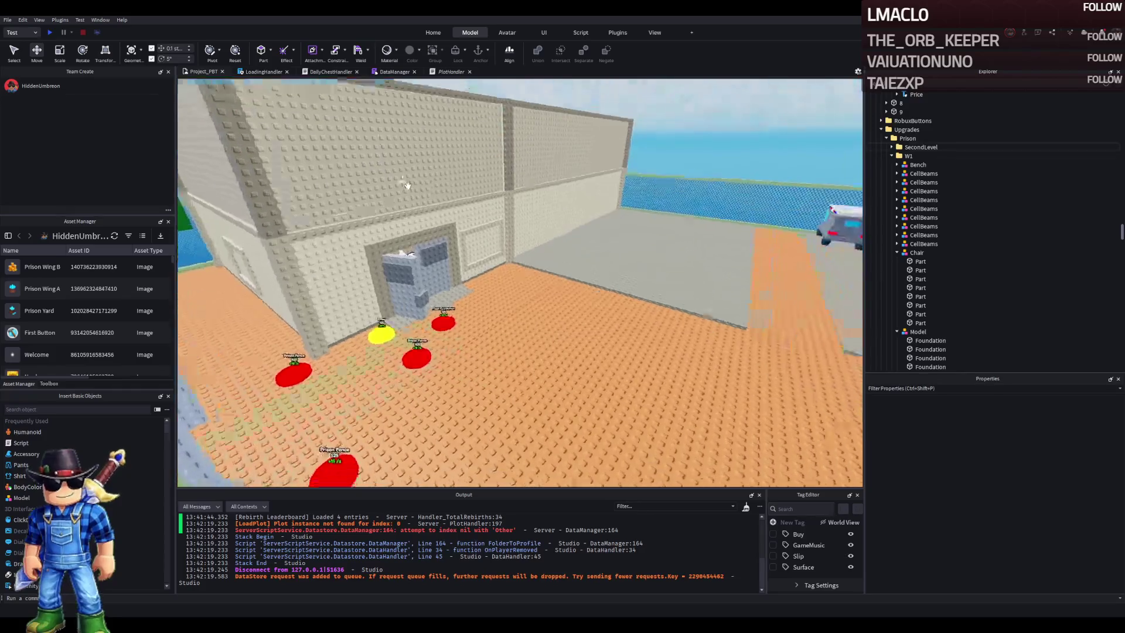